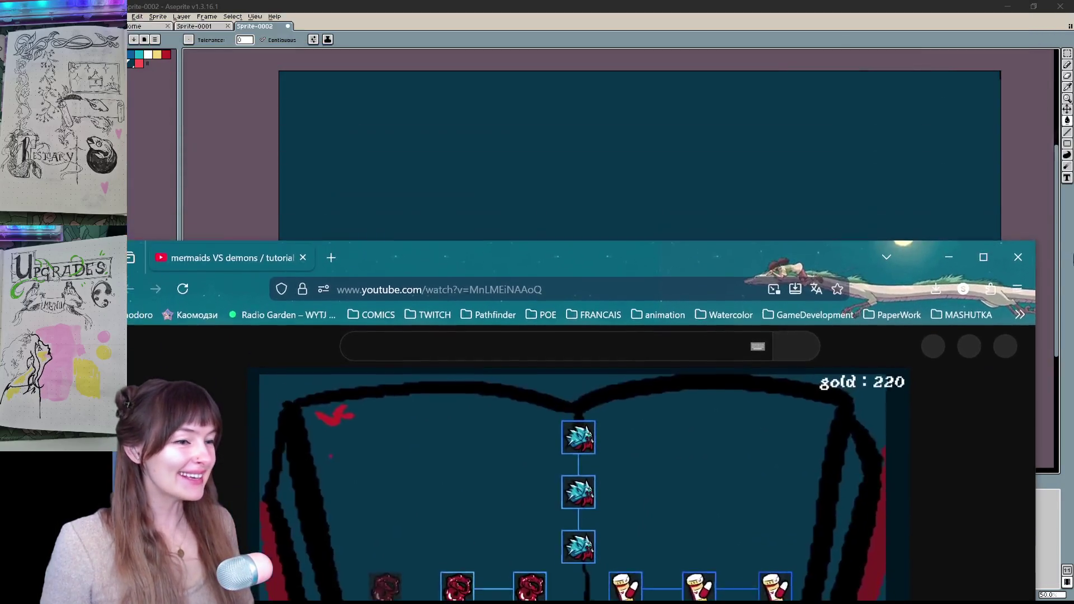
# Snap the browser window and maximize it to full width
pyautogui.press('super+Right')
pyautogui.press('super+Left')
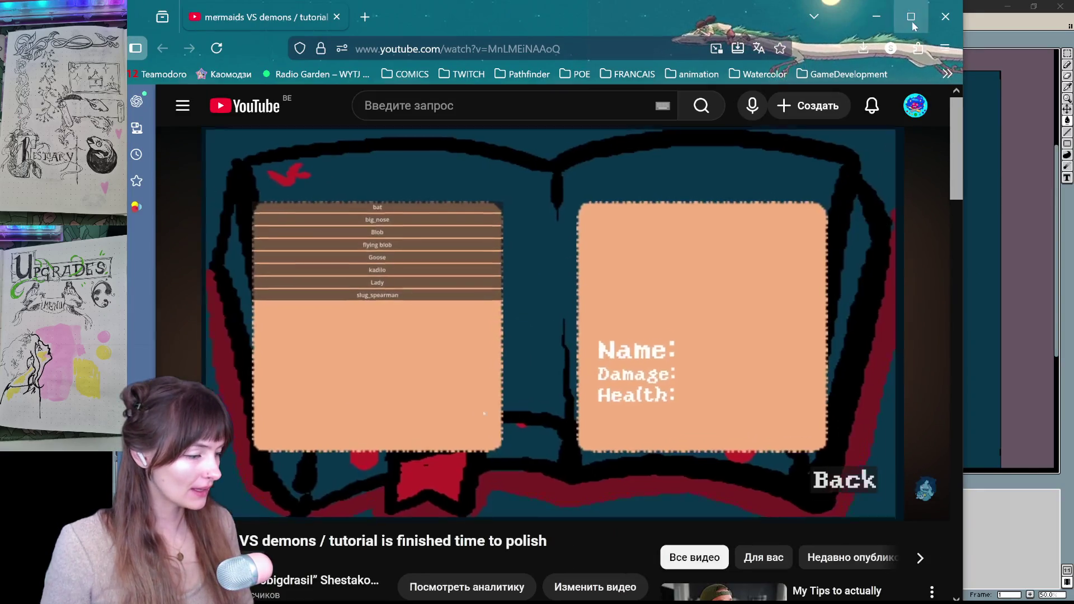
pyautogui.doubleClick(818, 3)
# Restart the game video from 0:00 and play it in full screen
pyautogui.click(642, 314)
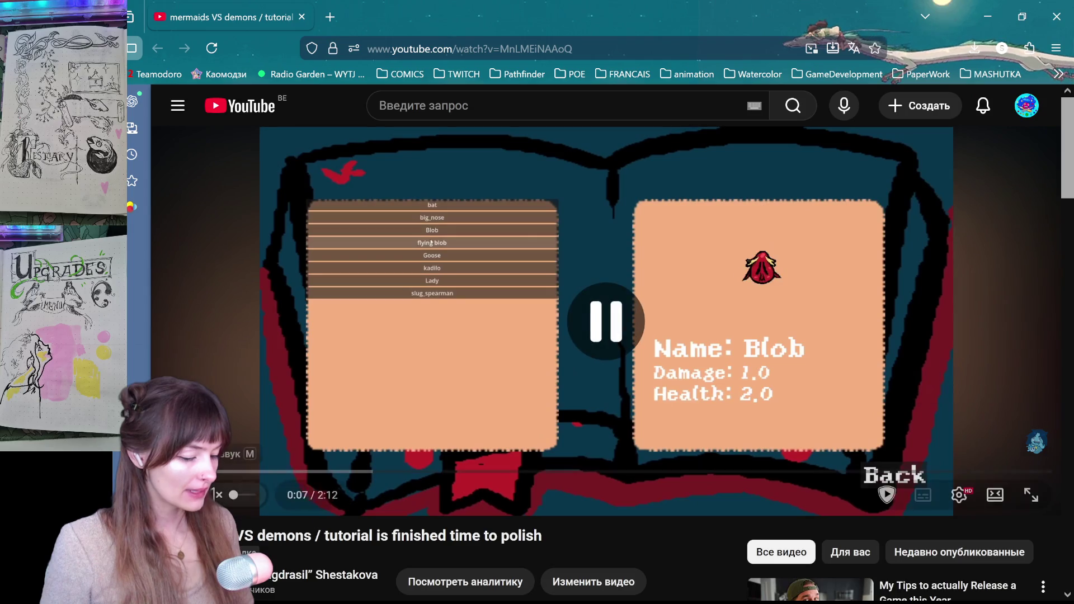
pyautogui.click(224, 472)
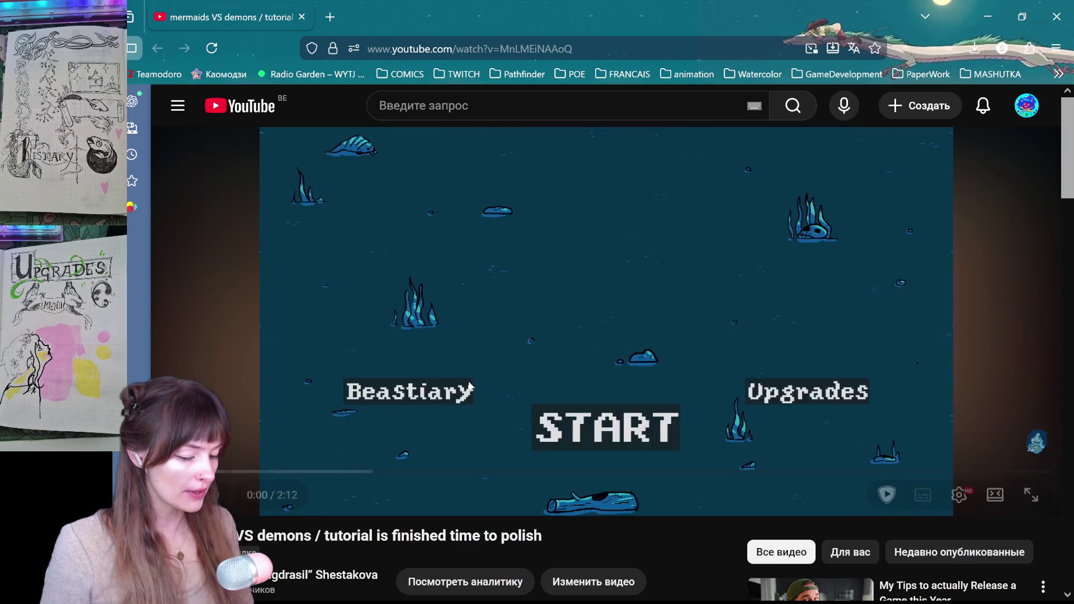
pyautogui.click(745, 353)
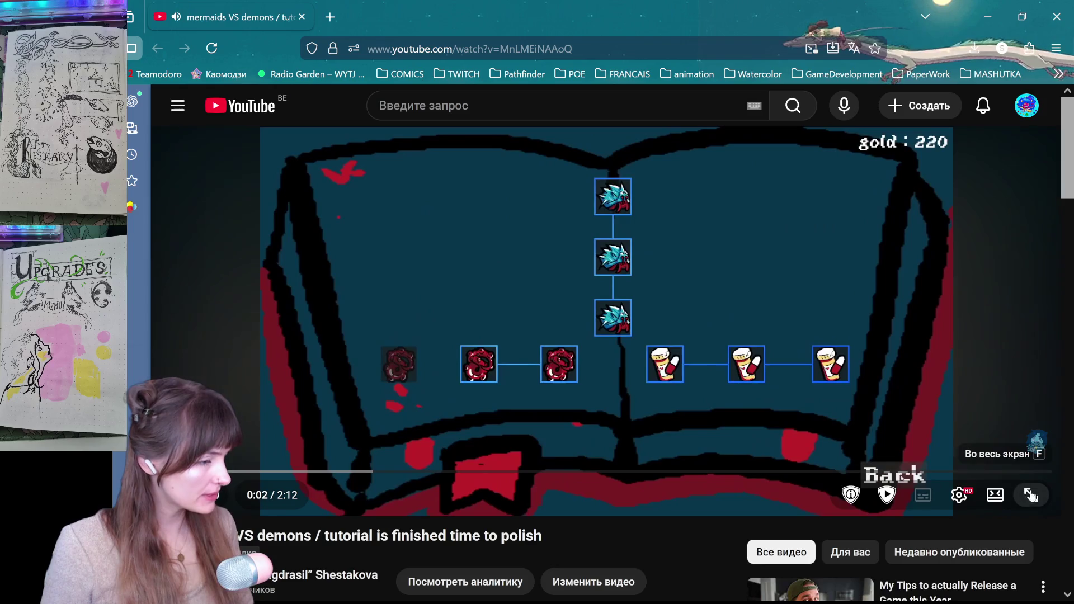
pyautogui.click(1032, 495)
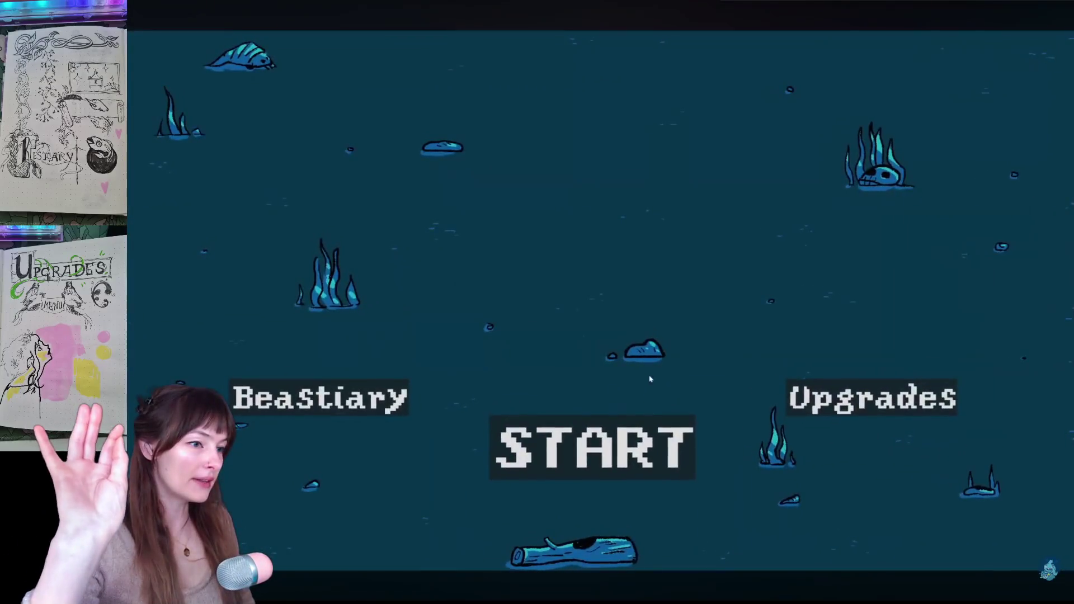
# Let the video run until the character-select book with 220 gold and Start appears
pyautogui.press('Return')
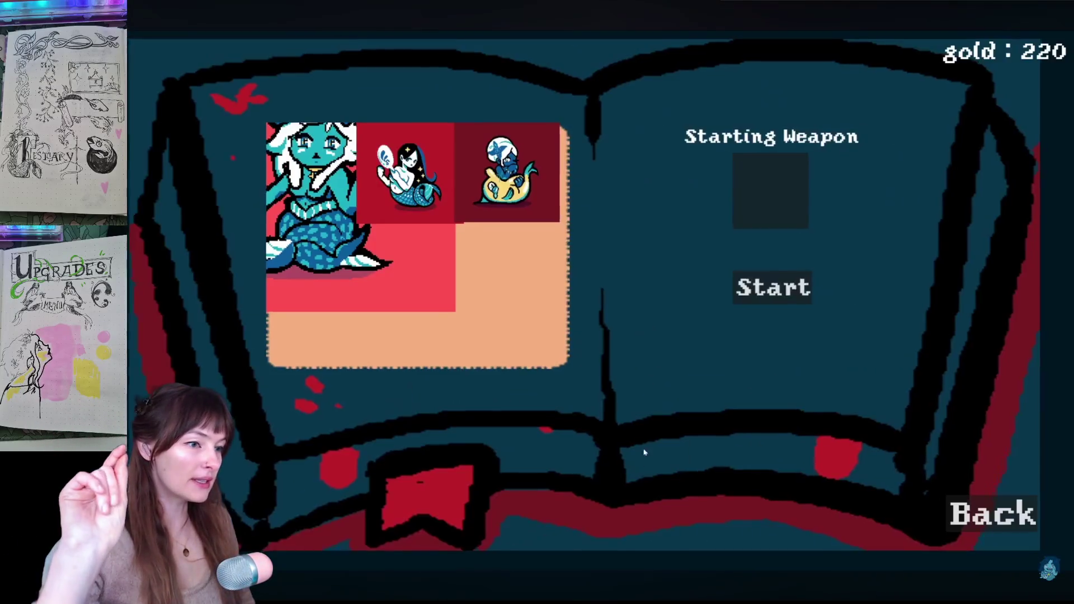
# Keep the full-screen video playing through the early gameplay footage
pyautogui.click(792, 308)
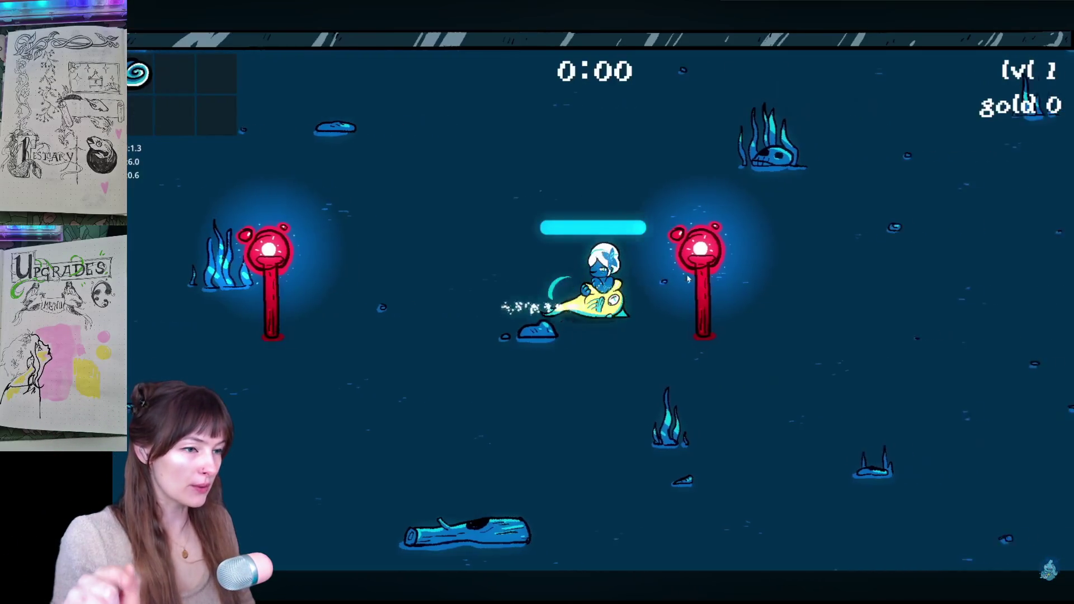
pyautogui.press('a')
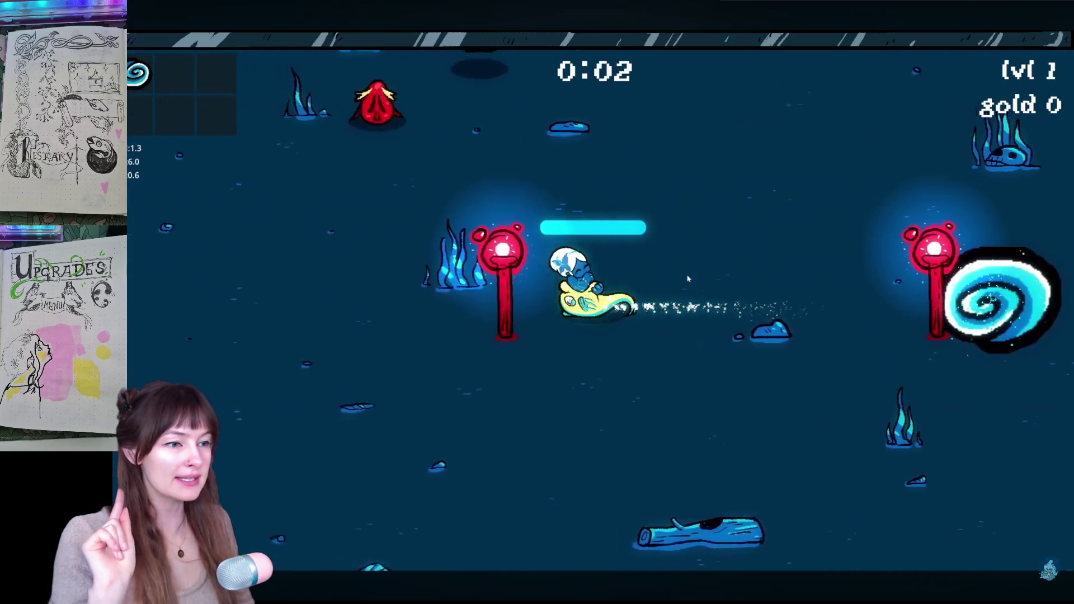
pyautogui.press('w')
pyautogui.press('d')
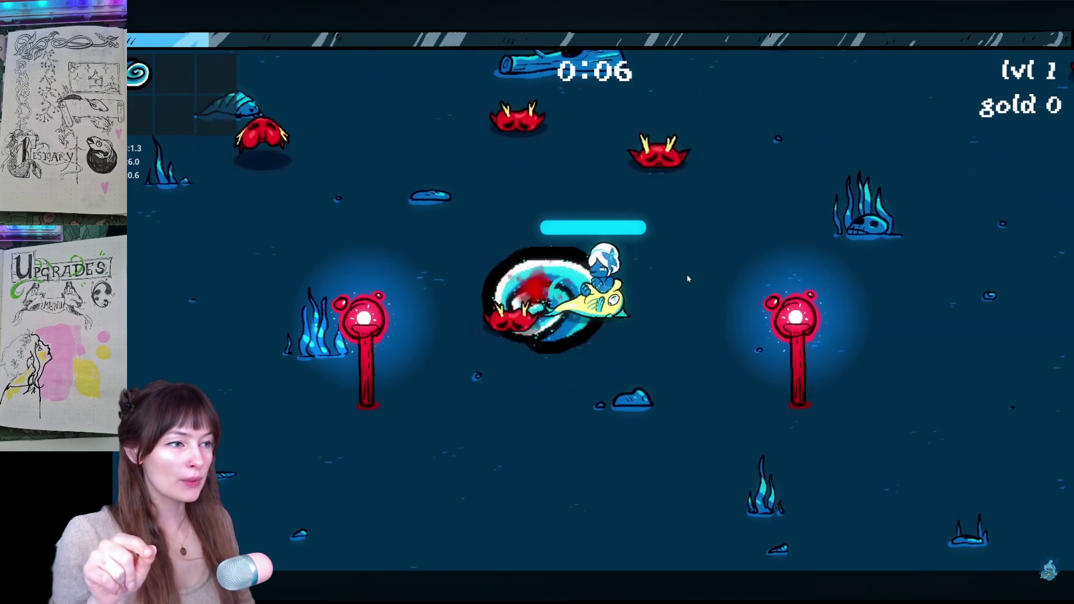
pyautogui.press('a')
pyautogui.press('d')
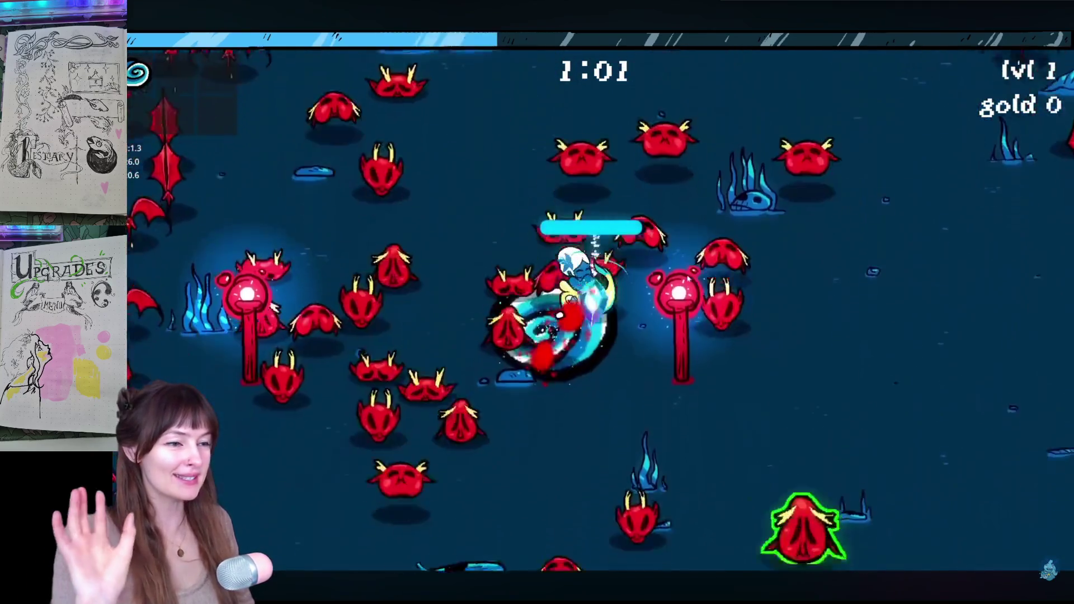
pyautogui.press('s')
pyautogui.press('w')
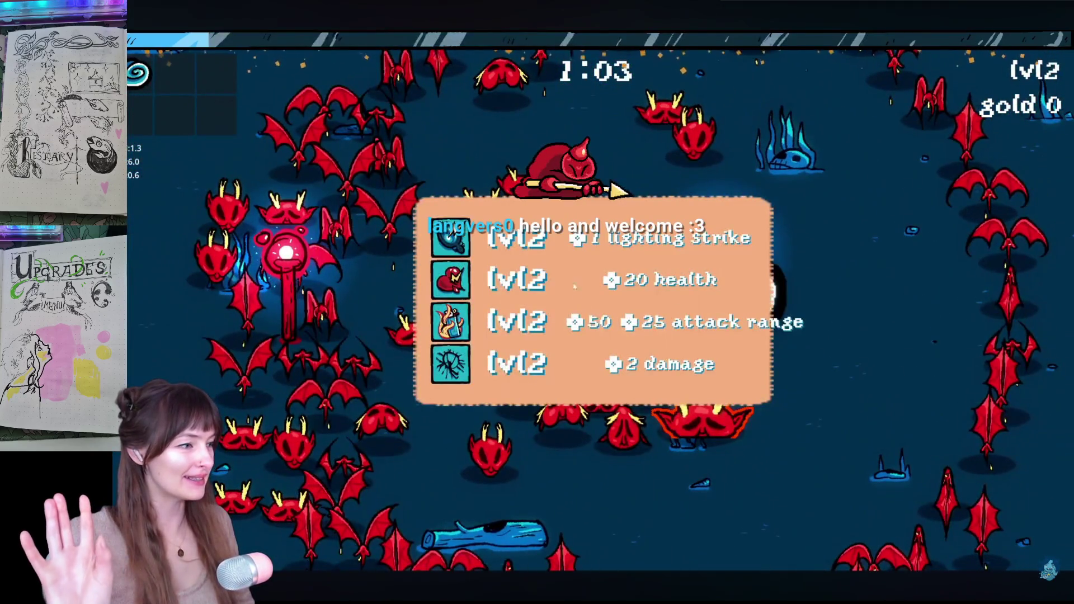
pyautogui.click(558, 240)
pyautogui.press('d')
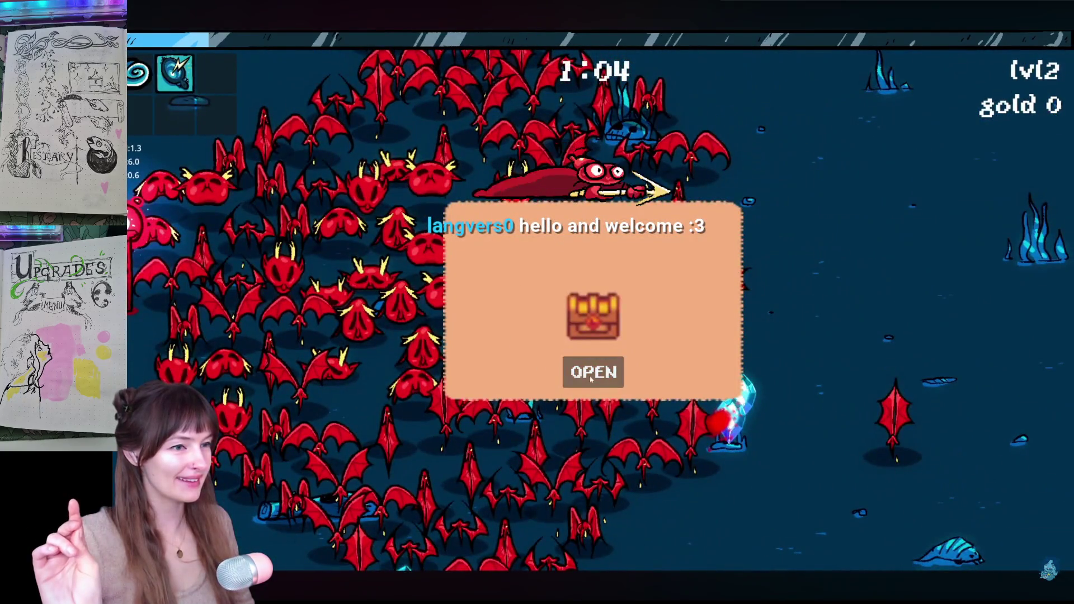
pyautogui.click(592, 372)
pyautogui.press('w')
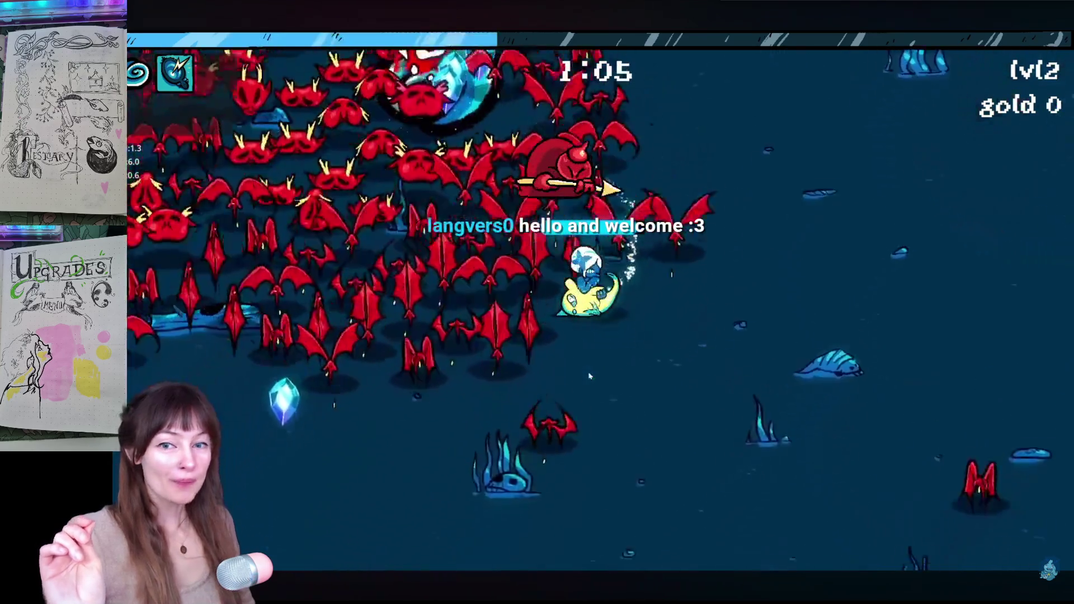
pyautogui.press('s')
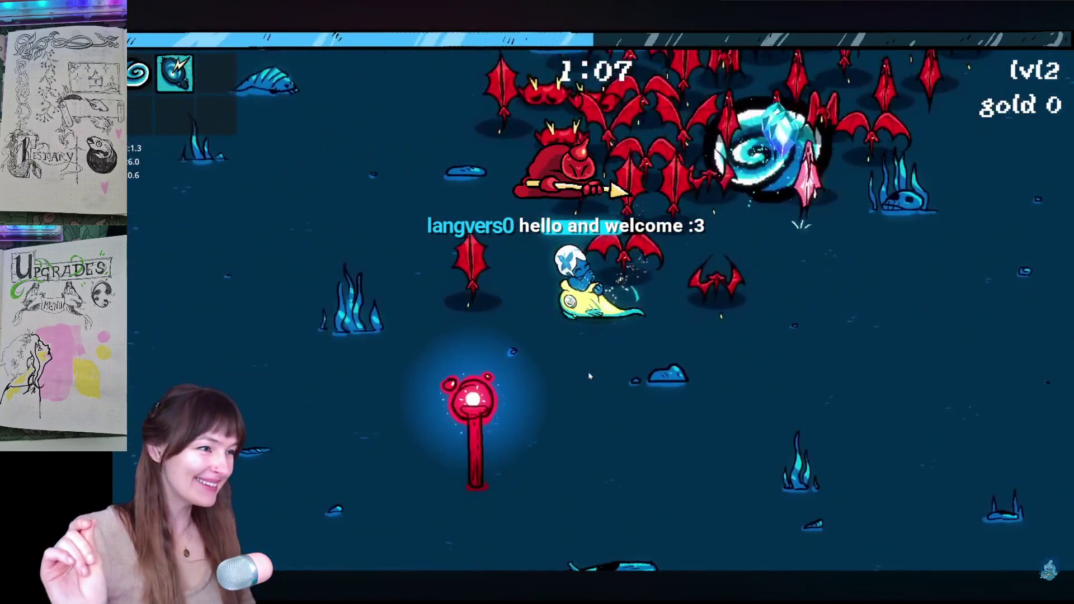
pyautogui.press('d')
pyautogui.press('d')
pyautogui.press('w')
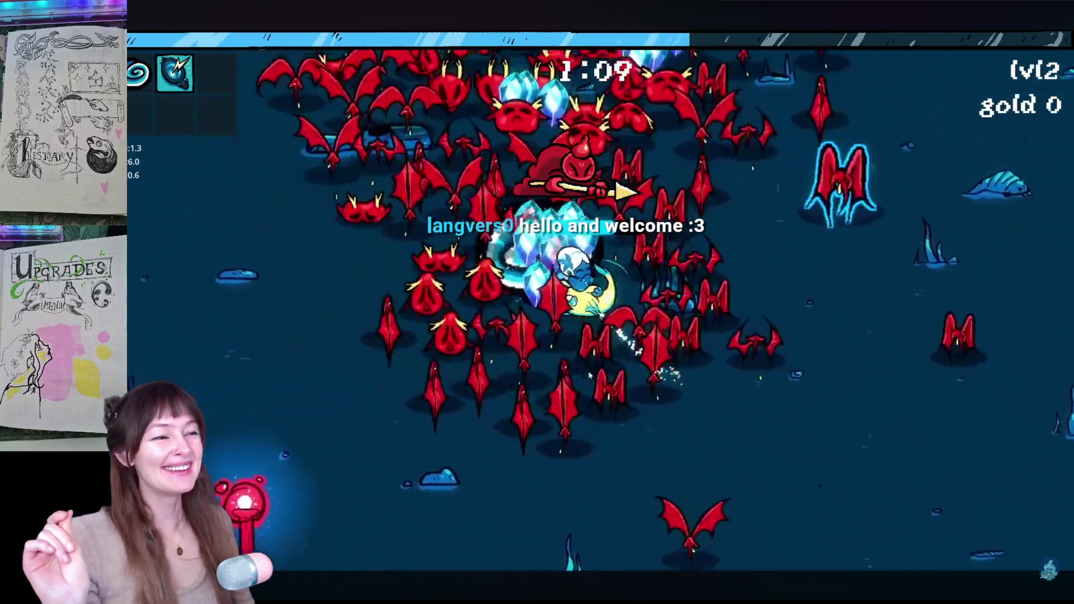
# Continue the video through the Paused stats screen to its end-screen suggestions
pyautogui.click(513, 323)
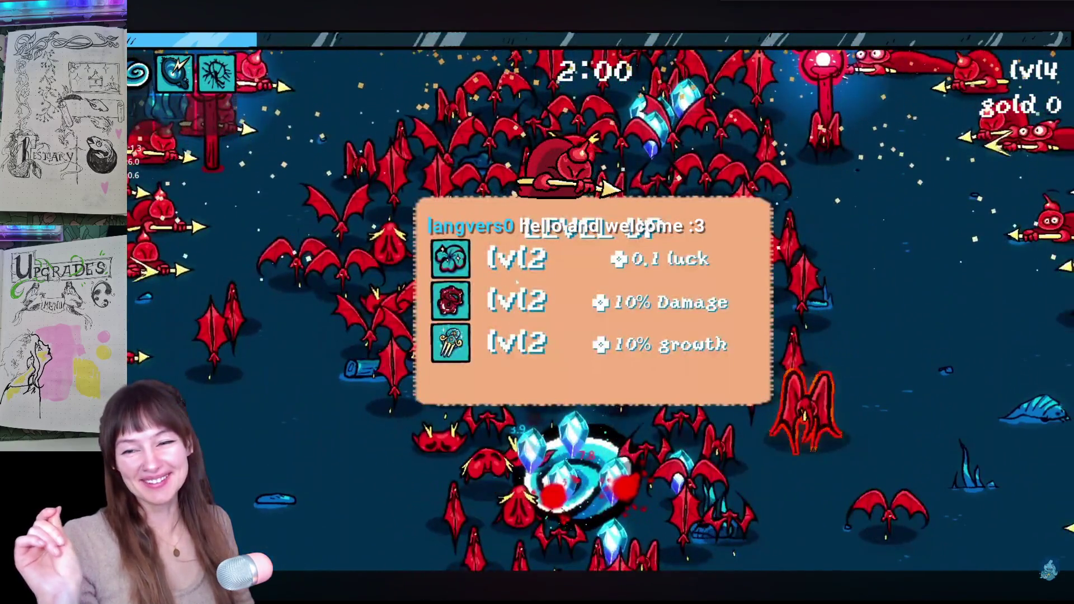
pyautogui.click(515, 262)
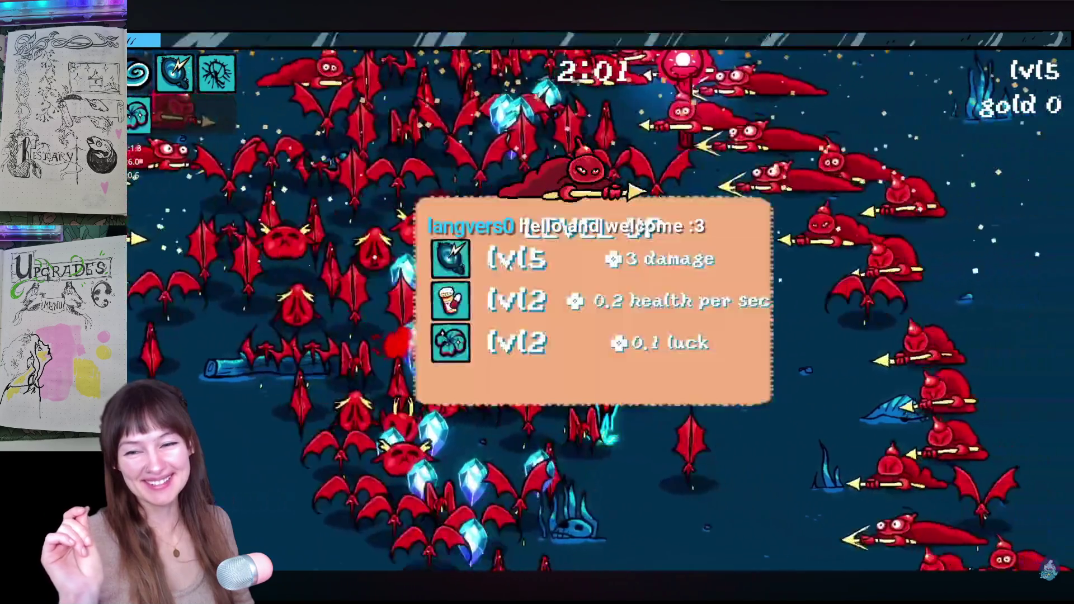
pyautogui.click(515, 259)
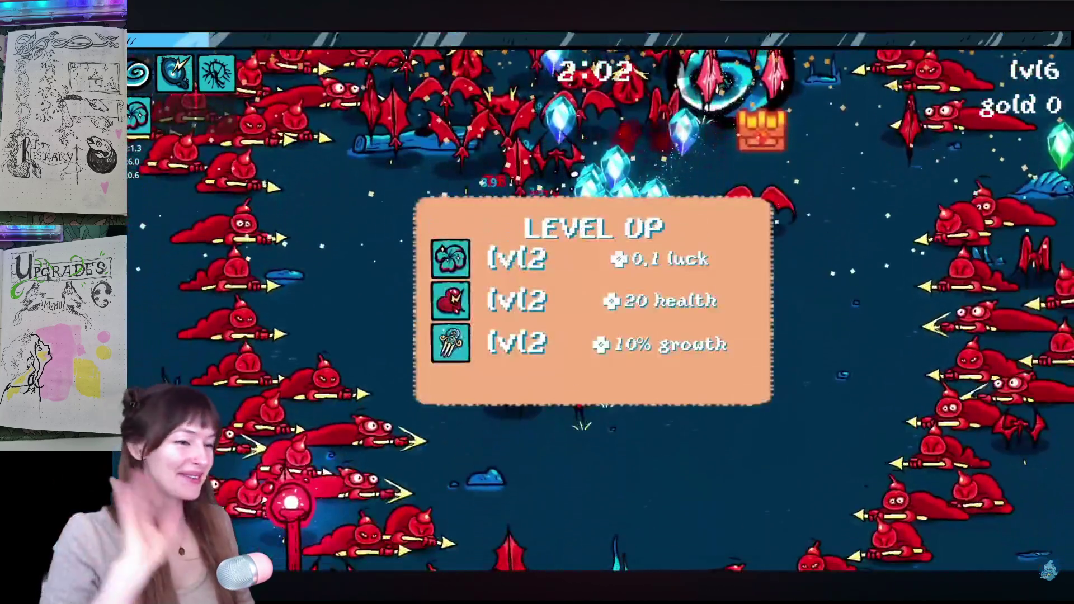
pyautogui.click(516, 259)
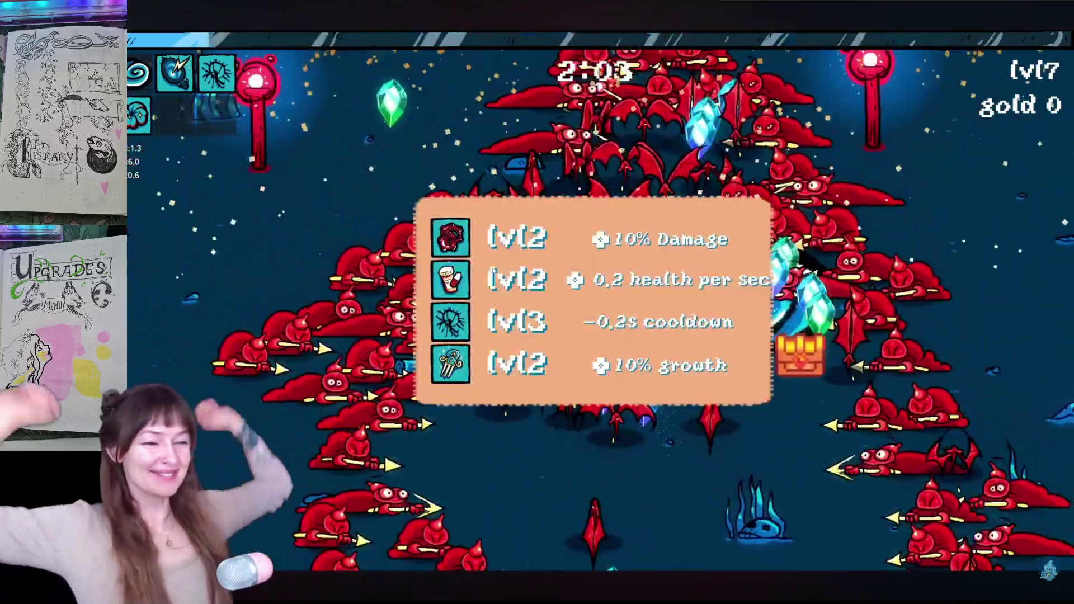
pyautogui.click(509, 263)
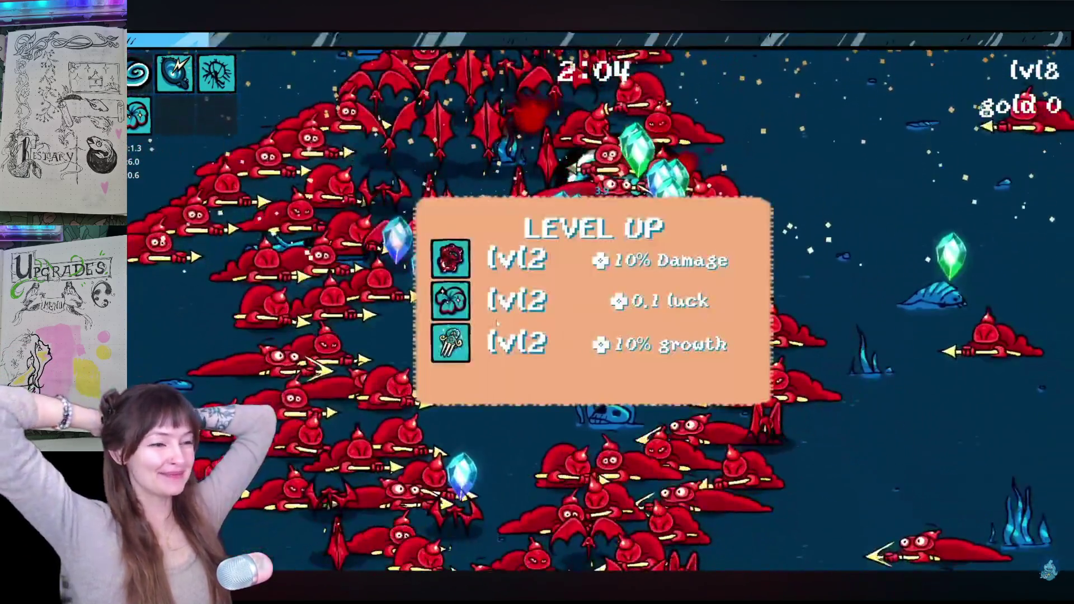
pyautogui.click(510, 329)
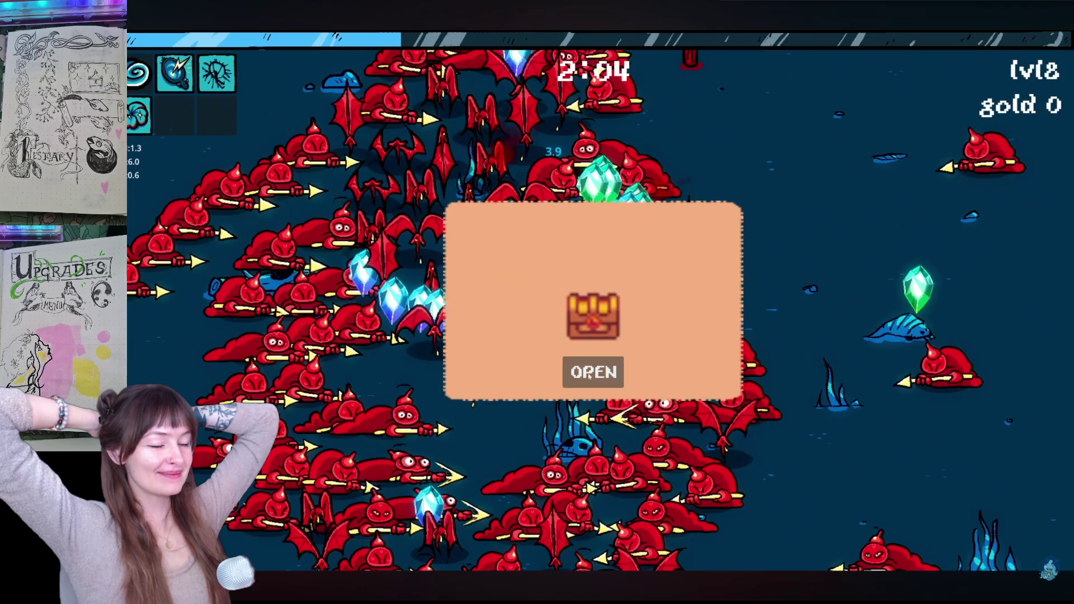
pyautogui.click(592, 376)
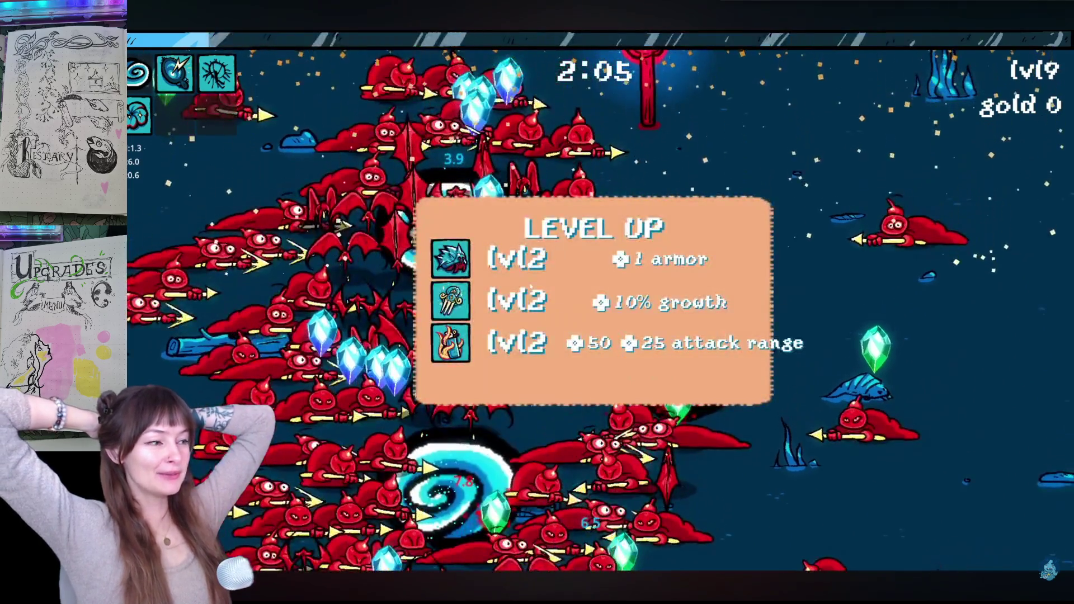
pyautogui.click(512, 260)
pyautogui.click(512, 256)
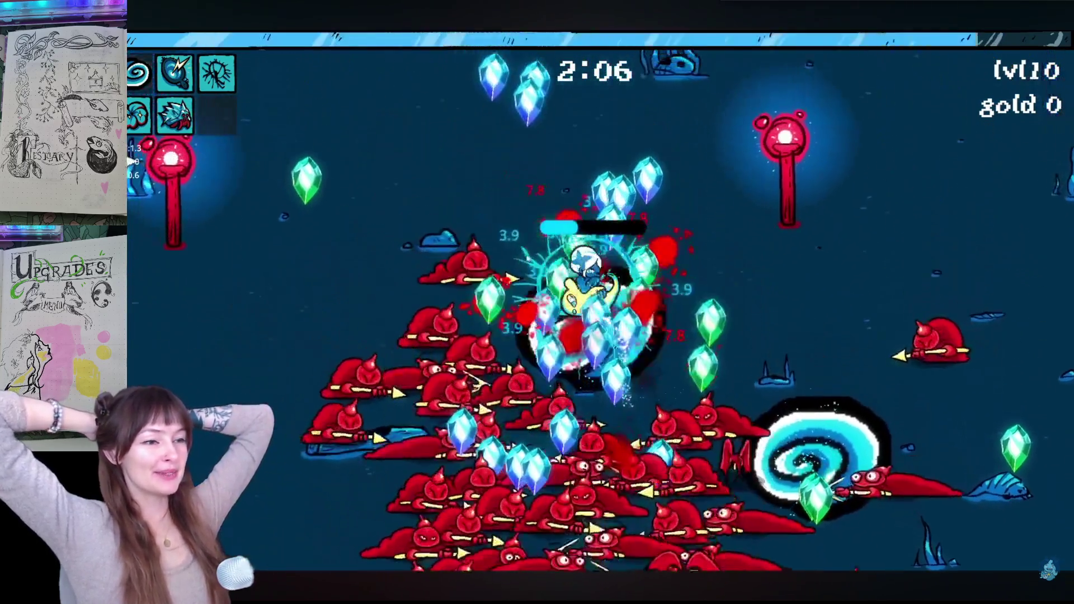
pyautogui.click(521, 263)
pyautogui.press('Escape')
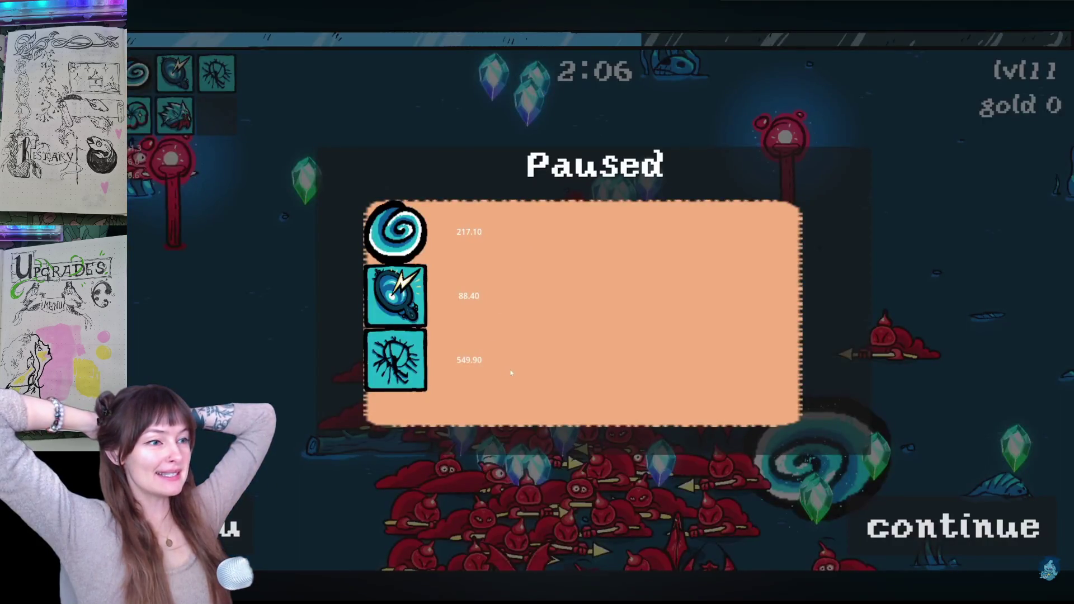
pyautogui.click(224, 527)
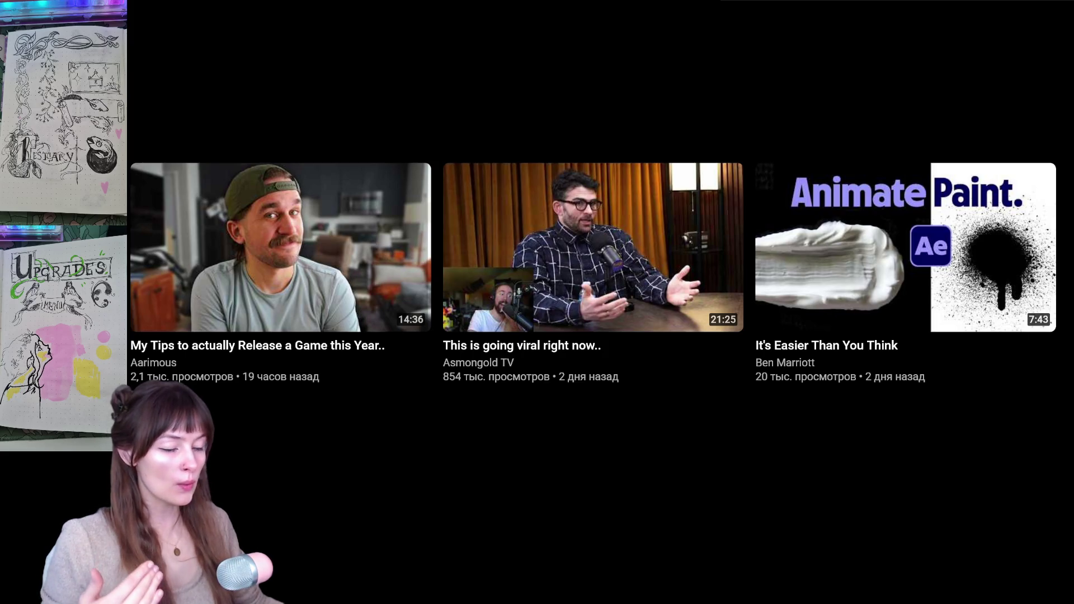
# Exit full screen, restore the browser and drag it lower over the Aseprite document
pyautogui.press('Escape')
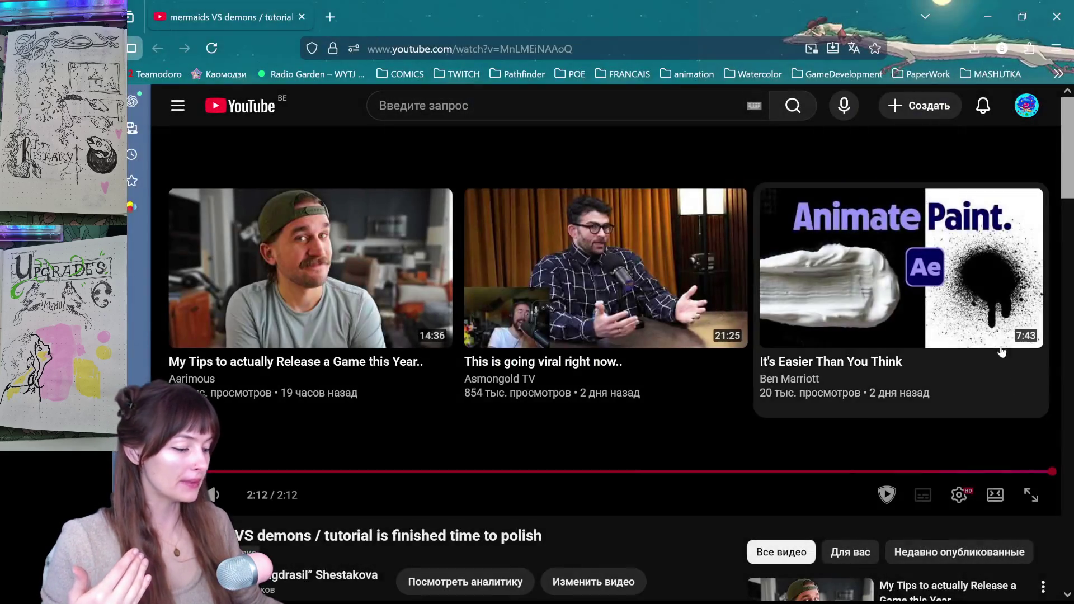
pyautogui.doubleClick(642, 18)
pyautogui.hotkey('alt', 'Tab')
pyautogui.hotkey('alt', 'Tab')
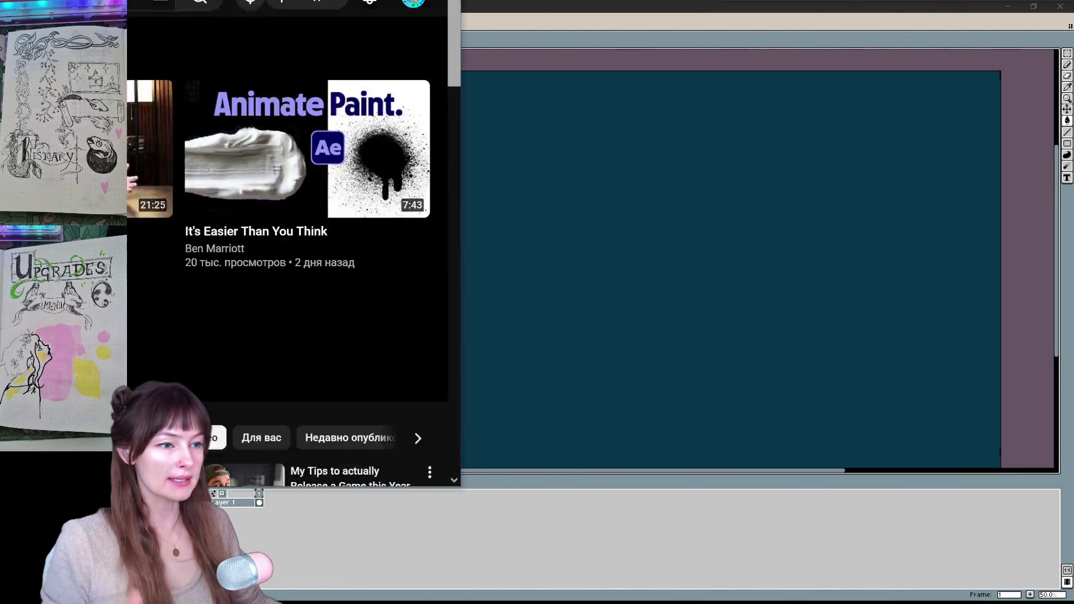
pyautogui.hotkey('alt', 'Tab')
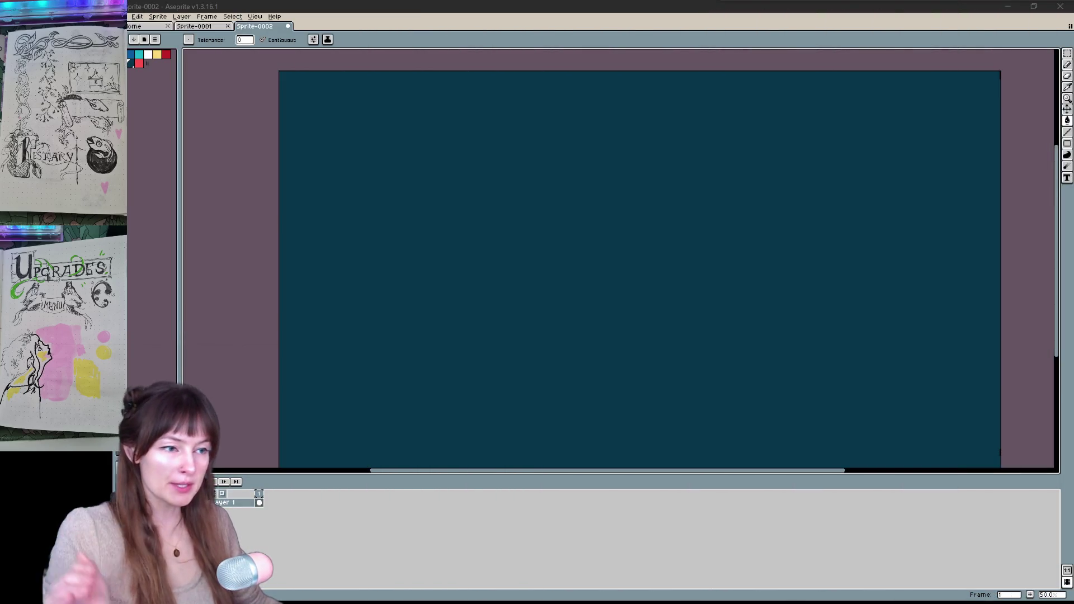
pyautogui.hotkey('alt', 'Tab')
pyautogui.moveTo(566, 5); pyautogui.dragTo(551, 104)
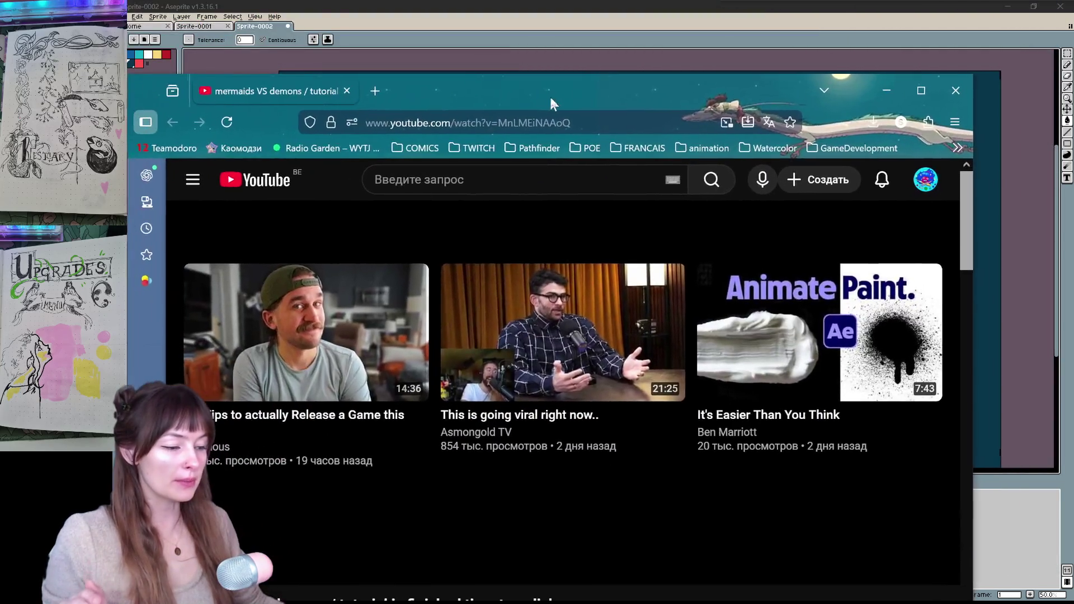
# Maximize the browser and replay the finished game video from 0:00
pyautogui.doubleClick(550, 97)
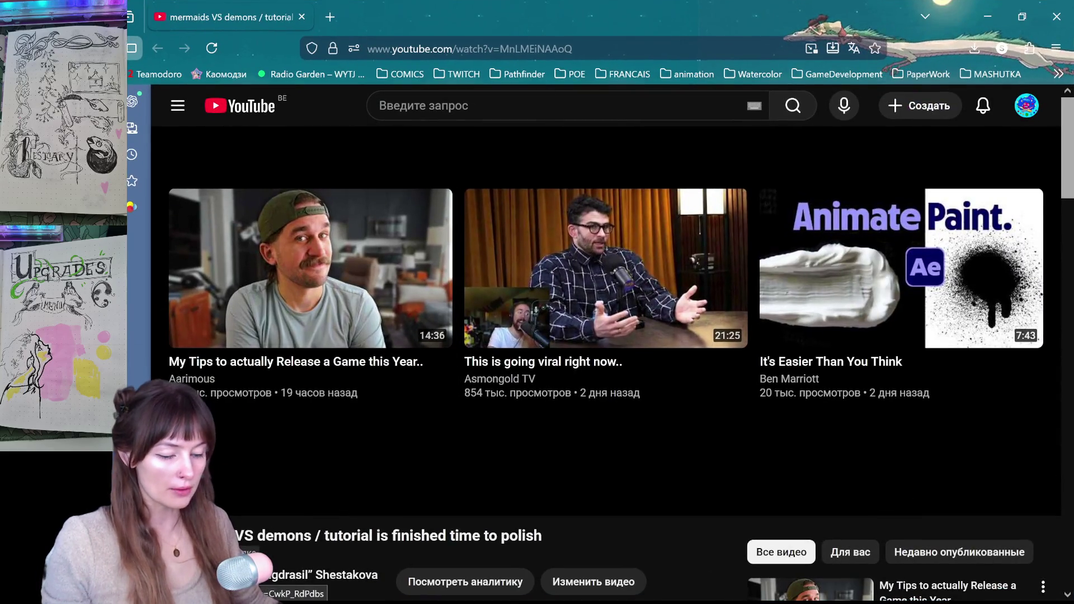
pyautogui.click(173, 471)
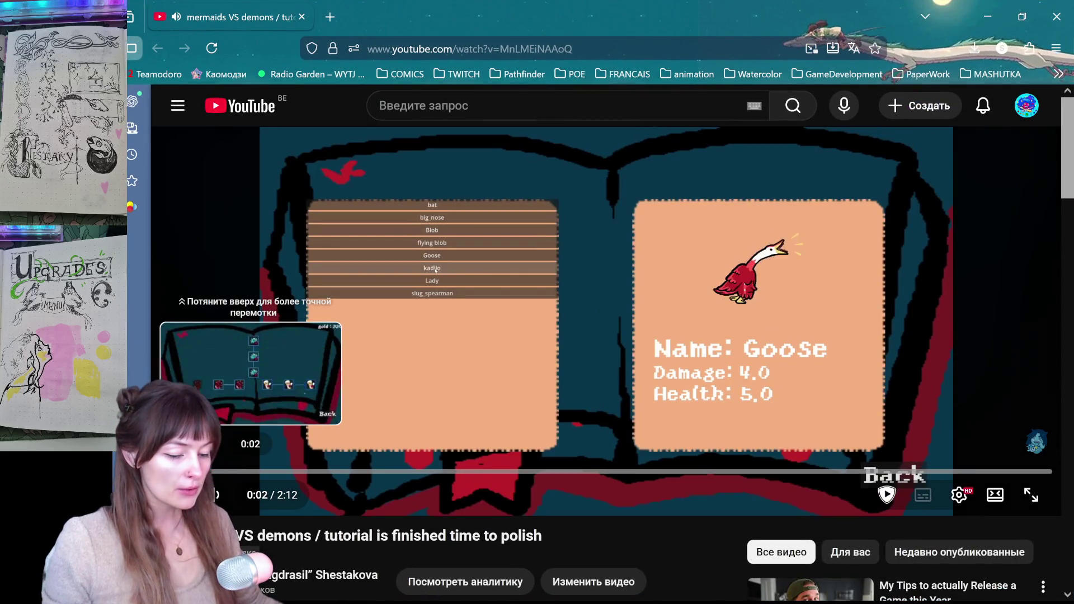
pyautogui.moveTo(250, 472); pyautogui.dragTo(213, 471)
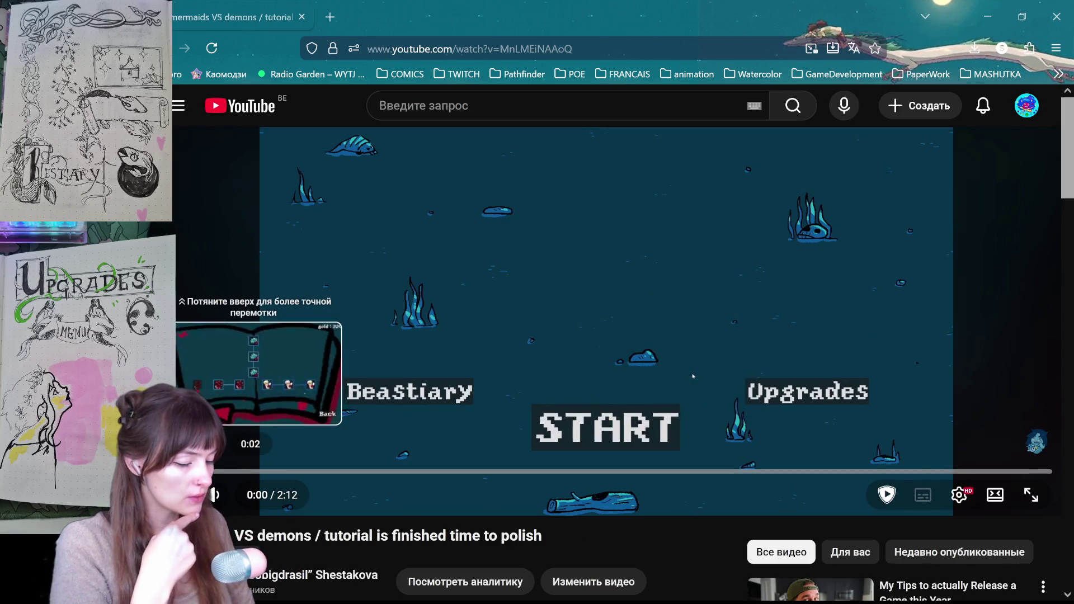
# Scrub the video through the upgrades, start menu and flying blob bestiary entry
pyautogui.click(282, 472)
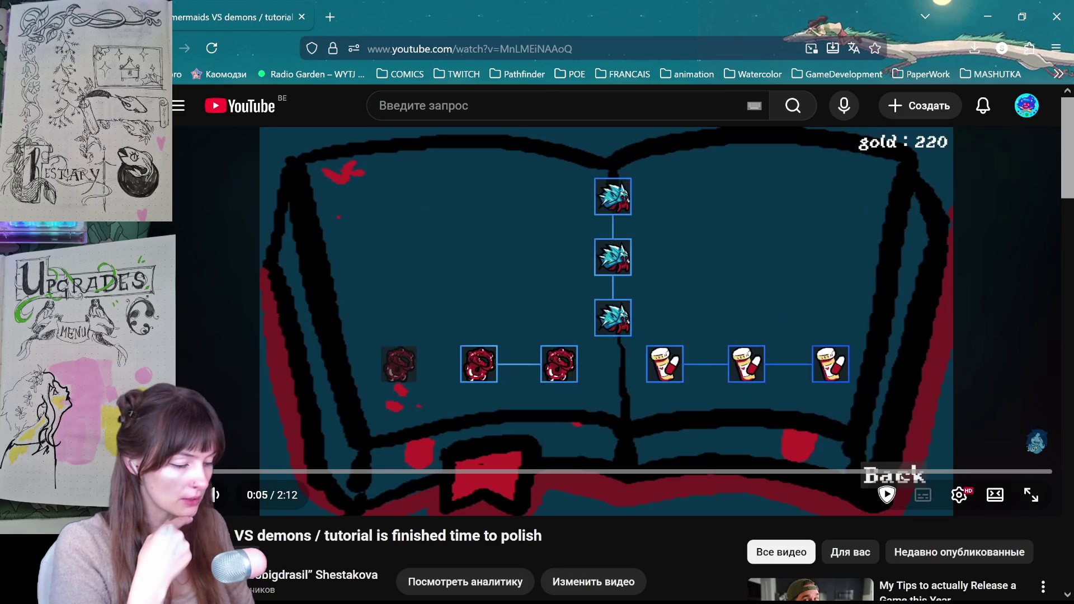
pyautogui.click(257, 472)
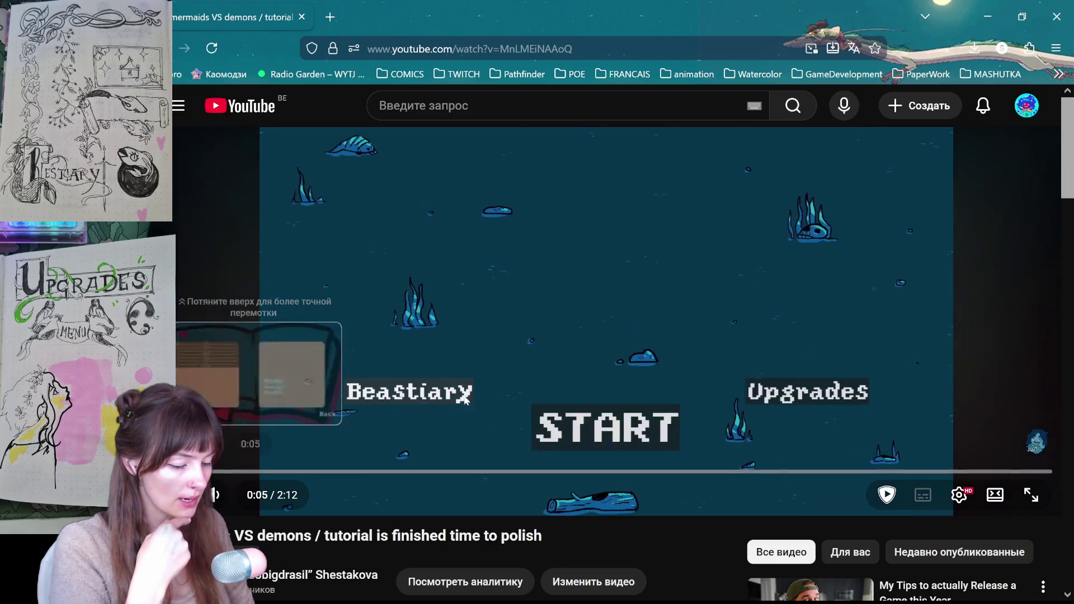
pyautogui.click(253, 472)
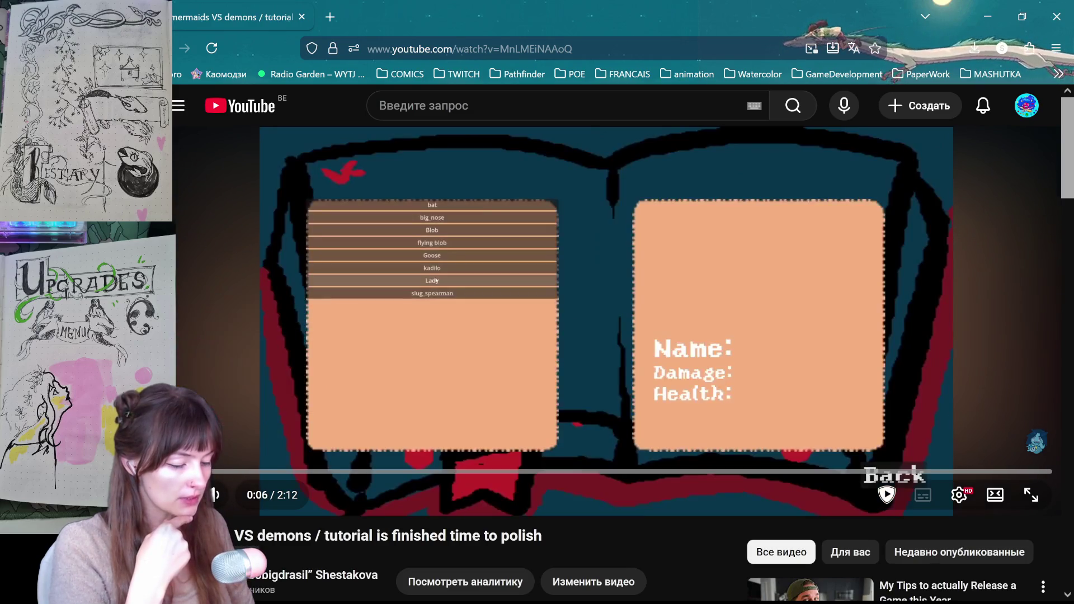
pyautogui.moveTo(250, 472); pyautogui.dragTo(250, 471)
pyautogui.click(215, 472)
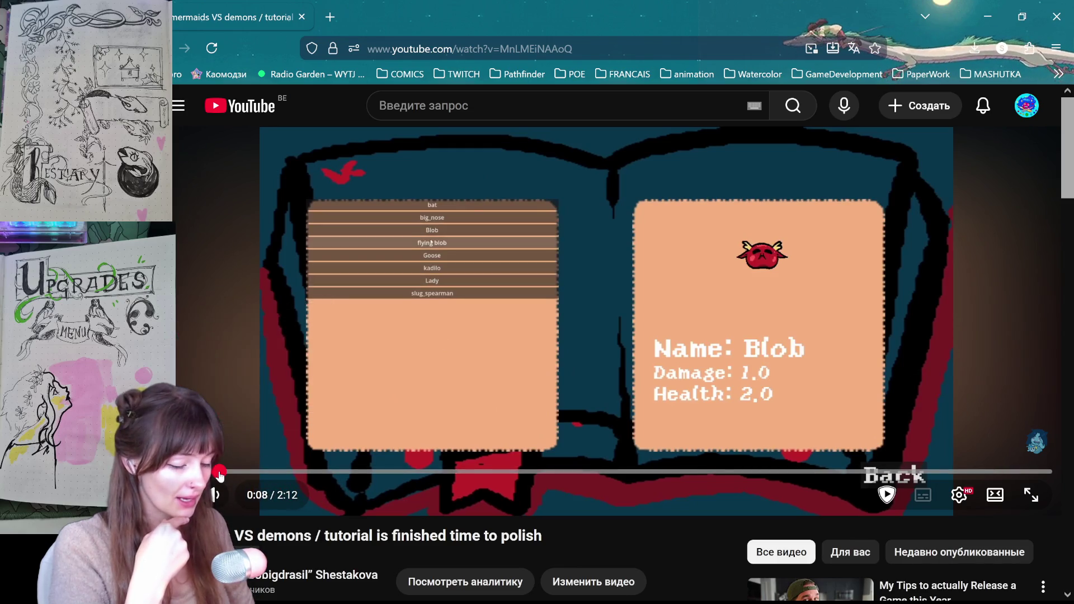
pyautogui.click(218, 472)
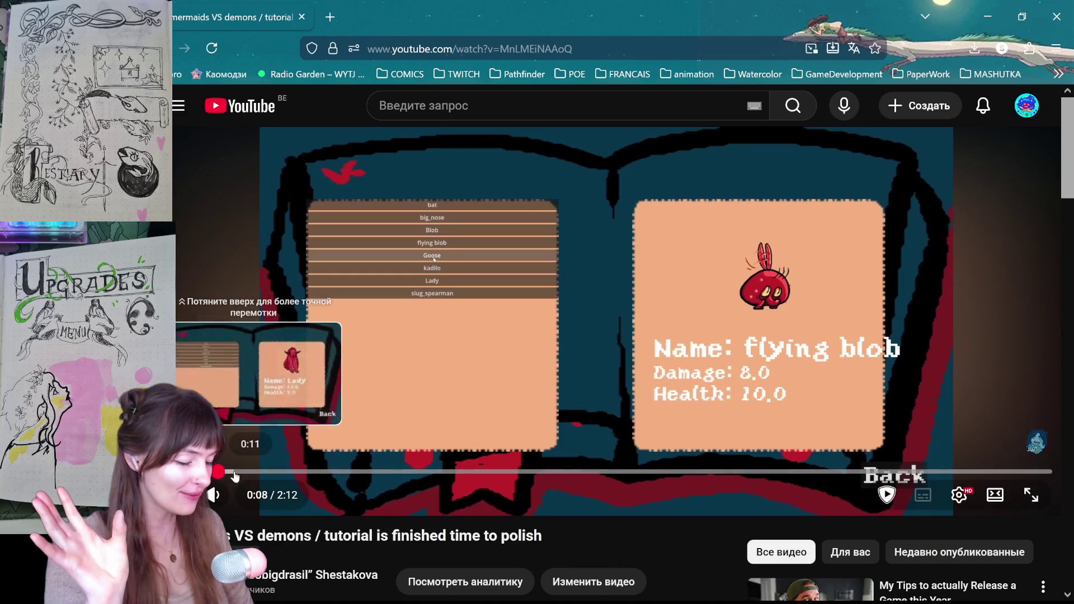
# Skip ahead to the kadilo entry and pause screen, then move the browser aside
pyautogui.moveTo(237, 472); pyautogui.dragTo(531, 475)
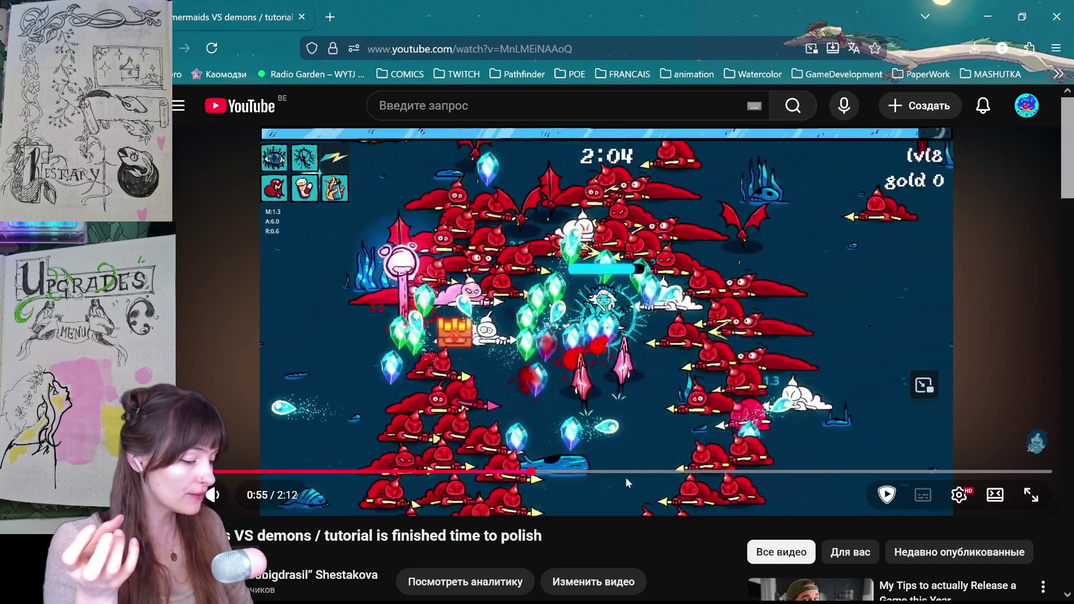
pyautogui.moveTo(607, 473)
pyautogui.mouseDown()
pyautogui.moveTo(536, 466)
pyautogui.moveTo(565, 471)
pyautogui.mouseUp()
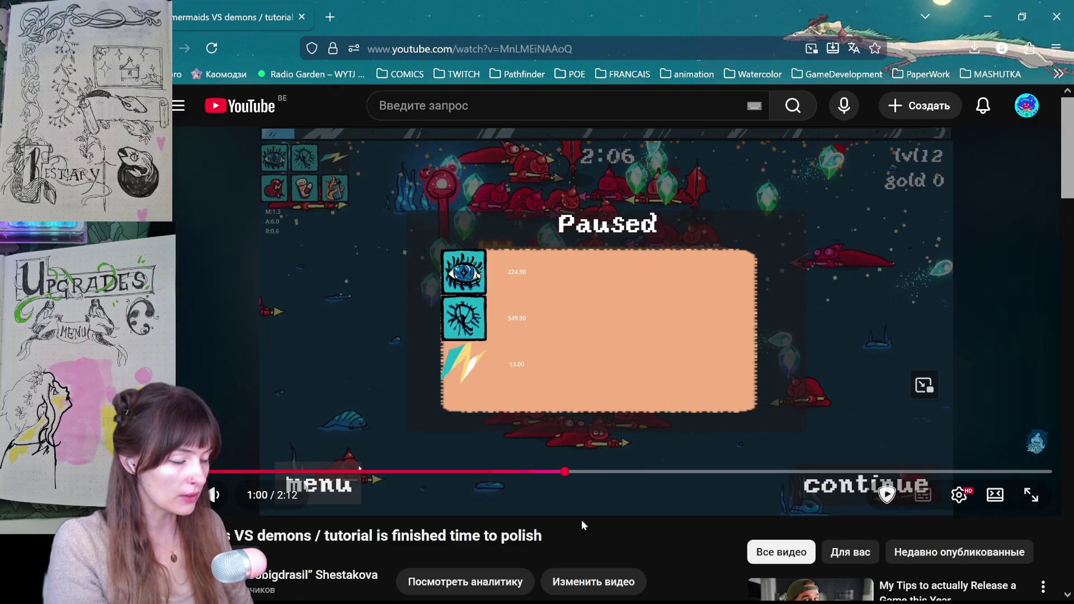
pyautogui.moveTo(566, 472); pyautogui.dragTo(582, 473)
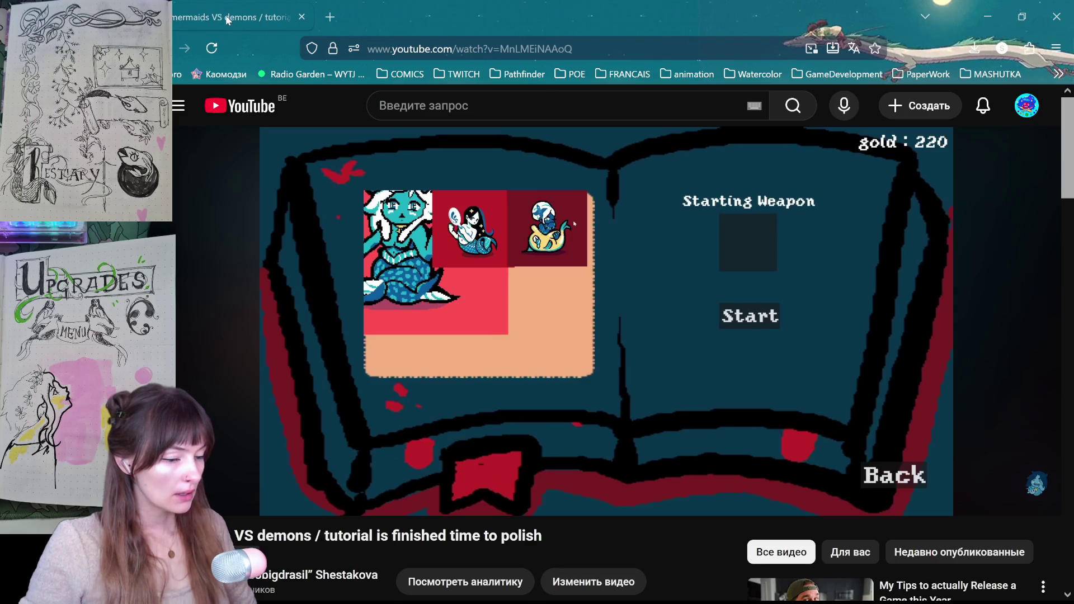
pyautogui.moveTo(443, 12)
pyautogui.mouseDown()
pyautogui.moveTo(890, 83)
pyautogui.moveTo(360, 79)
pyautogui.moveTo(314, 69)
pyautogui.moveTo(313, 0)
pyautogui.mouseUp()
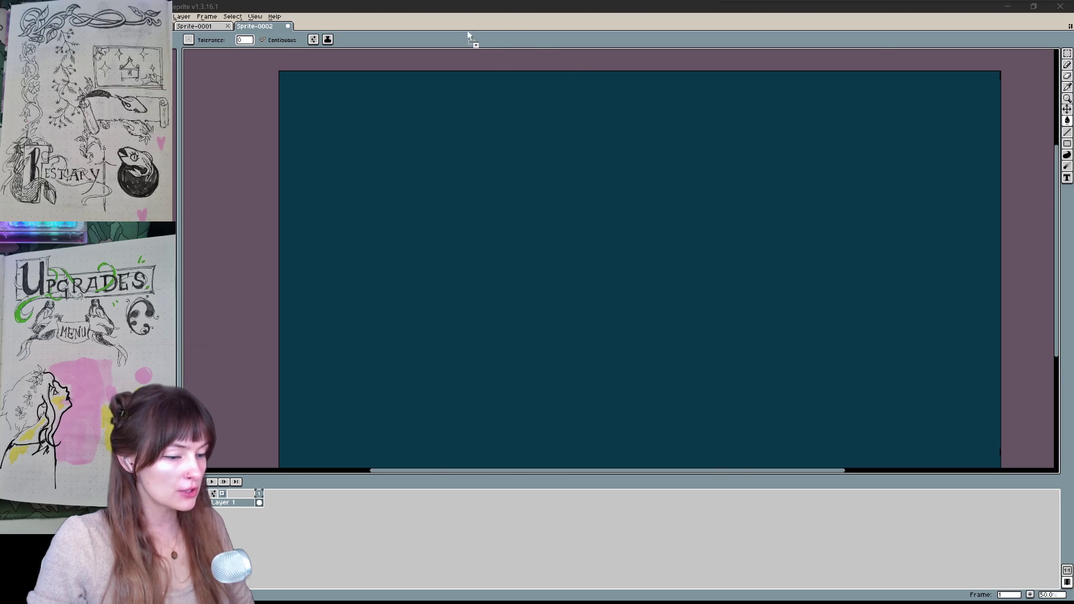
# Open the Bestiary and MENU sketch photos in Aseprite and close empty Sprite-0001
pyautogui.moveTo(468, 32); pyautogui.dragTo(469, 35)
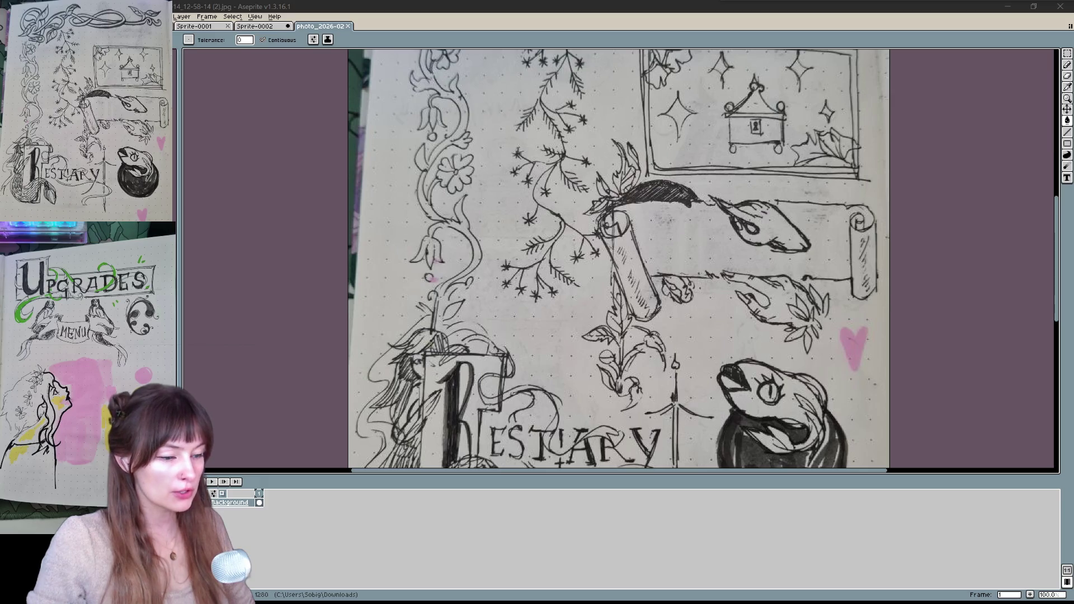
pyautogui.moveTo(442, 171); pyautogui.dragTo(430, 30)
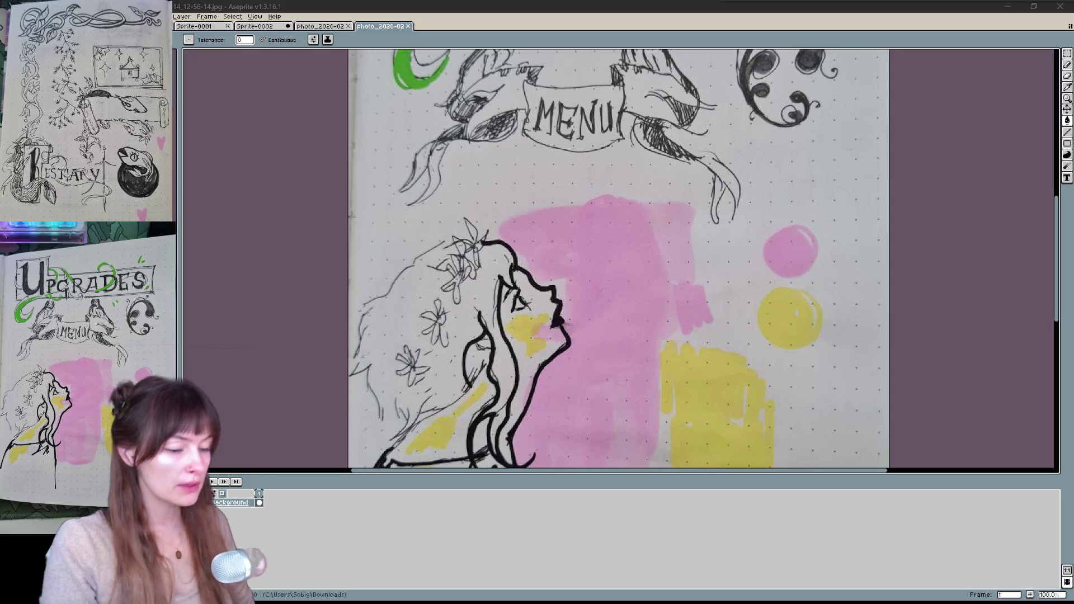
pyautogui.hotkey('ctrl', 'Tab')
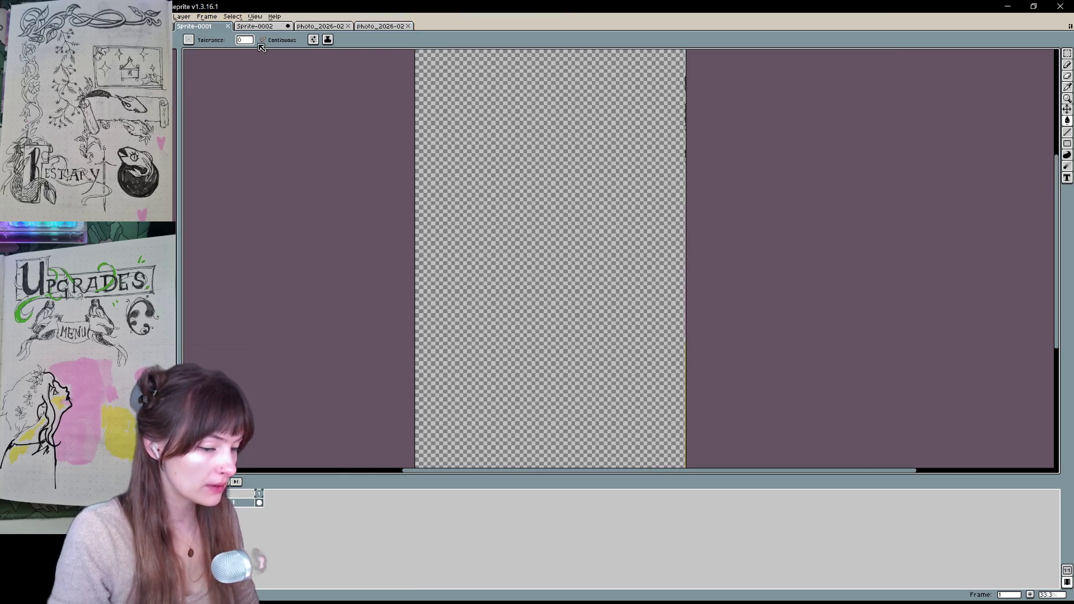
pyautogui.hotkey('ctrl', 'w')
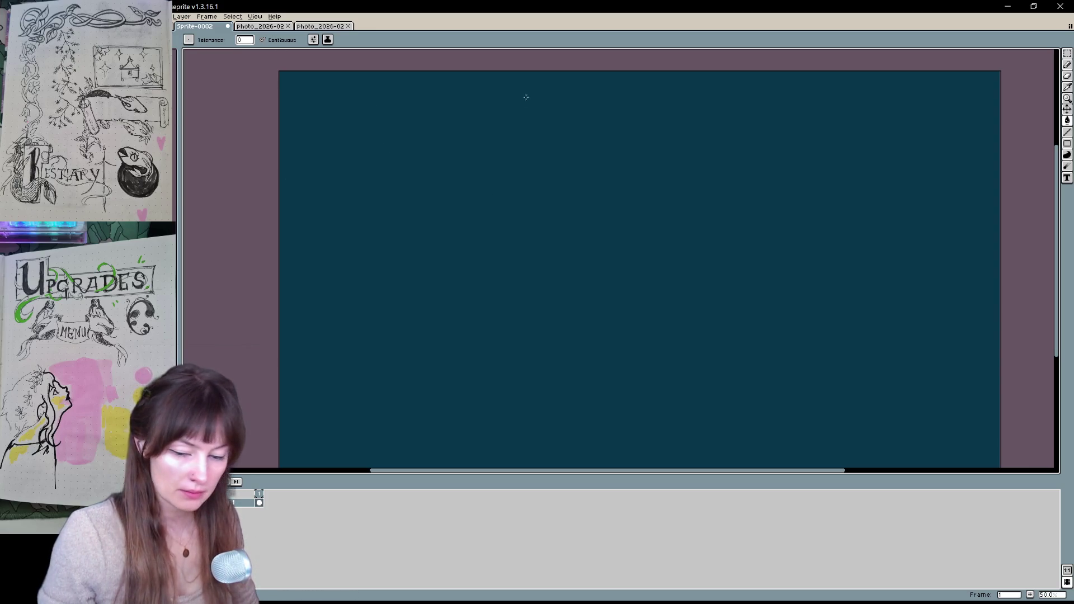
# Add 'Bestiary' in Yoster Island font at size 72 near the canvas top
pyautogui.press('t')
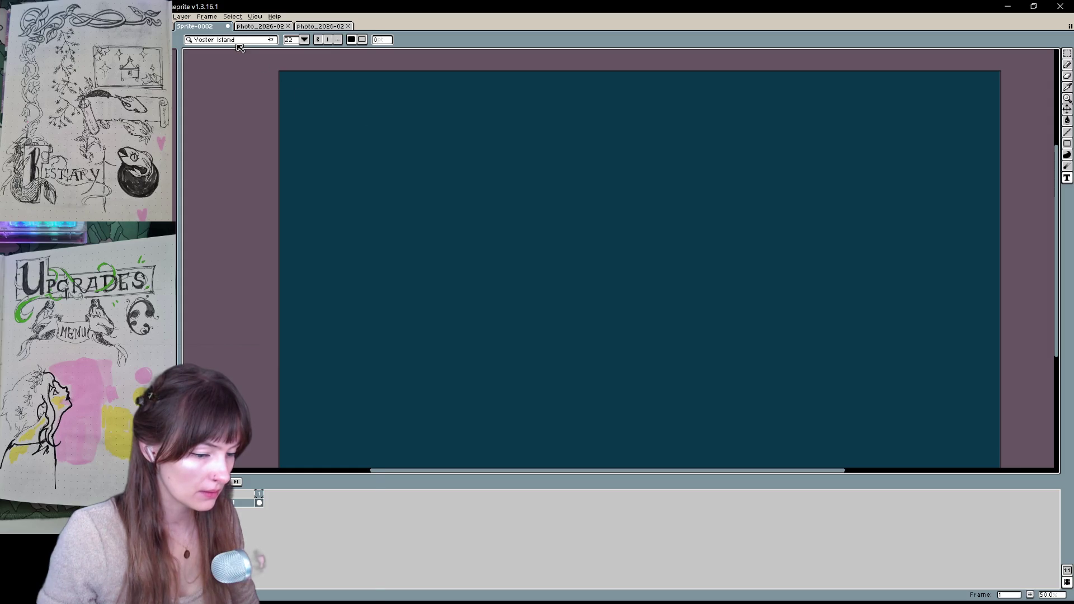
pyautogui.click(238, 43)
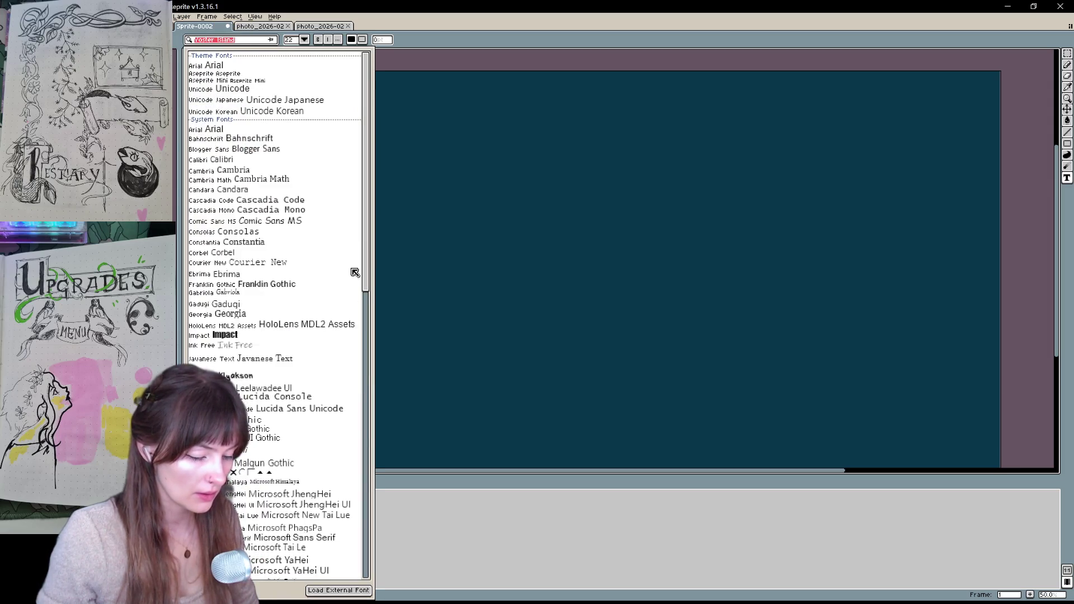
pyautogui.click(458, 134)
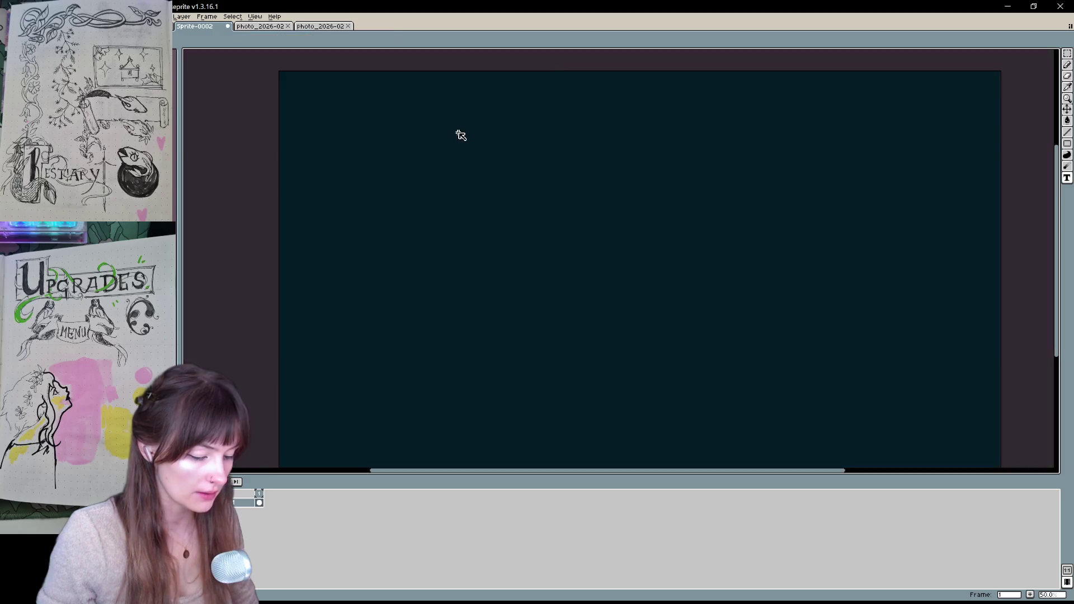
pyautogui.click(458, 135)
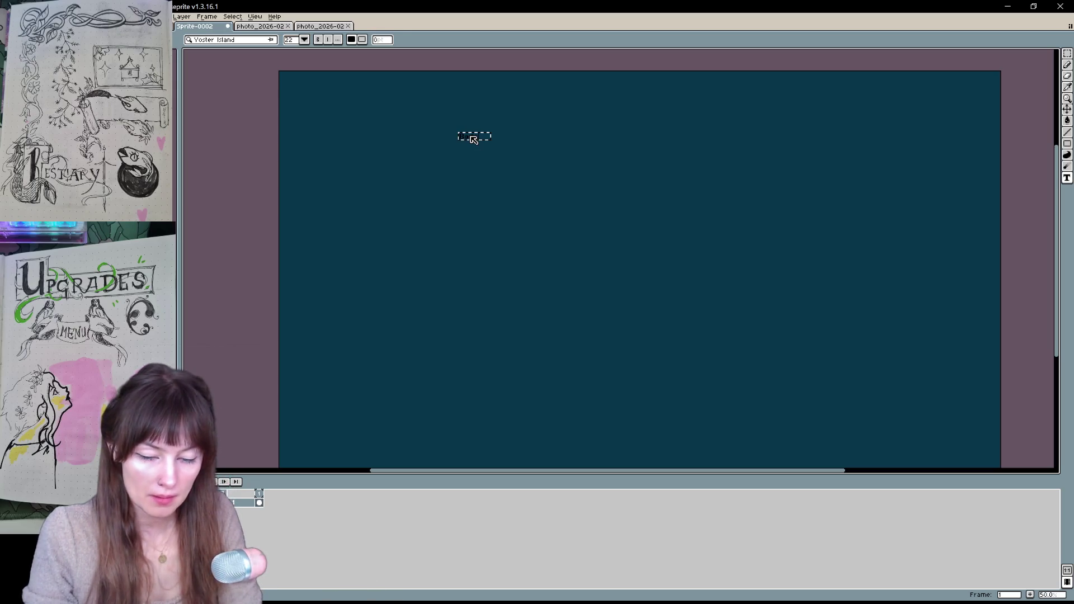
pyautogui.write('s')
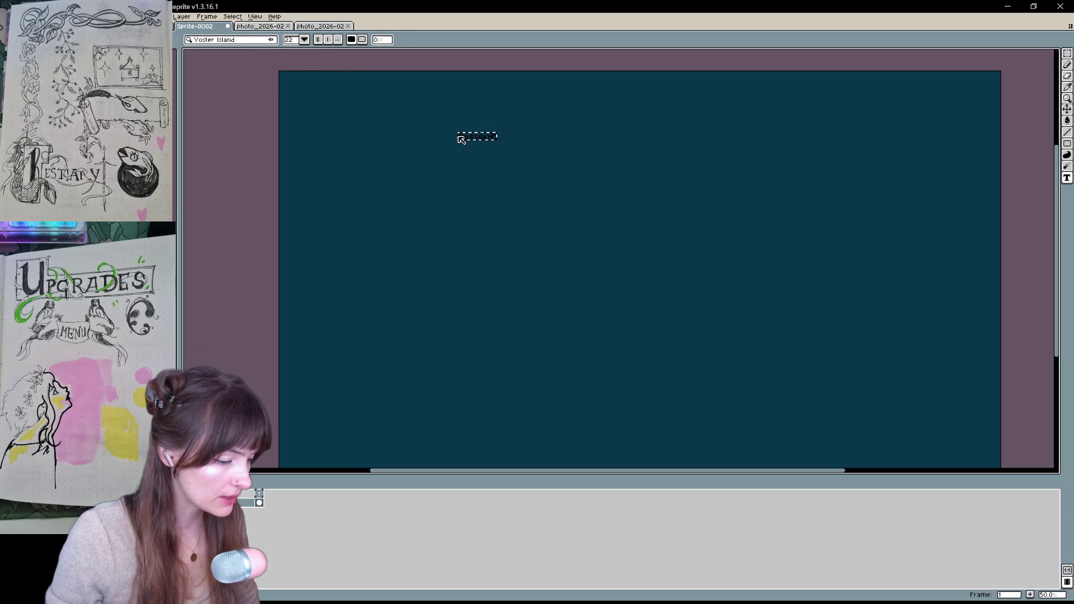
pyautogui.click(304, 39)
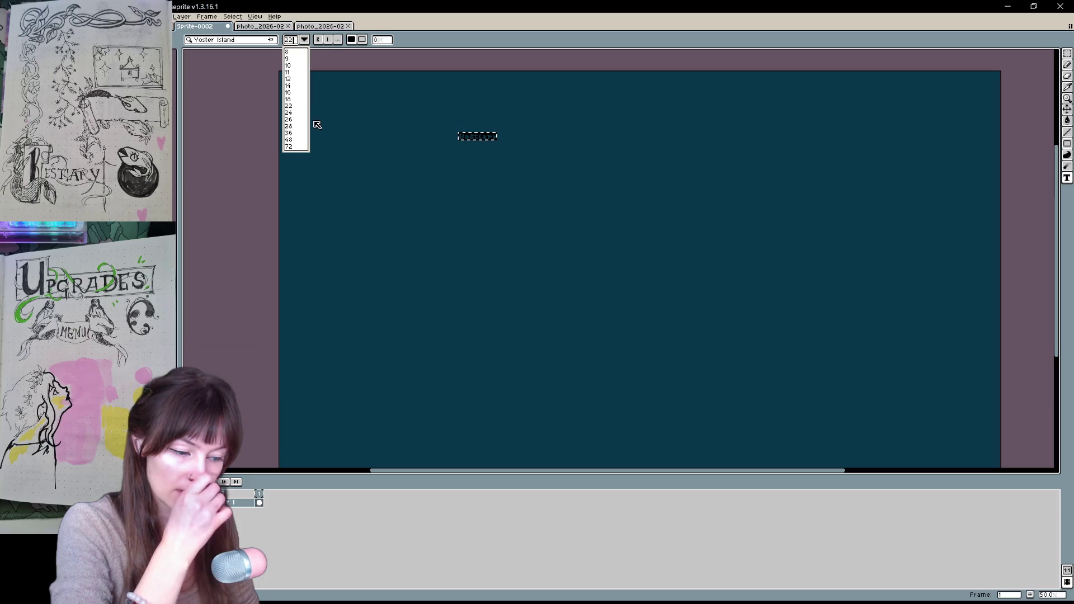
pyautogui.click(288, 146)
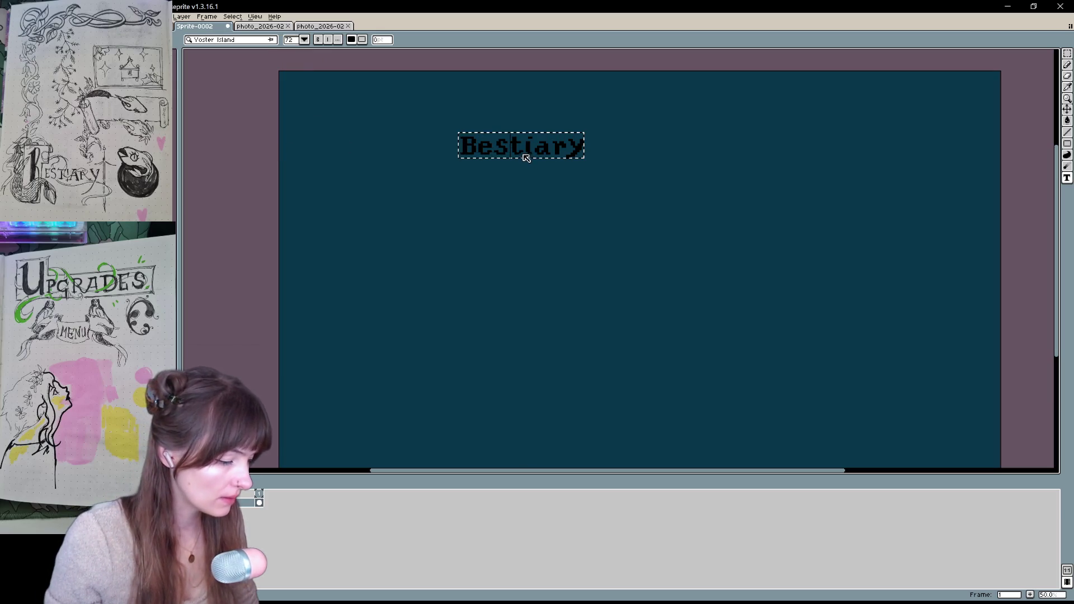
pyautogui.press('Return')
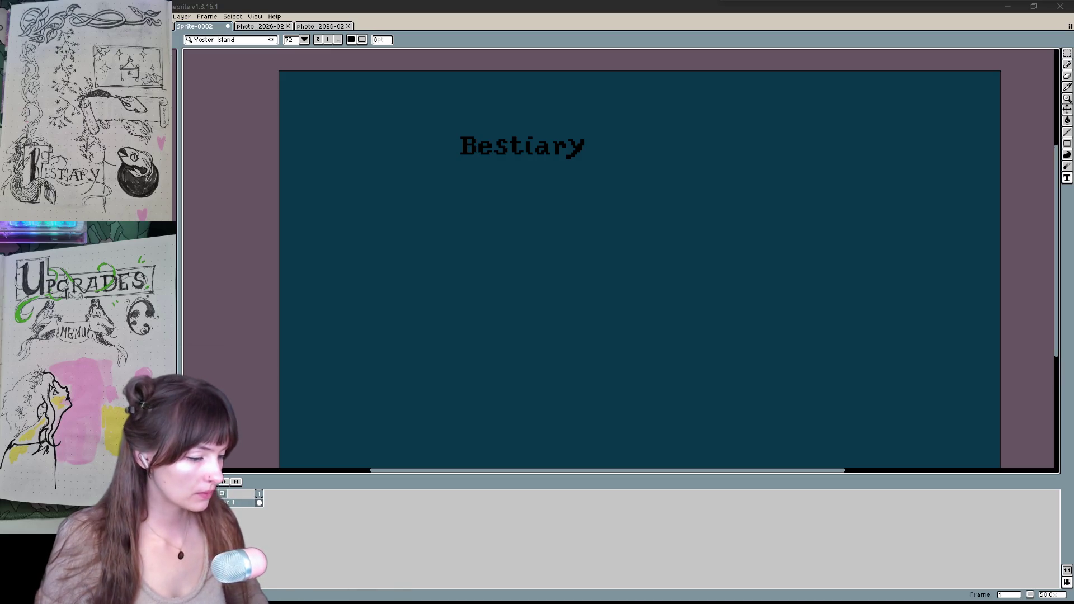
# Try a red pencil frame around Bestiary on the text layer, then undo it
pyautogui.click(174, 57)
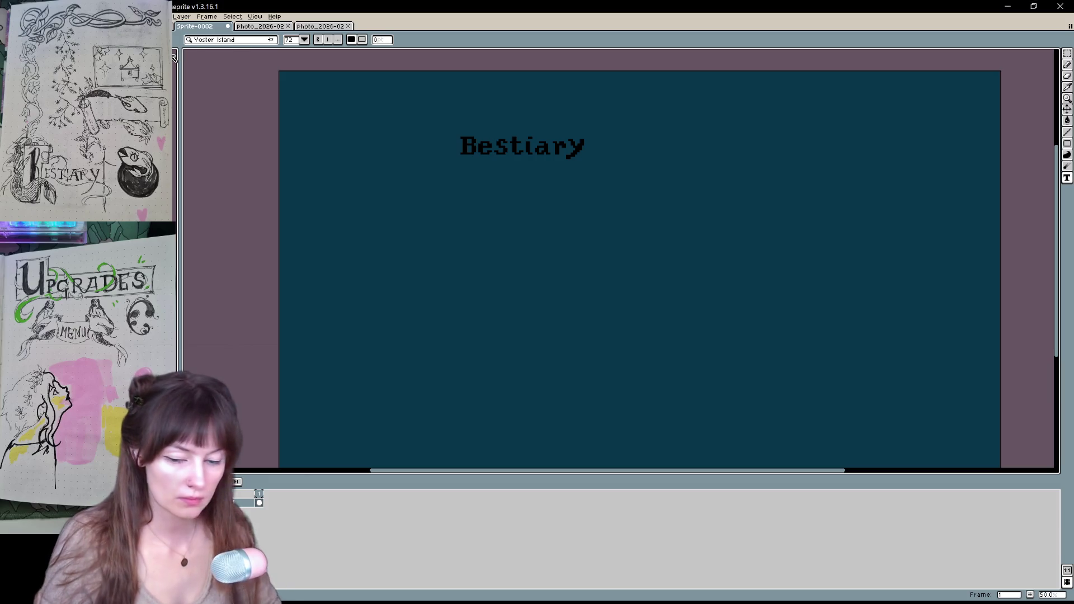
pyautogui.press('b')
pyautogui.moveTo(454, 119)
pyautogui.mouseDown()
pyautogui.moveTo(464, 168)
pyautogui.moveTo(510, 151)
pyautogui.moveTo(565, 162)
pyautogui.moveTo(587, 131)
pyautogui.mouseUp()
pyautogui.hotkey('ctrl', 'z')
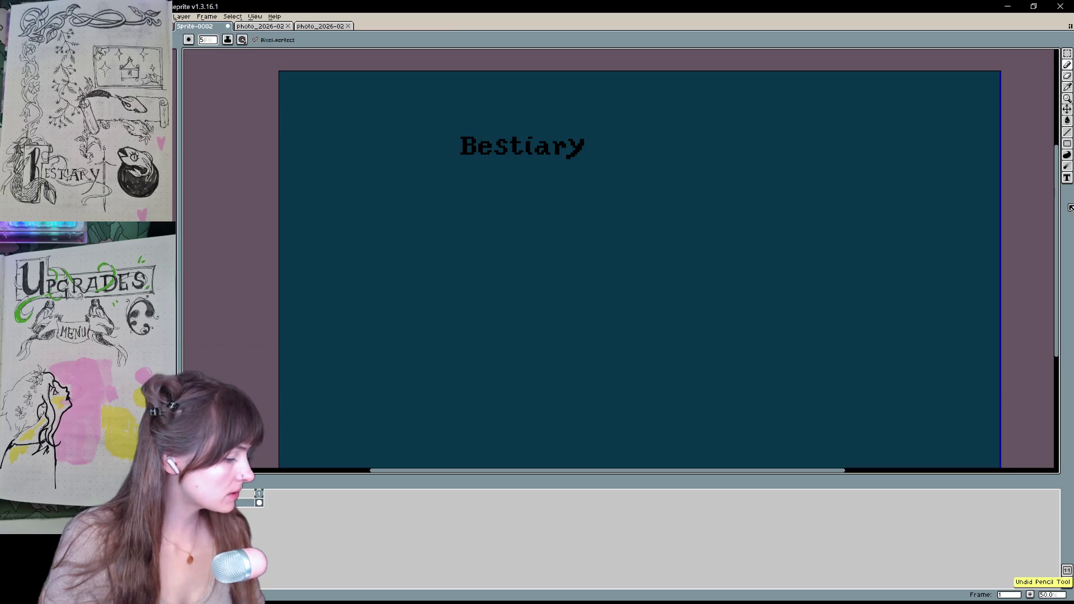
pyautogui.moveTo(548, 269); pyautogui.dragTo(540, 270)
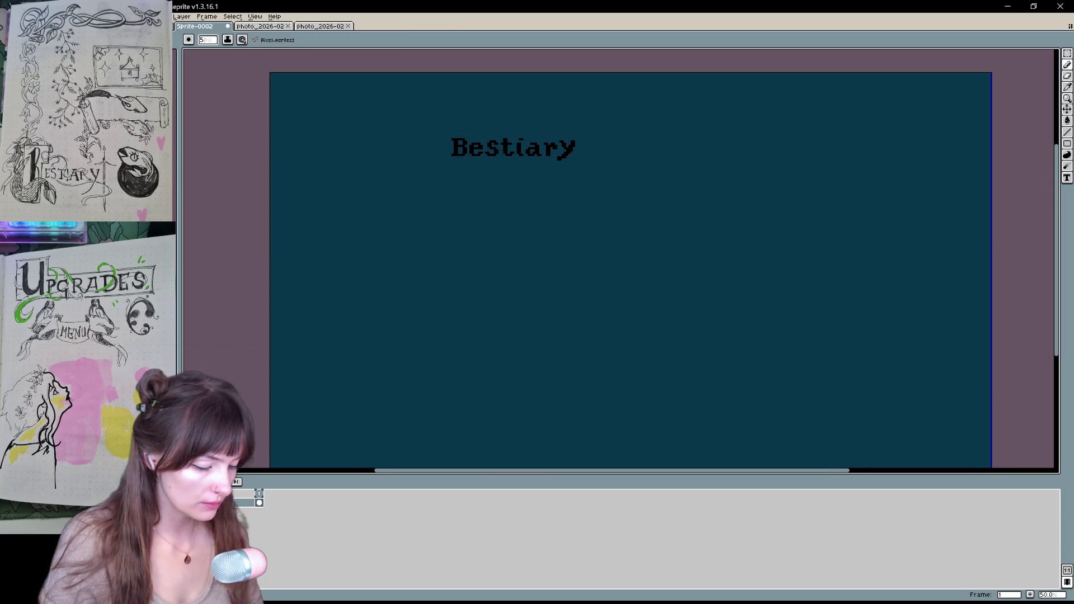
# On a new layer, sketch a red tall drop-cap box and banner frame around Bestiary
pyautogui.rightClick(233, 503)
pyautogui.moveTo(249, 521)
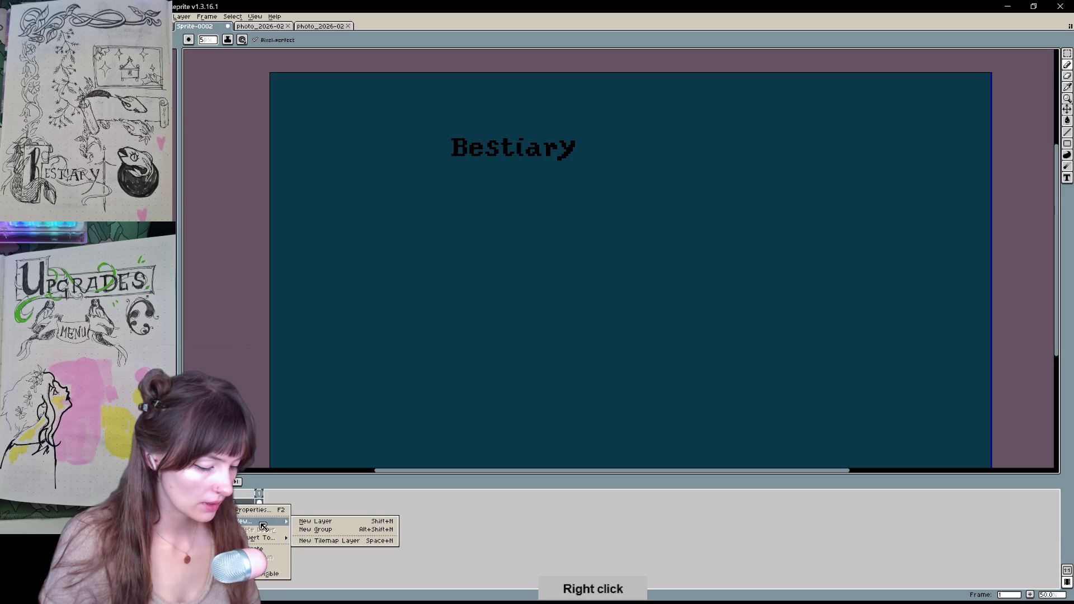
pyautogui.click(334, 522)
pyautogui.moveTo(376, 355); pyautogui.dragTo(377, 373)
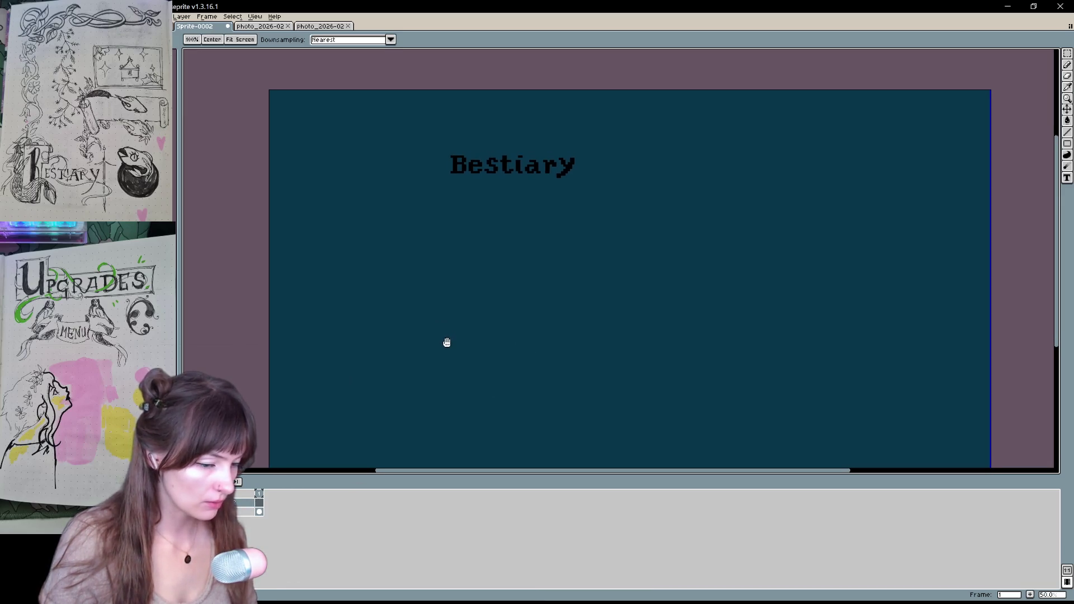
pyautogui.moveTo(436, 183); pyautogui.dragTo(461, 94)
pyautogui.hotkey('ctrl', 'z')
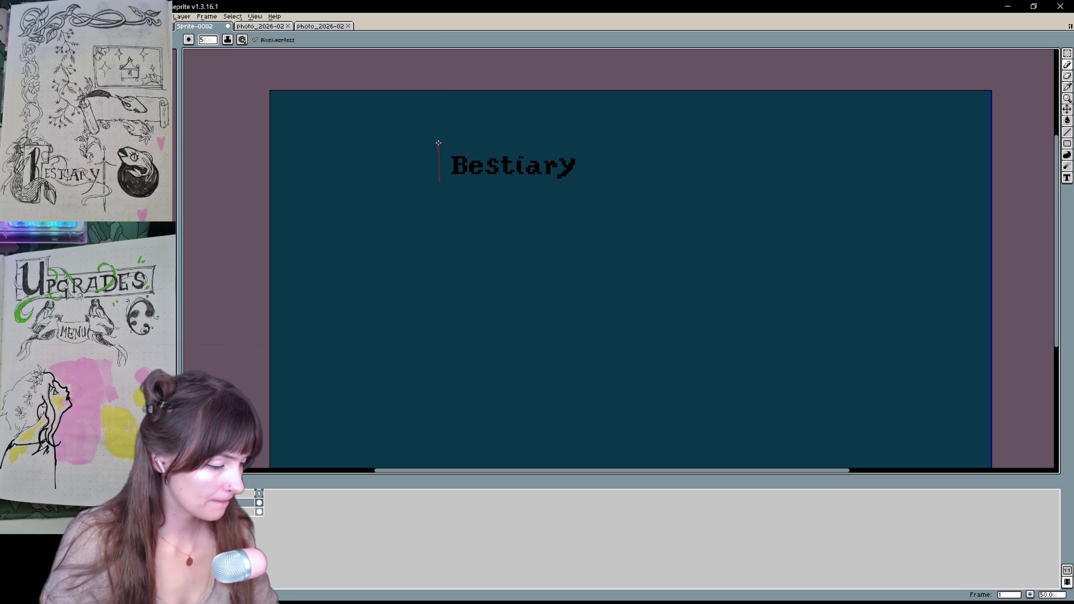
pyautogui.hotkey('ctrl', 'z')
pyautogui.moveTo(600, 249); pyautogui.dragTo(576, 211)
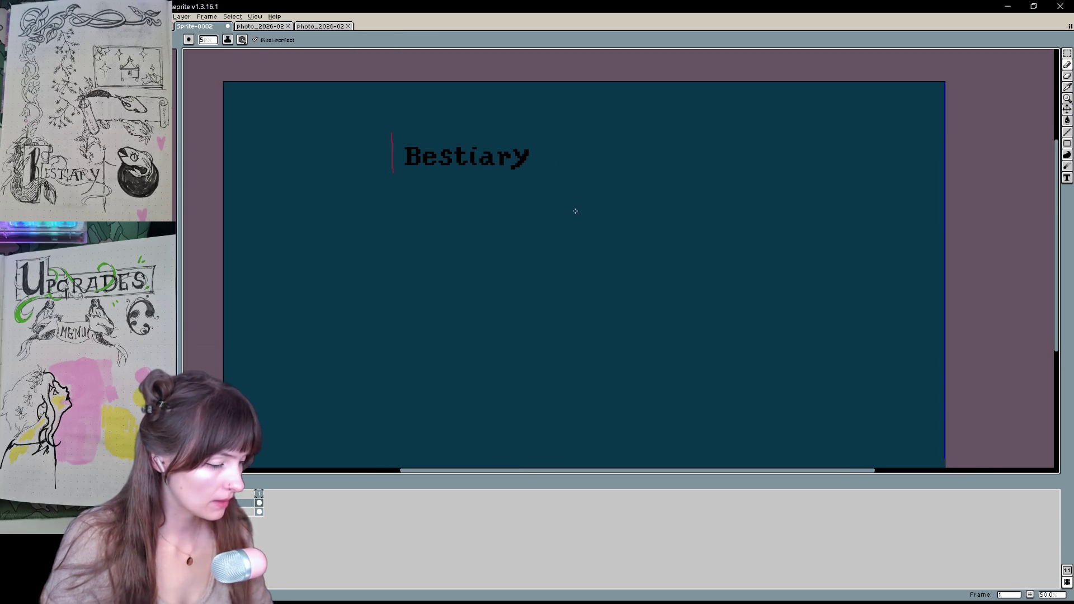
pyautogui.moveTo(406, 132); pyautogui.dragTo(394, 171)
pyautogui.hotkey('ctrl', 'z')
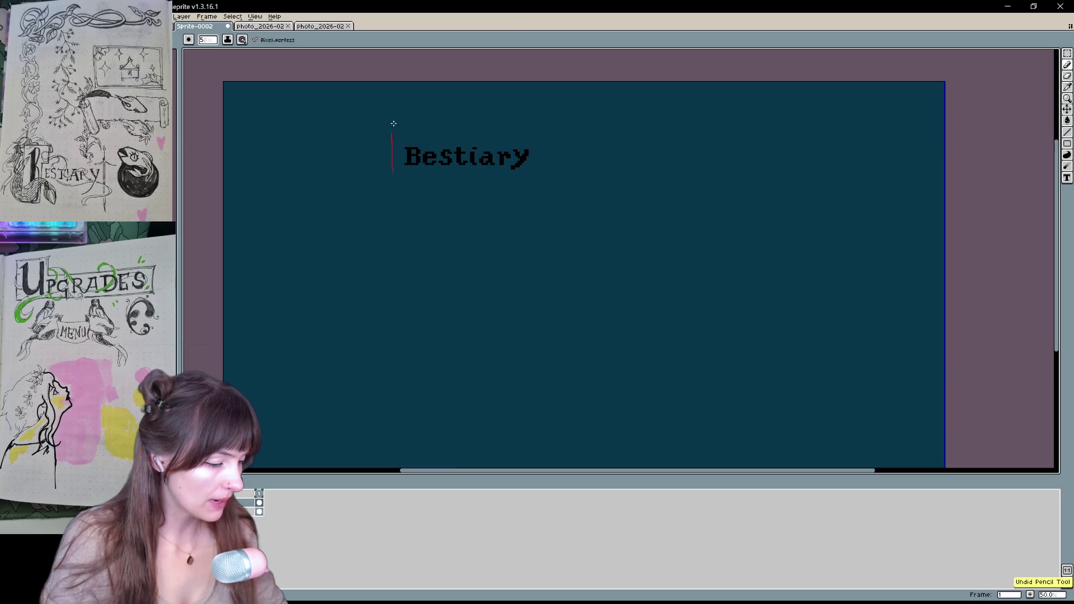
pyautogui.moveTo(420, 109)
pyautogui.mouseDown()
pyautogui.moveTo(386, 109)
pyautogui.moveTo(430, 156)
pyautogui.mouseUp()
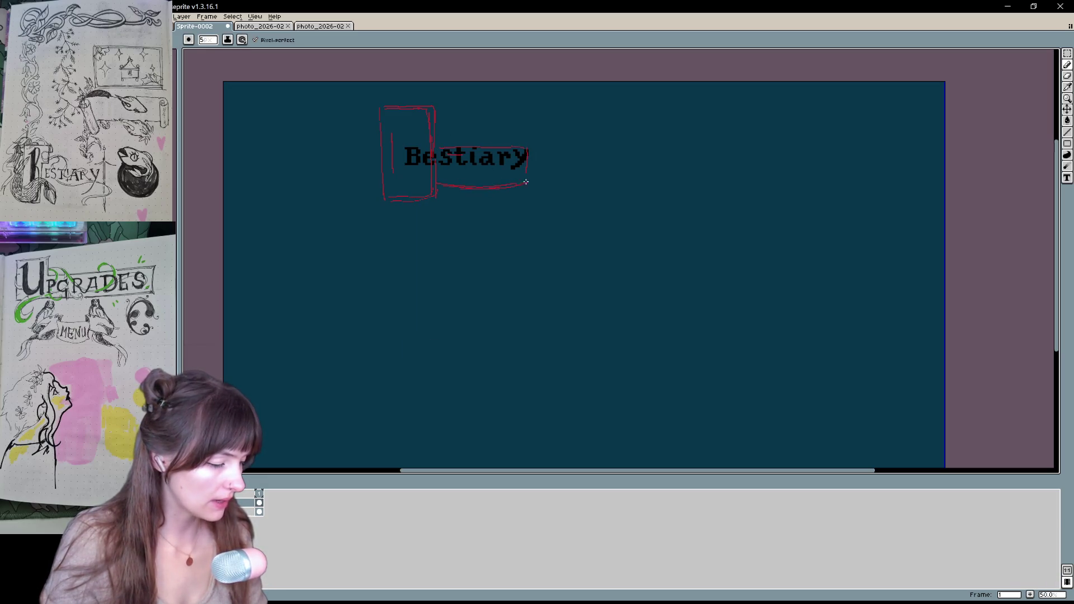
# Lasso-select the black Bestiary lettering and delete it
pyautogui.press('q')
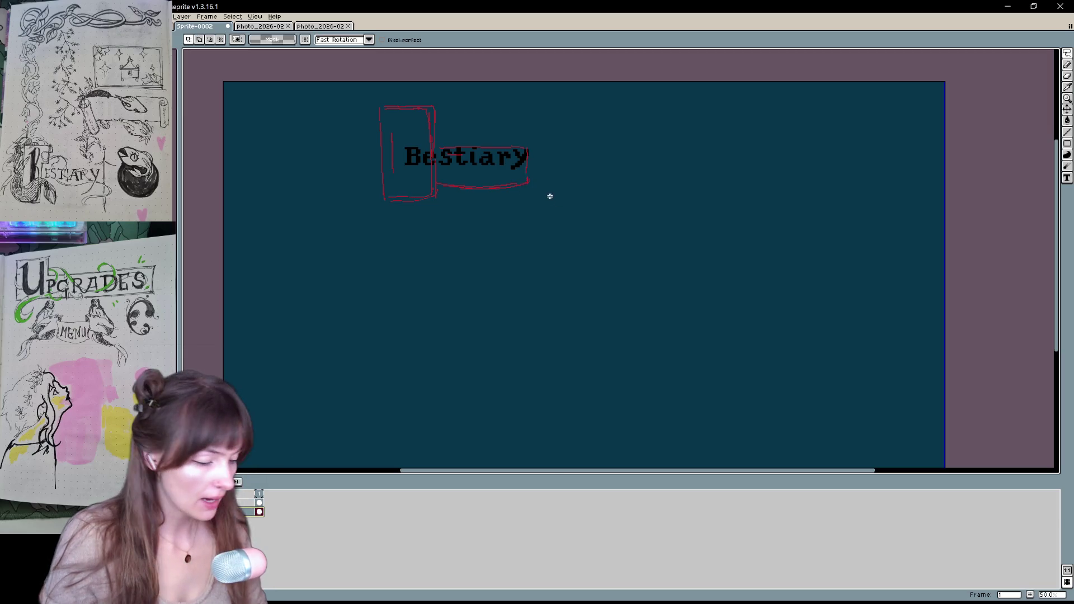
pyautogui.moveTo(520, 203)
pyautogui.mouseDown()
pyautogui.moveTo(548, 180)
pyautogui.moveTo(504, 173)
pyautogui.moveTo(514, 240)
pyautogui.mouseUp()
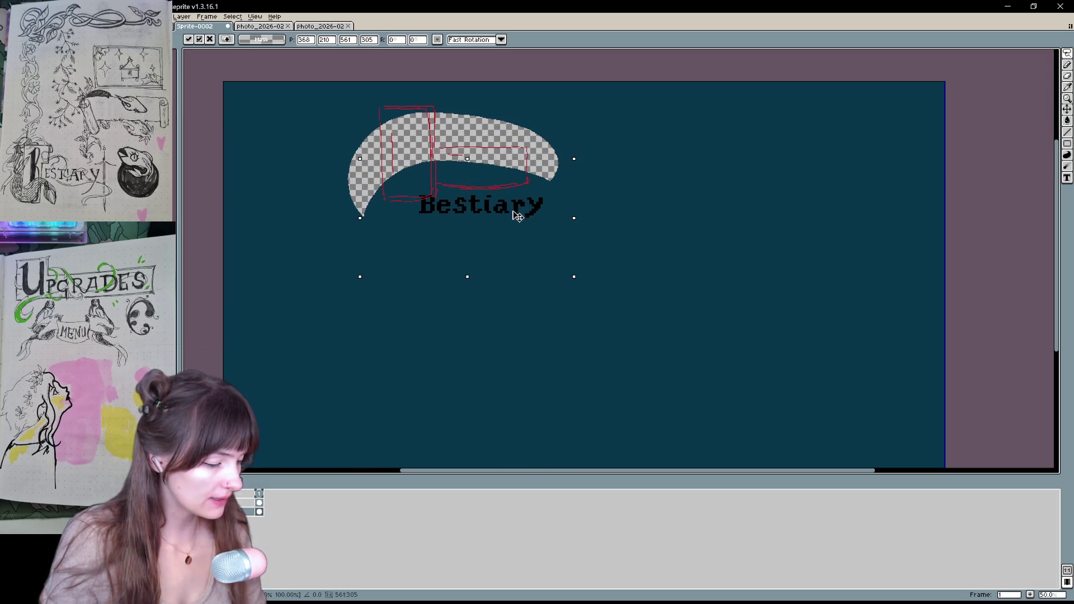
pyautogui.press('Delete')
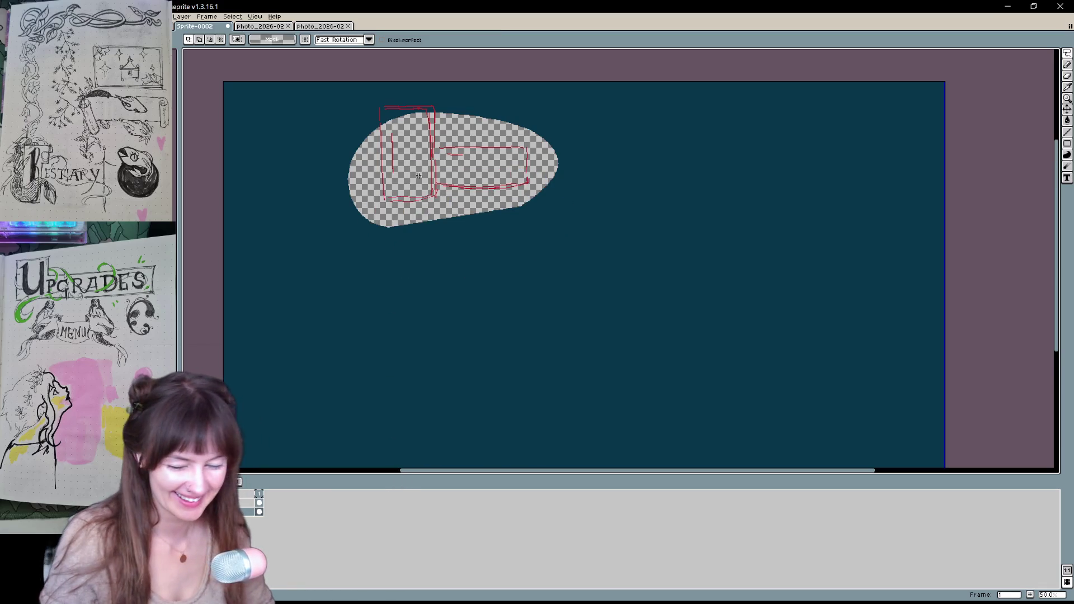
# Fill the leftover transparent hole with dark teal using the Paint Bucket
pyautogui.press('g')
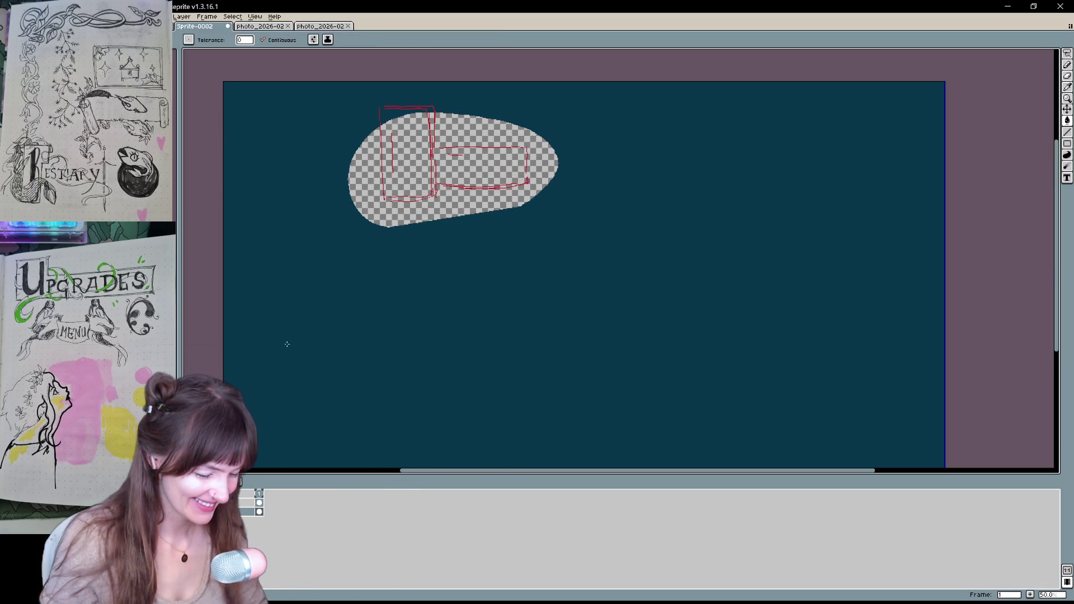
pyautogui.click(430, 215)
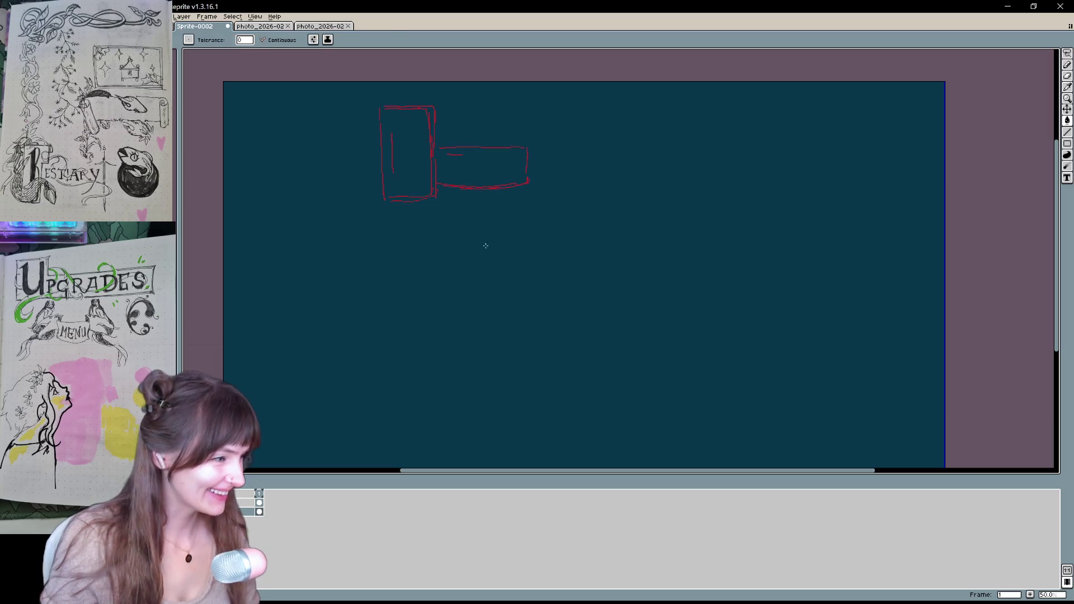
pyautogui.moveTo(493, 296)
pyautogui.mouseDown()
pyautogui.moveTo(522, 314)
pyautogui.moveTo(498, 327)
pyautogui.moveTo(515, 324)
pyautogui.moveTo(534, 290)
pyautogui.moveTo(522, 292)
pyautogui.mouseUp()
pyautogui.moveTo(510, 328); pyautogui.dragTo(516, 300)
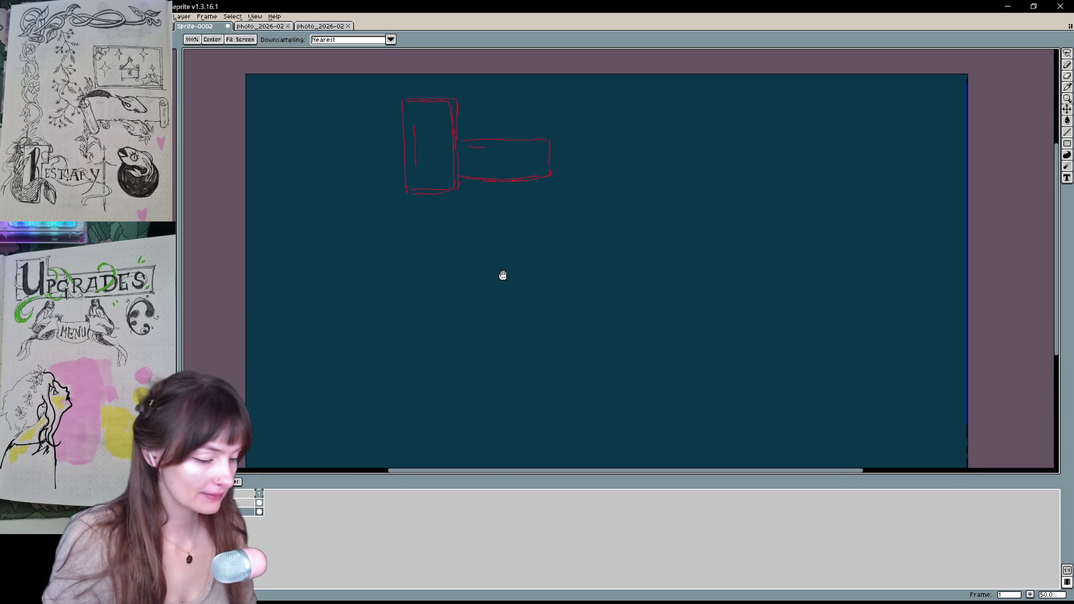
pyautogui.press('b')
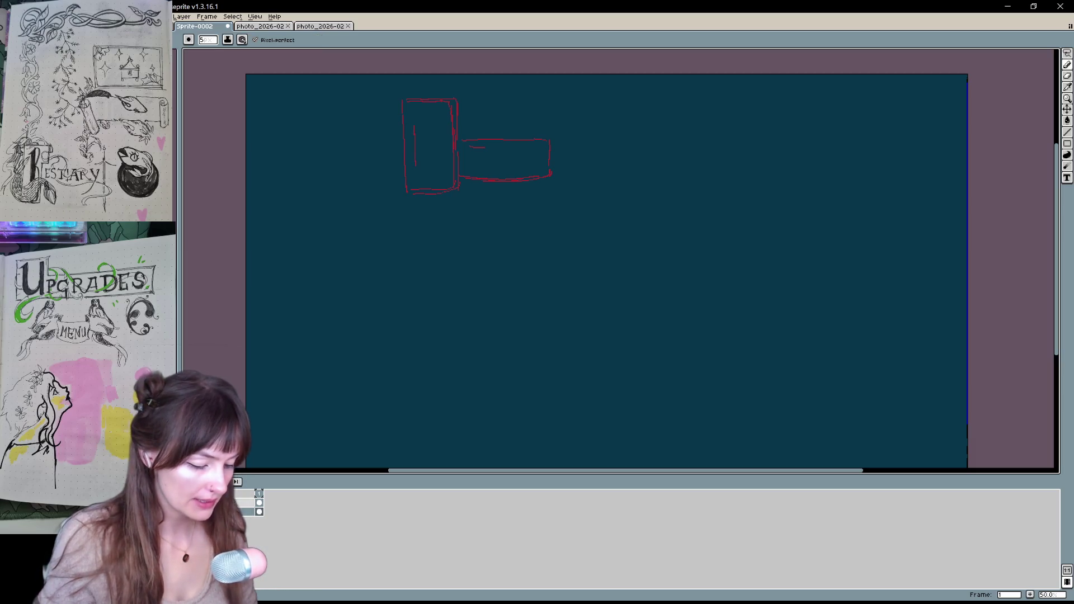
pyautogui.click(259, 502)
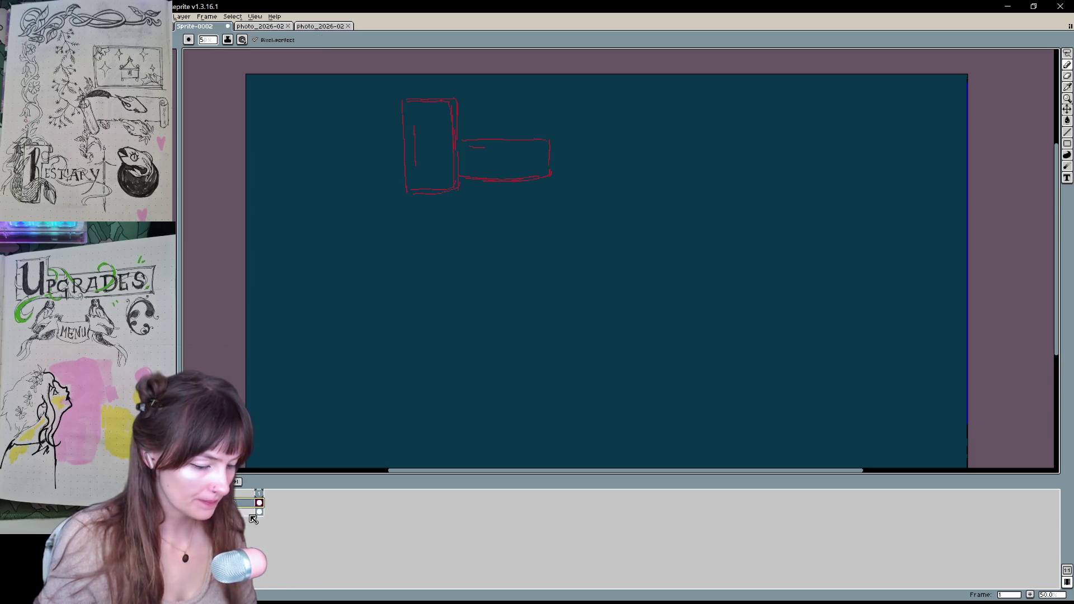
# Add a new blank layer from the layer menu and check its properties
pyautogui.rightClick(239, 501)
pyautogui.moveTo(271, 517)
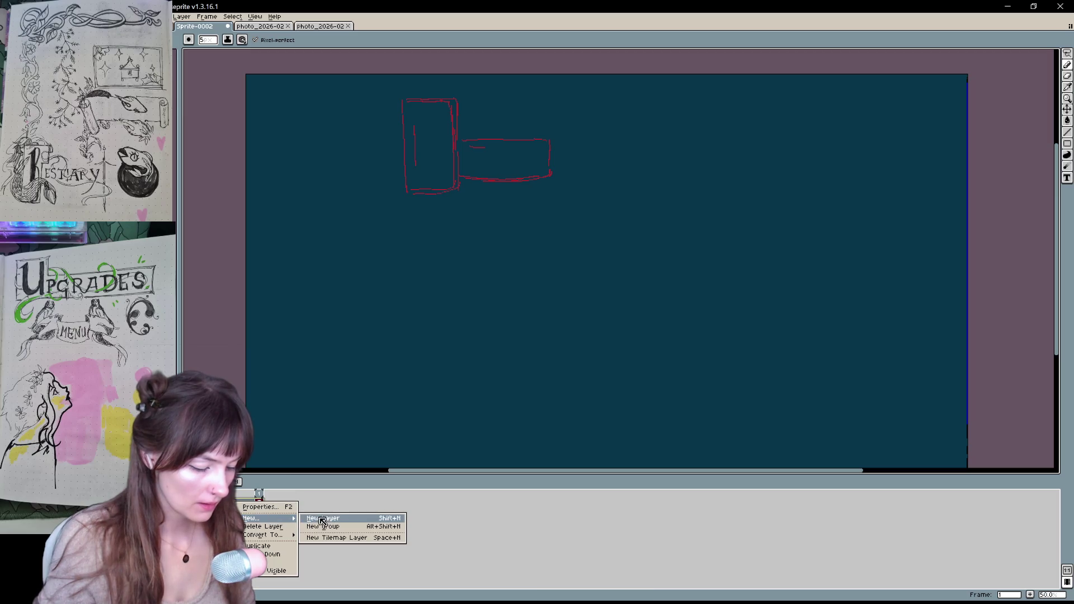
pyautogui.click(322, 520)
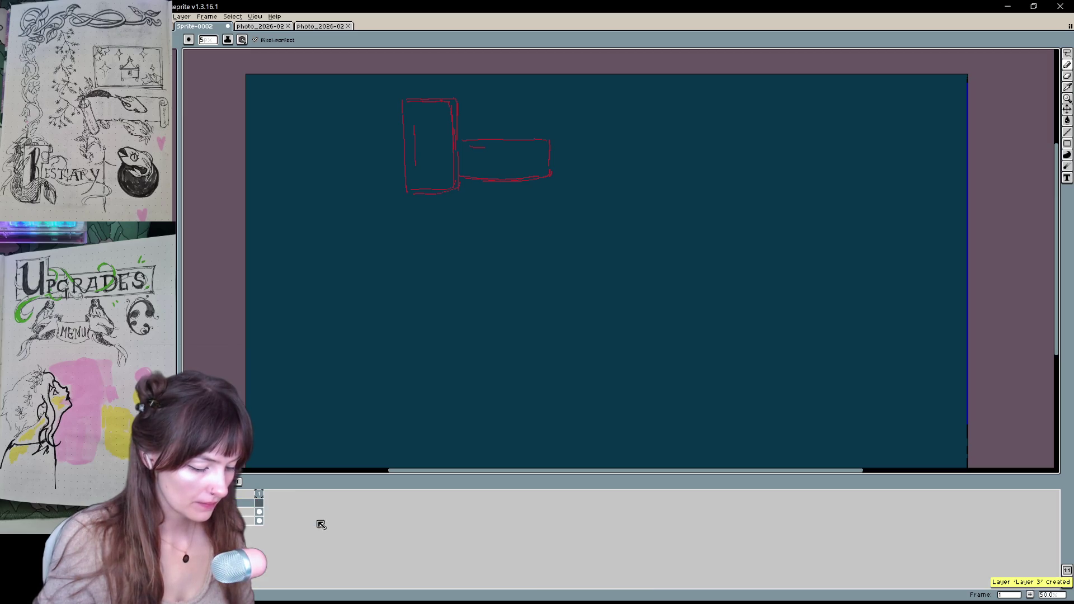
pyautogui.doubleClick(246, 502)
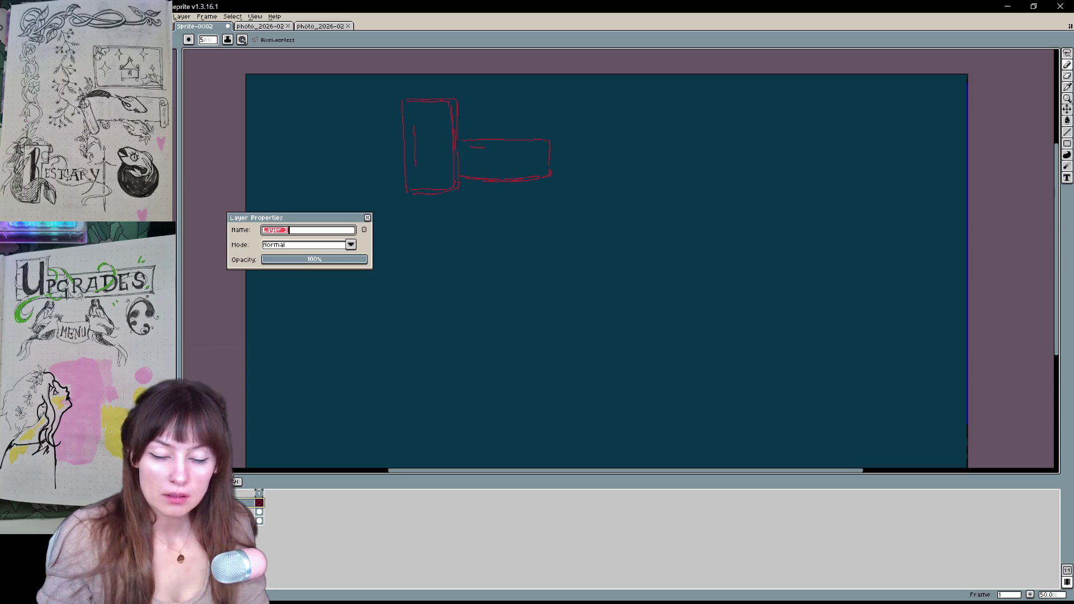
pyautogui.press('Return')
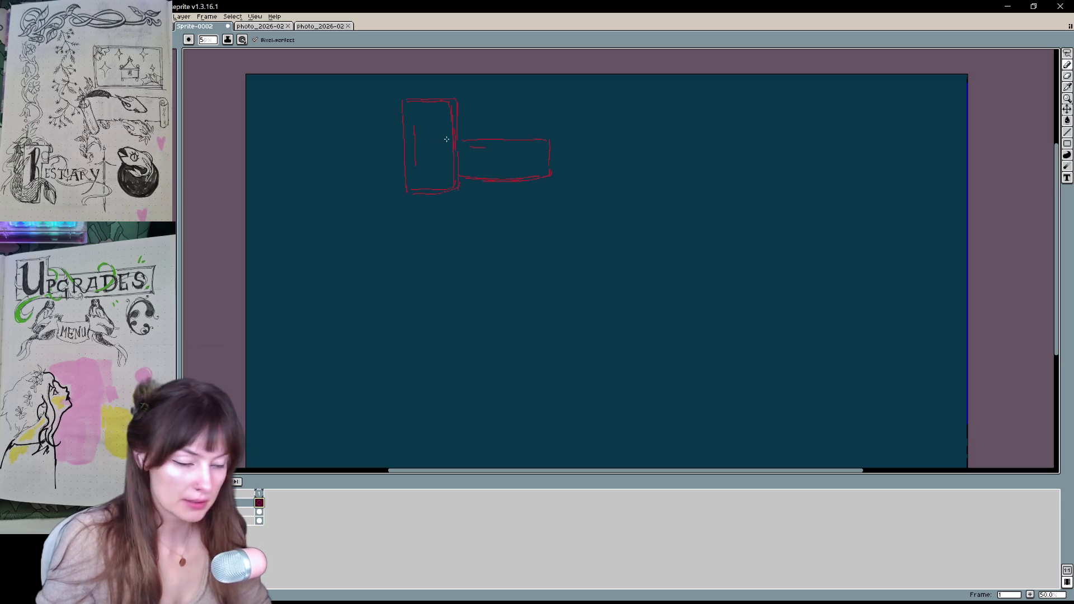
# Test a pencil stroke on the top layer, undo it, and mark a text box over the lower sketch
pyautogui.keyDown('ctrl'); pyautogui.click(412, 279); pyautogui.keyUp('ctrl')
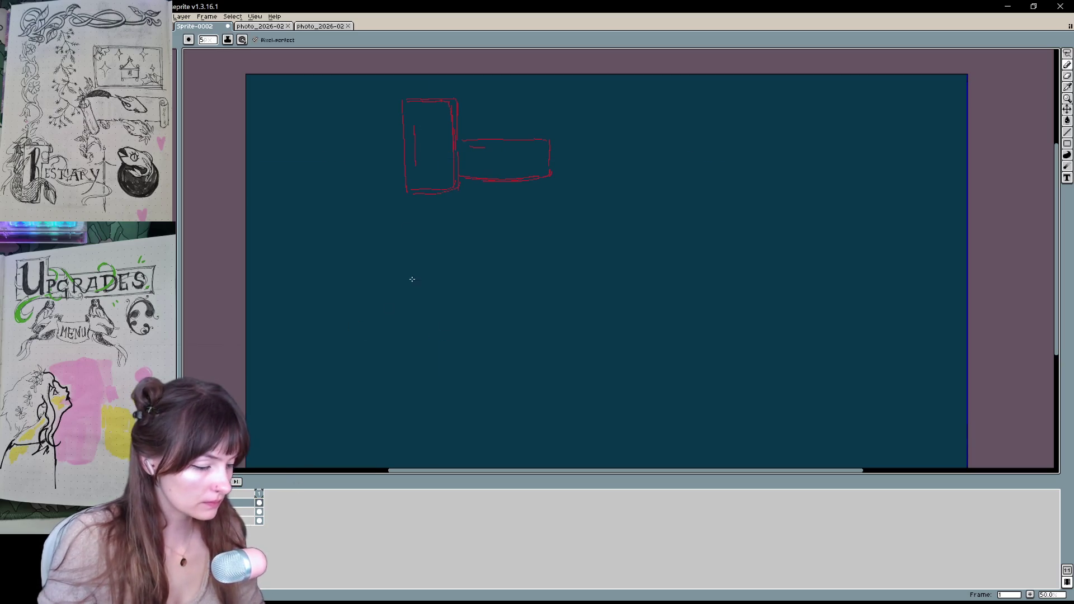
pyautogui.click(430, 120)
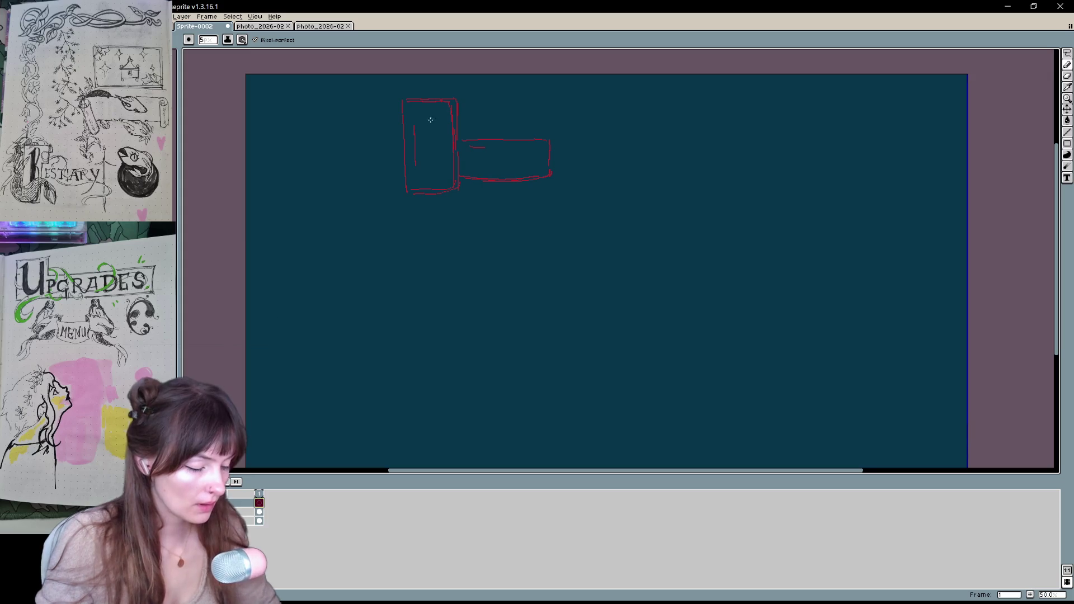
pyautogui.moveTo(430, 119)
pyautogui.mouseDown()
pyautogui.moveTo(447, 163)
pyautogui.moveTo(464, 168)
pyautogui.mouseUp()
pyautogui.hotkey('ctrl', 'z')
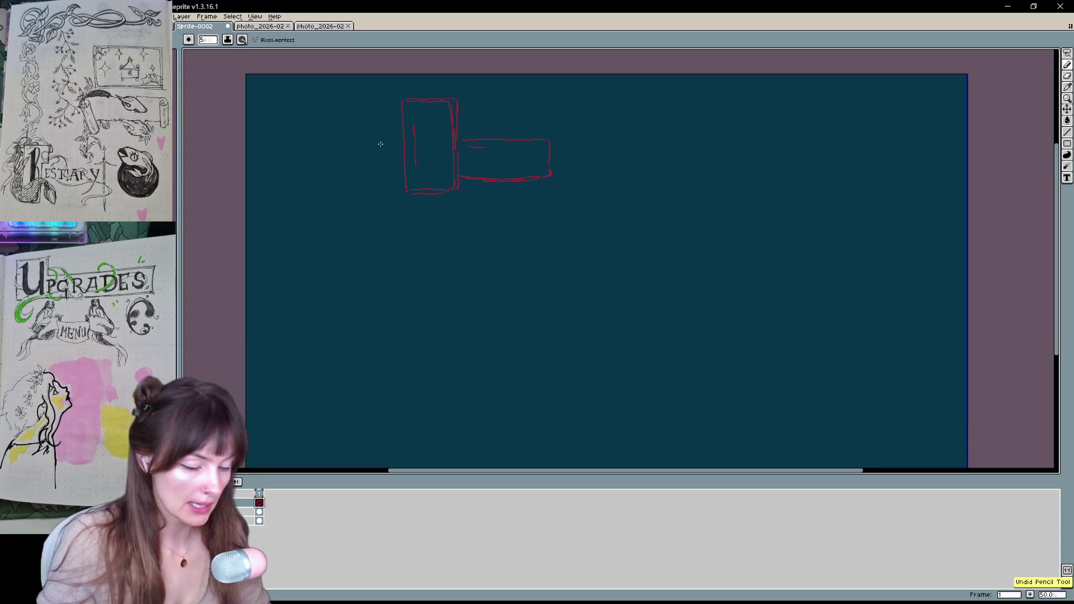
pyautogui.moveTo(411, 160); pyautogui.dragTo(520, 187)
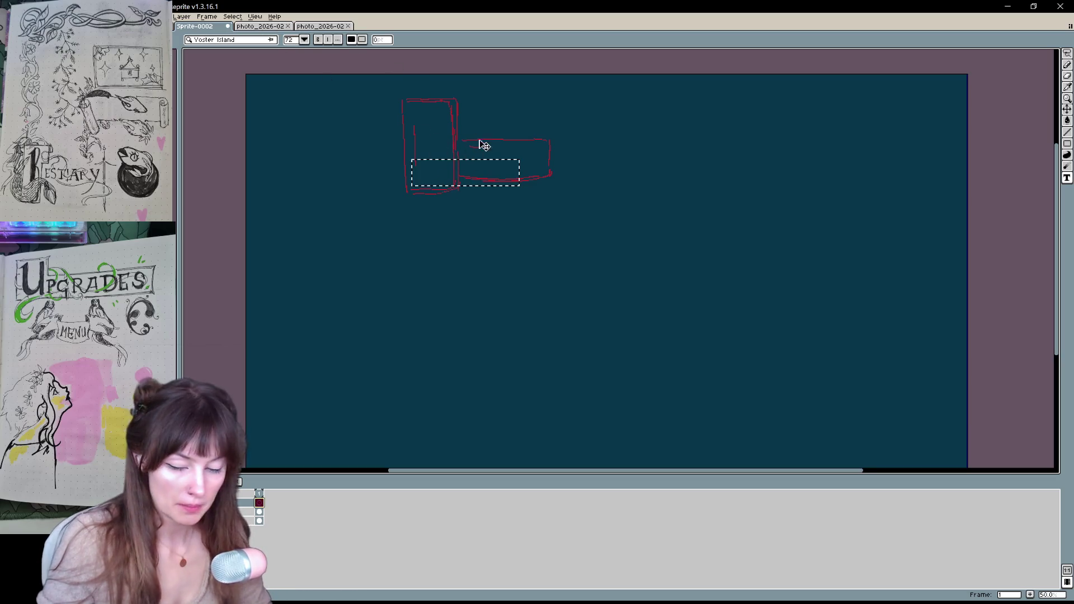
pyautogui.write('B')
pyautogui.click(304, 40)
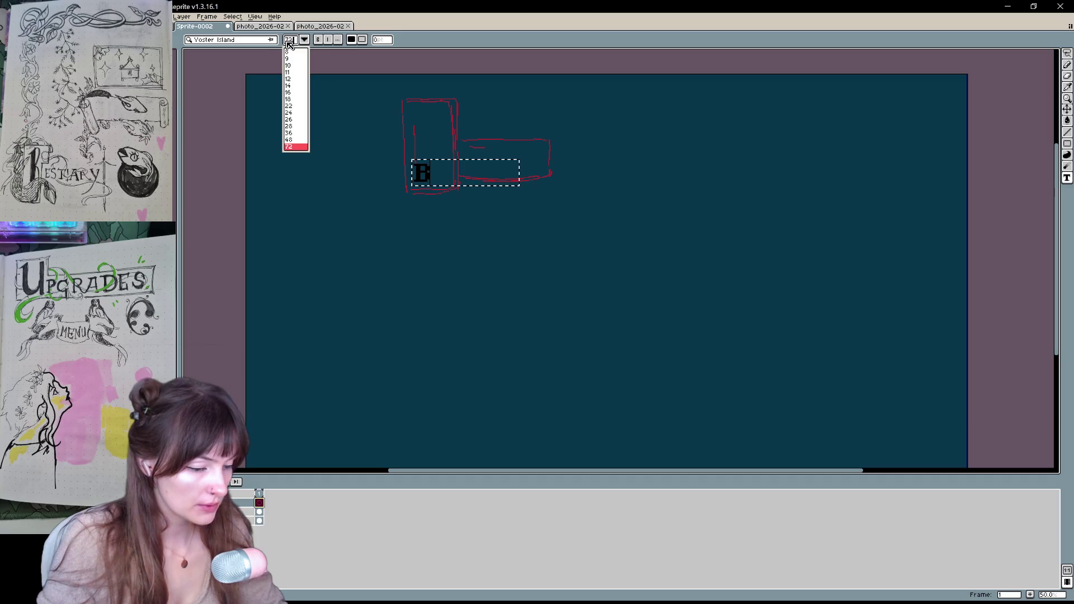
pyautogui.click(304, 40)
pyautogui.click(304, 40)
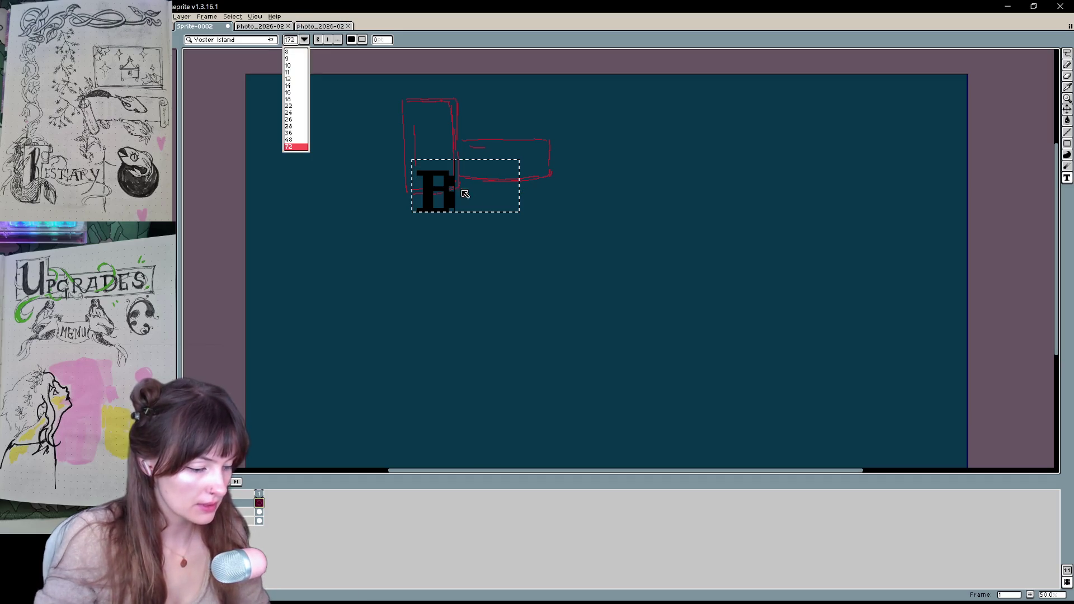
pyautogui.click(449, 198)
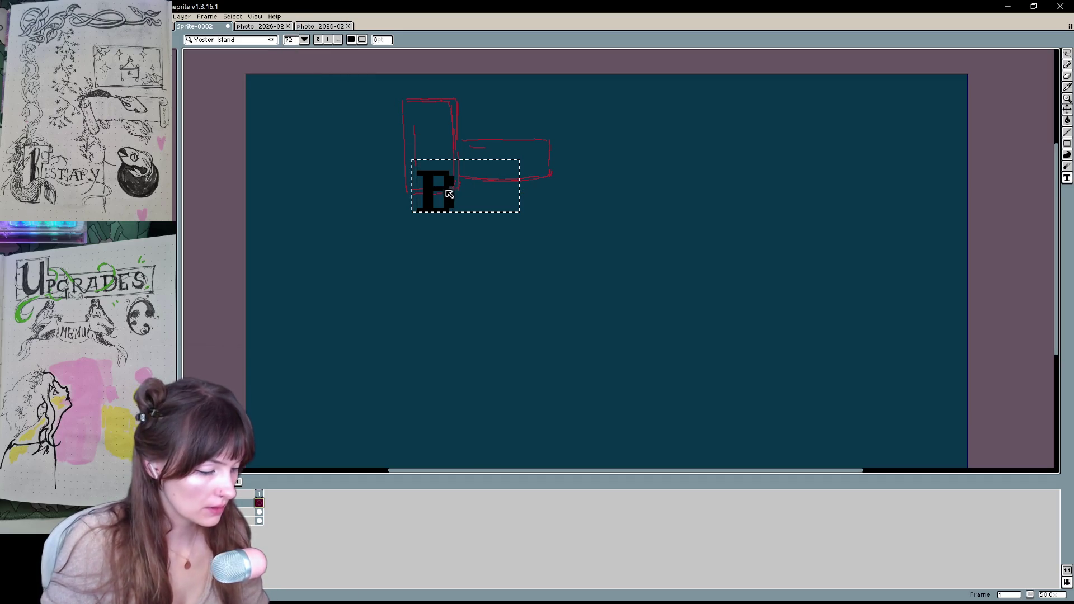
pyautogui.click(507, 267)
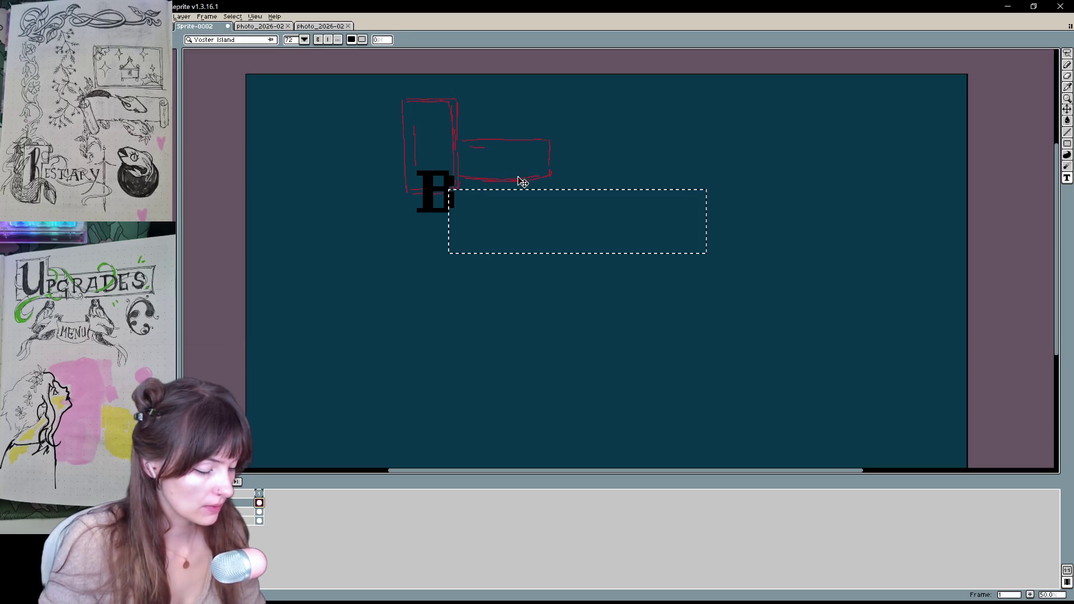
pyautogui.hotkey('ctrl', 'z')
pyautogui.press('v')
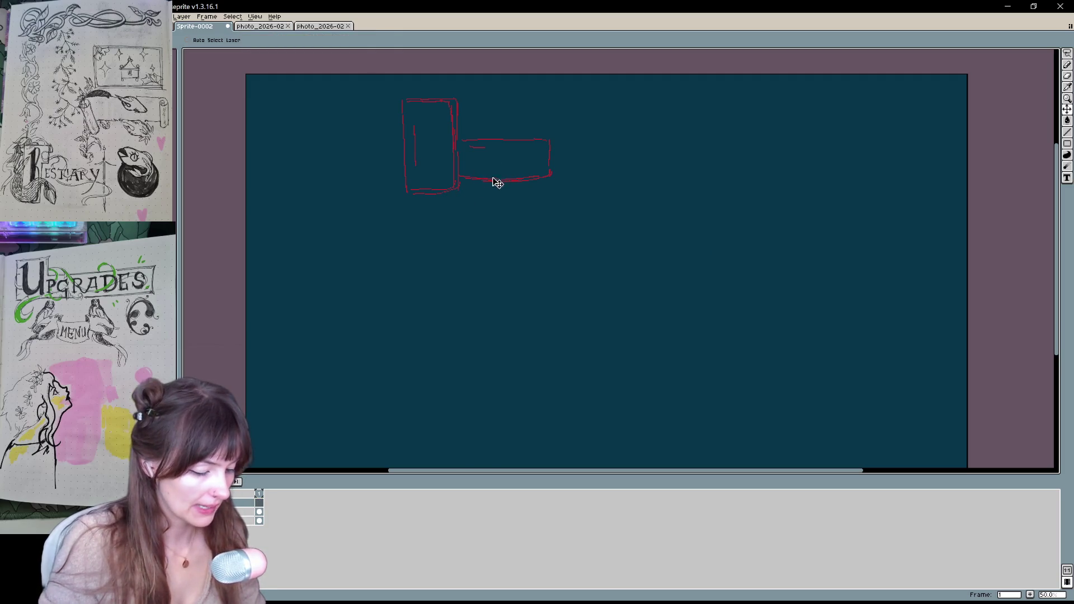
pyautogui.press('t')
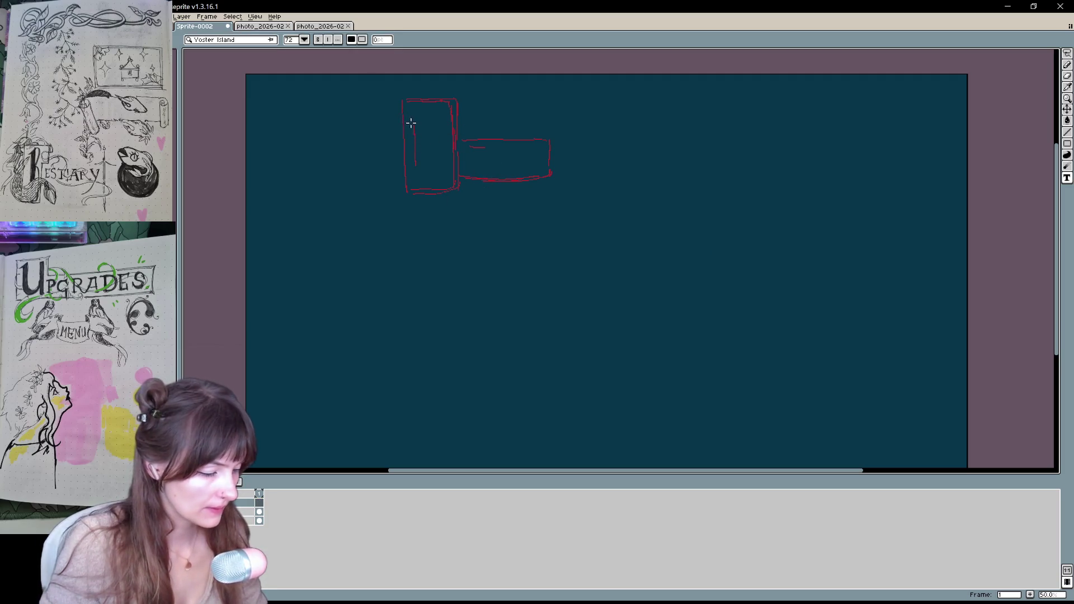
# Type a drop-cap B over the left red rectangle at font size 72
pyautogui.moveTo(401, 115); pyautogui.dragTo(458, 186)
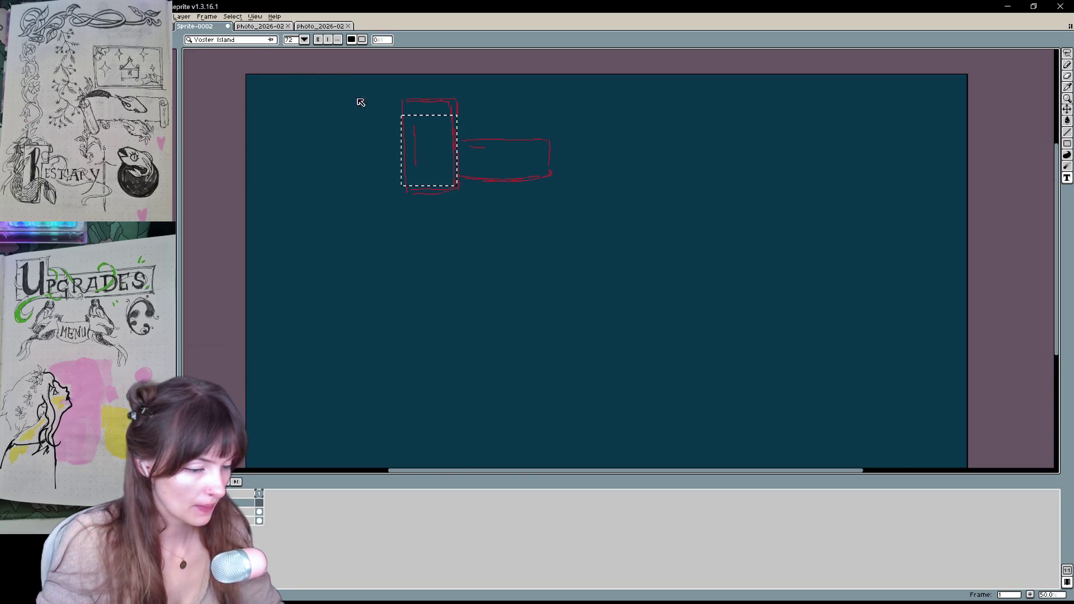
pyautogui.write('B')
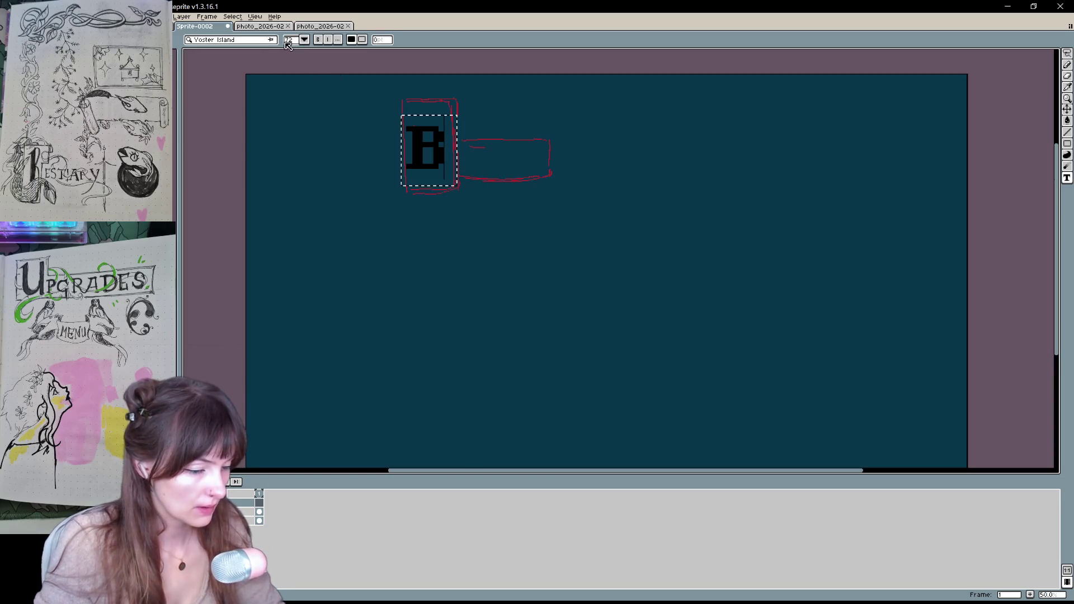
pyautogui.click(287, 43)
pyautogui.click(449, 152)
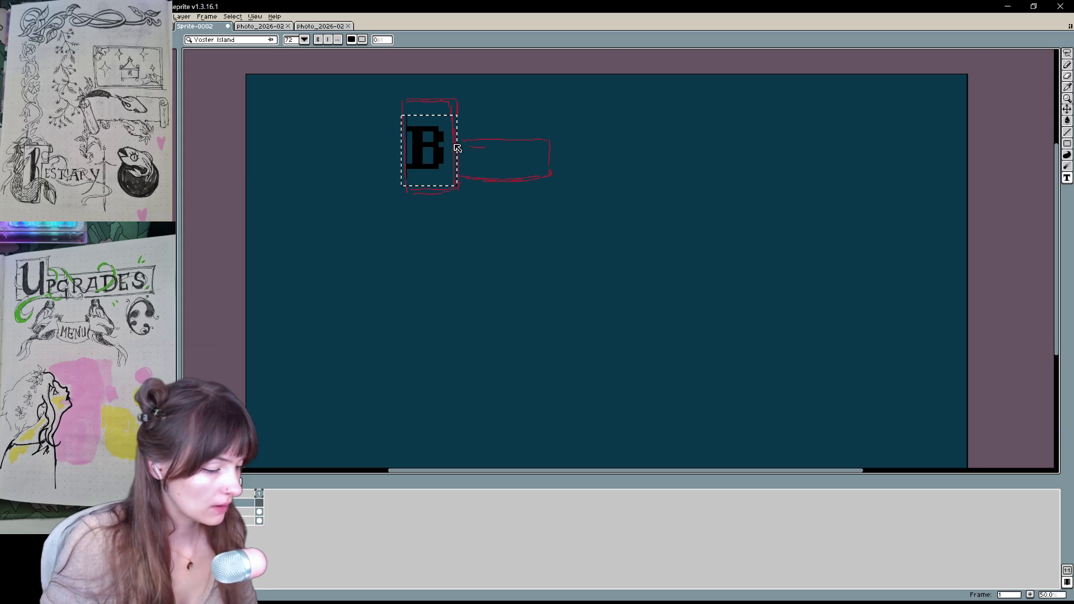
pyautogui.click(290, 39)
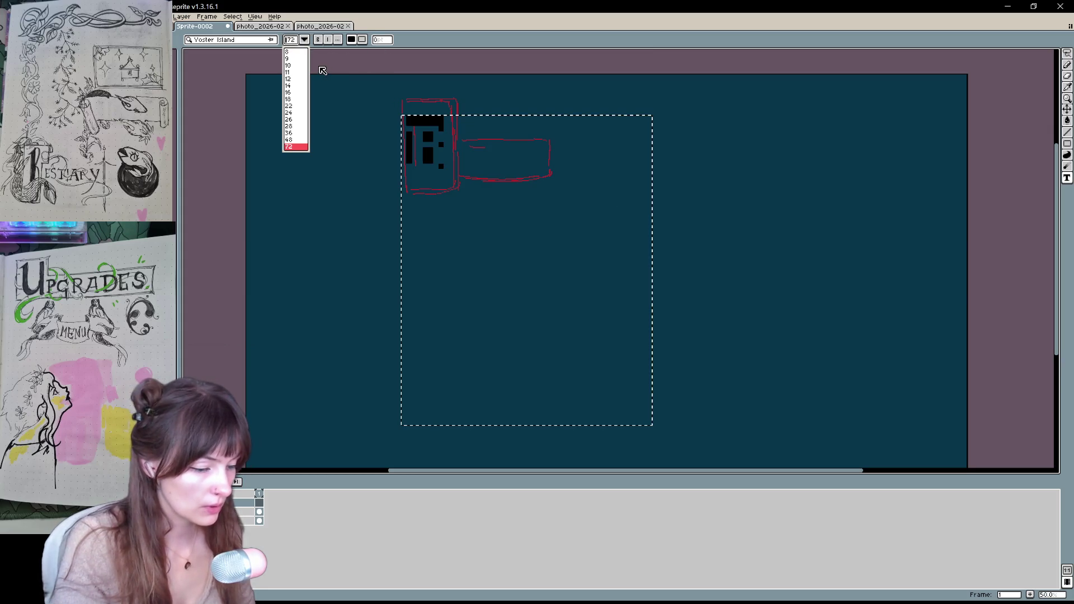
pyautogui.click(296, 40)
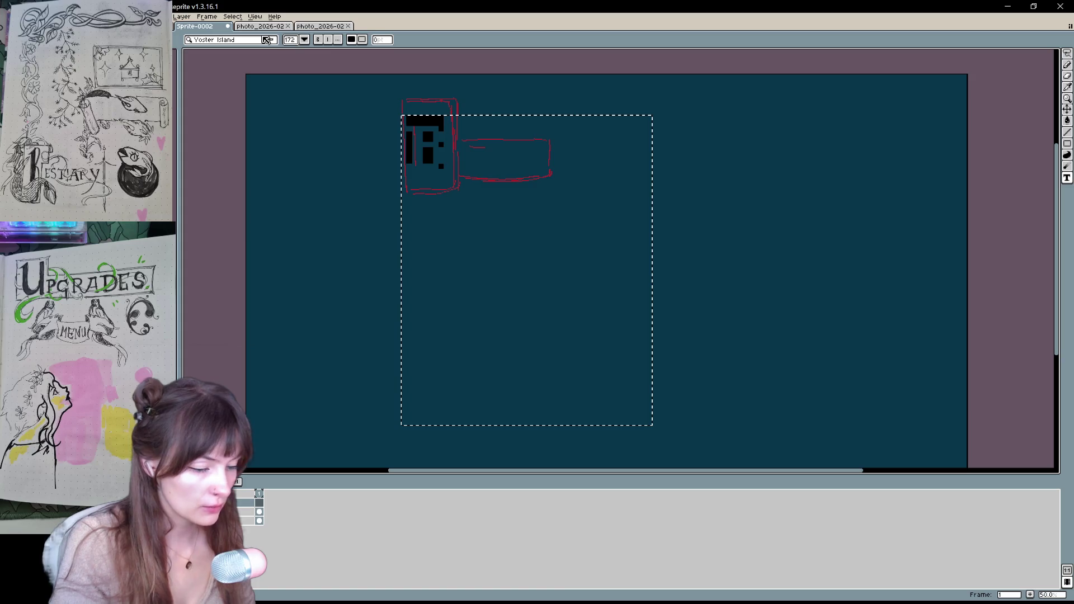
pyautogui.click(304, 39)
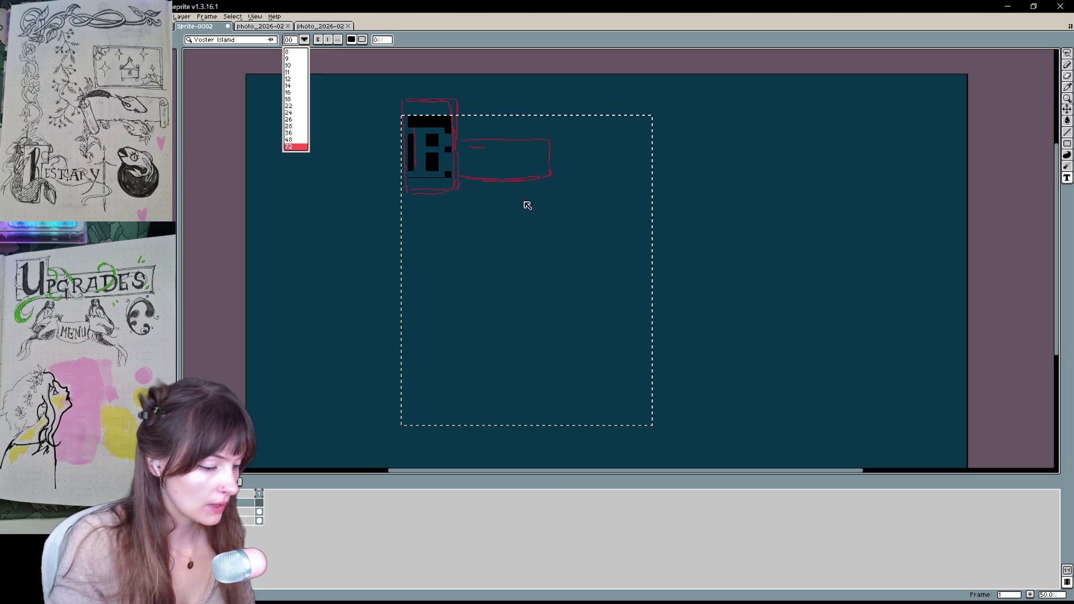
pyautogui.press('Return')
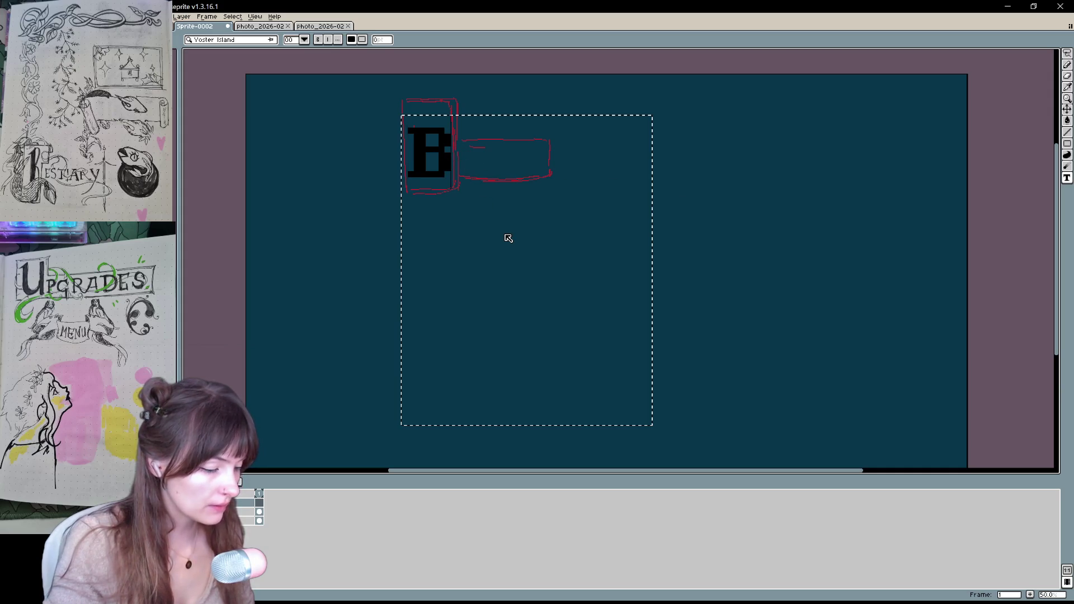
# Add 'estiary' after the B at a smaller size, commit it, then undo the whole Bestiary text
pyautogui.write('est')
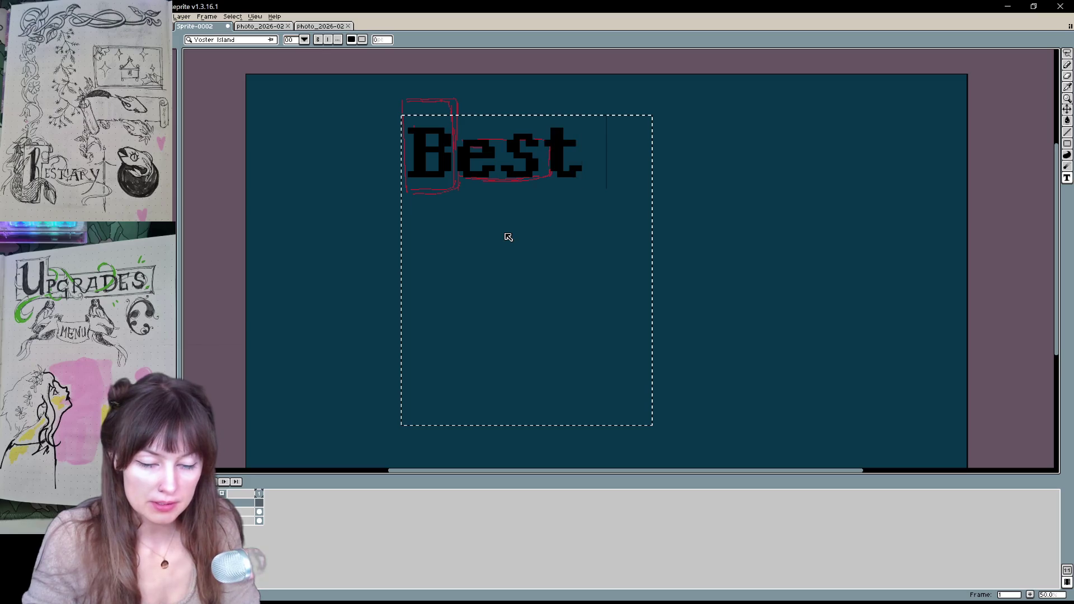
pyautogui.write('iary')
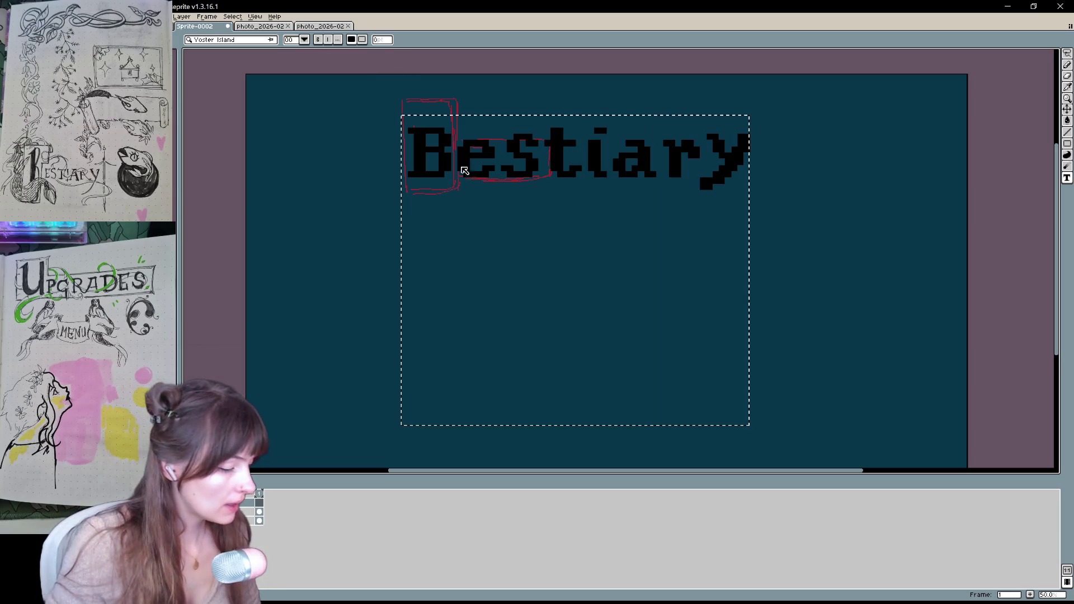
pyautogui.moveTo(500, 168)
pyautogui.mouseDown()
pyautogui.moveTo(753, 173)
pyautogui.moveTo(744, 163)
pyautogui.moveTo(452, 164)
pyautogui.mouseUp()
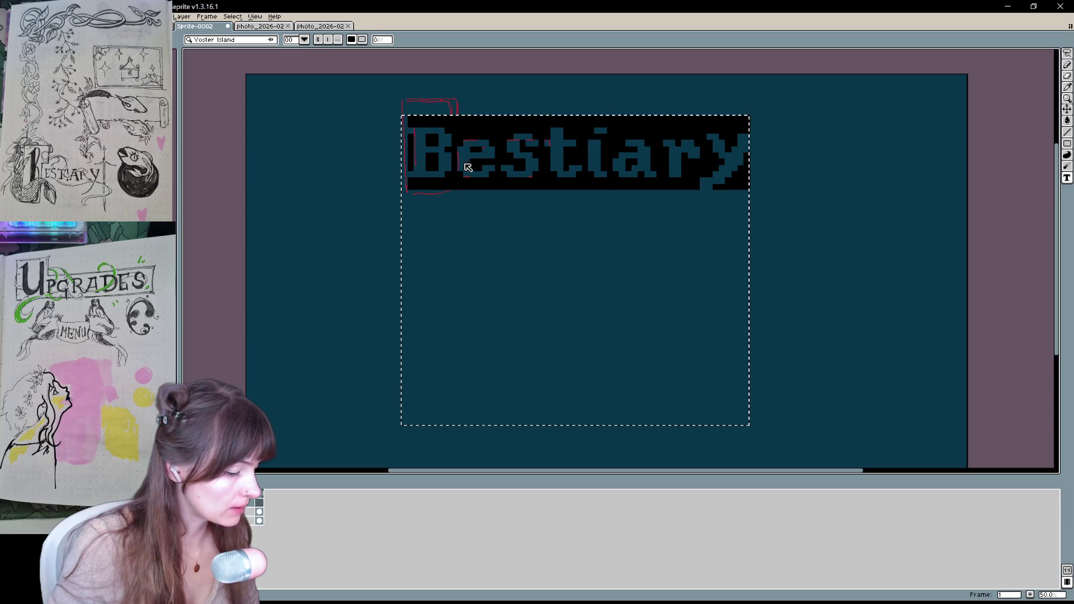
pyautogui.doubleClick(470, 169)
pyautogui.hotkey('shift', 'Right')
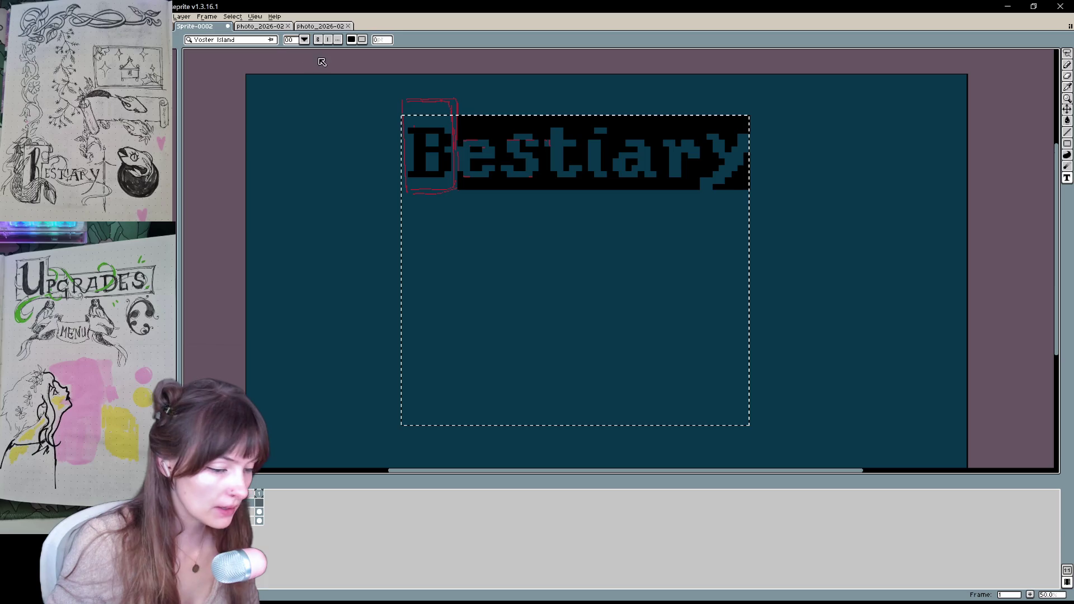
pyautogui.click(304, 40)
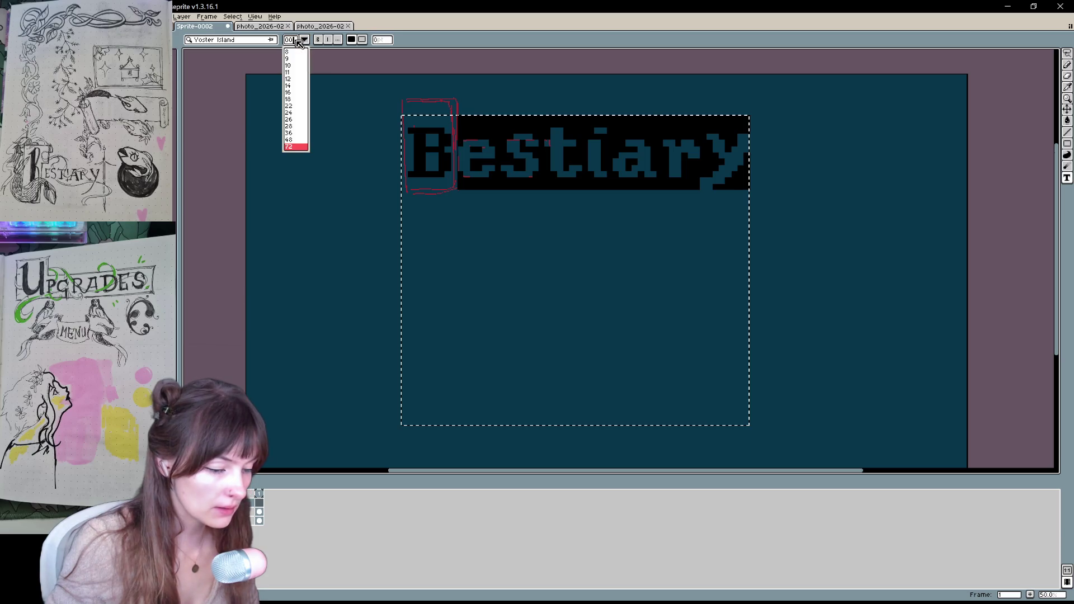
pyautogui.click(295, 147)
pyautogui.click(304, 40)
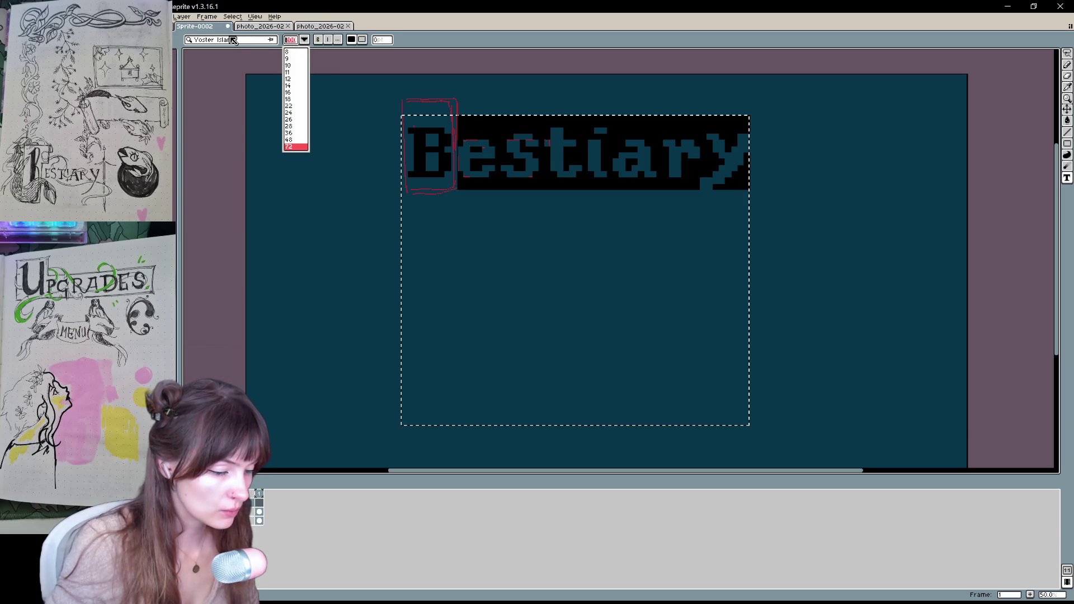
pyautogui.press('Return')
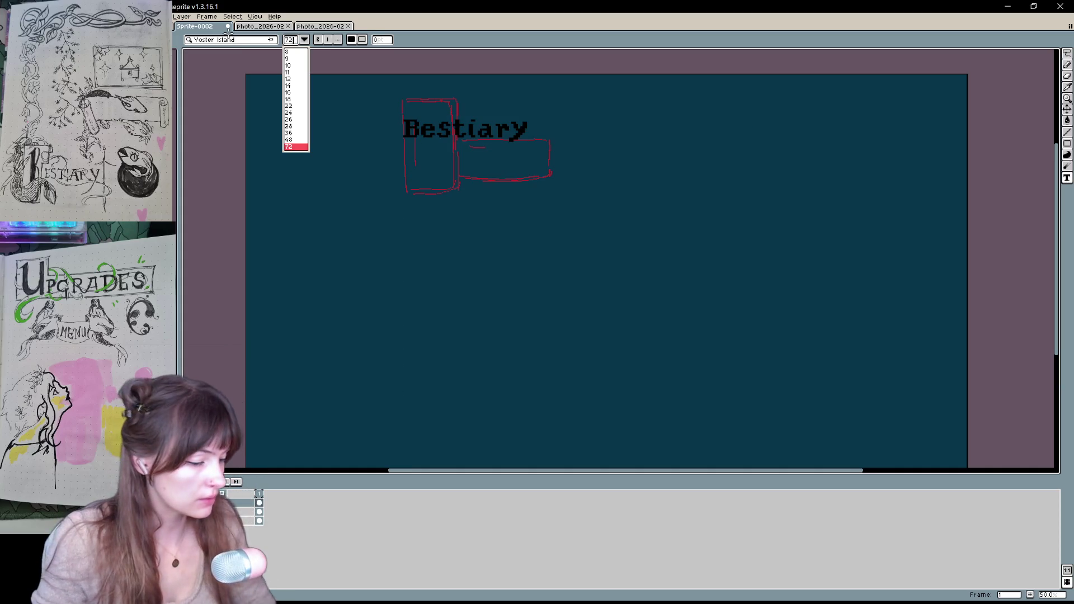
pyautogui.press('v')
pyautogui.hotkey('ctrl', 'z')
# Type a drop-cap B at font size 100 in the left sketch box and commit it
pyautogui.press('t')
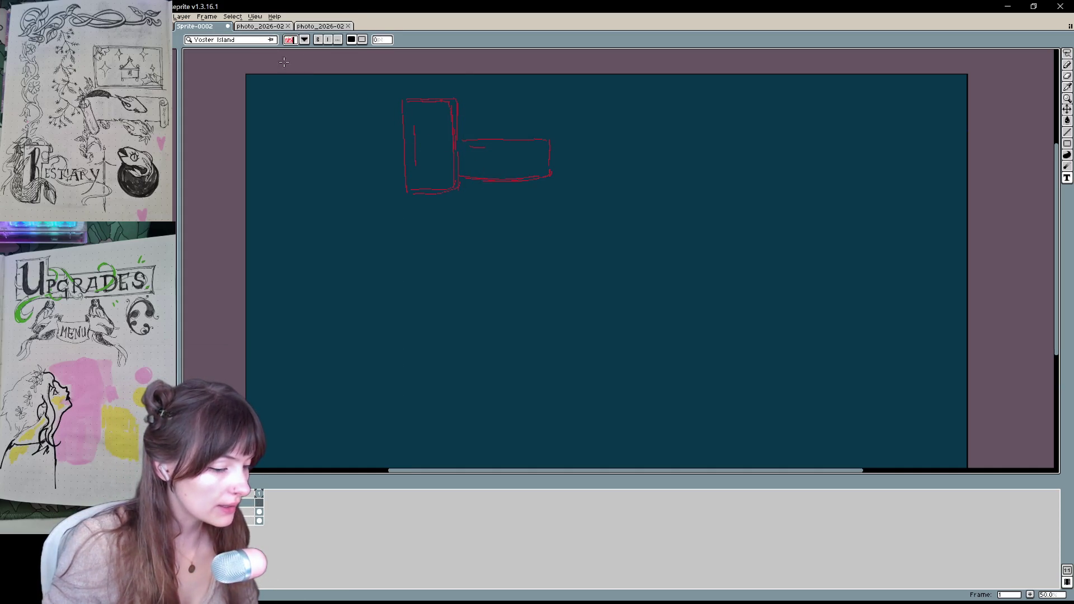
pyautogui.moveTo(404, 106)
pyautogui.mouseDown()
pyautogui.moveTo(484, 206)
pyautogui.moveTo(455, 186)
pyautogui.mouseUp()
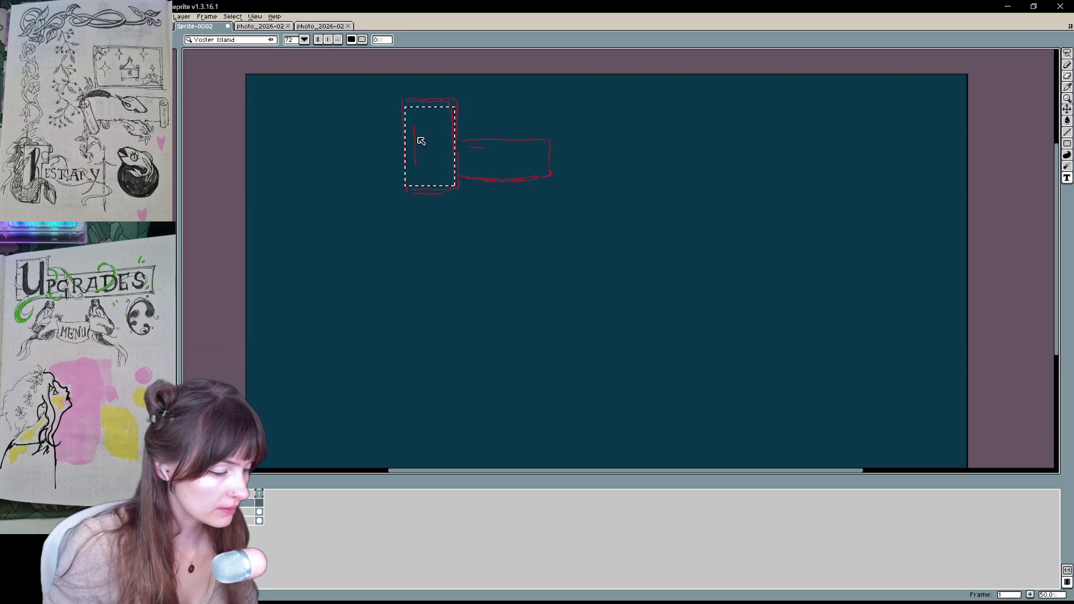
pyautogui.click(299, 41)
pyautogui.click(299, 42)
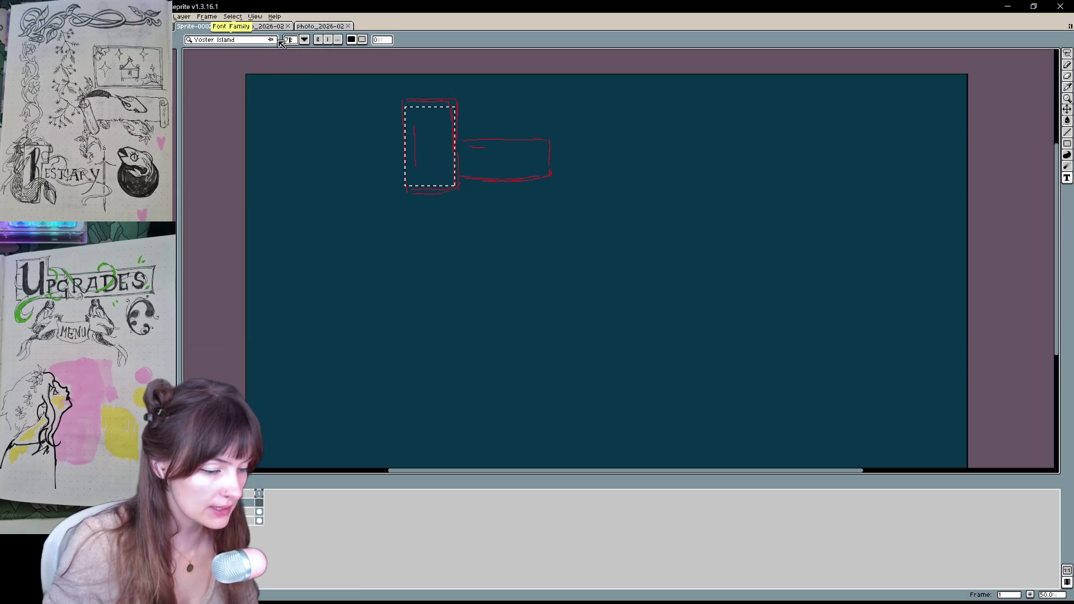
pyautogui.click(297, 44)
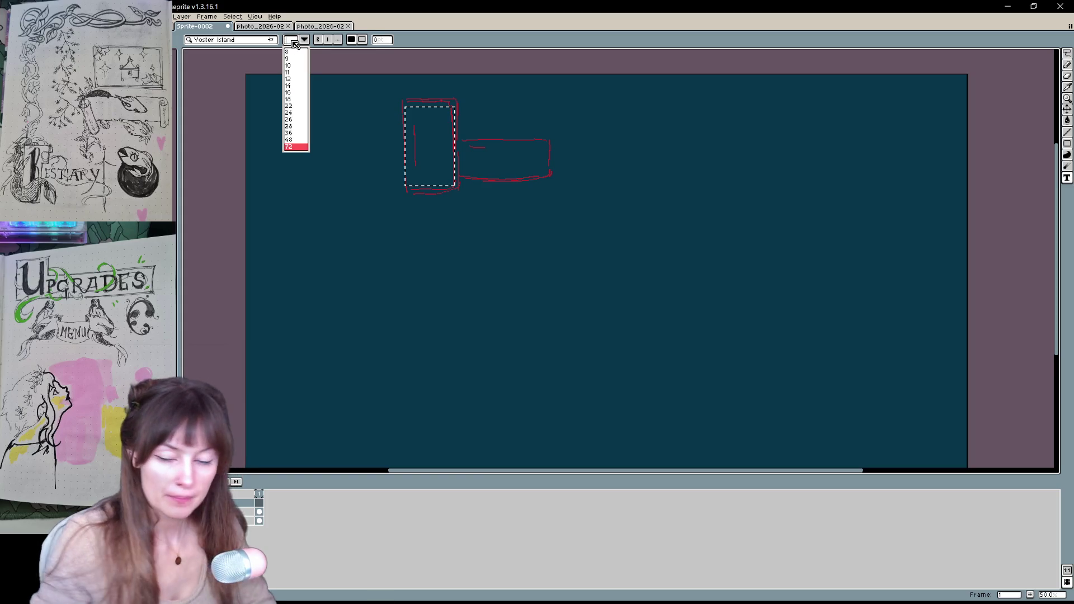
pyautogui.write('00')
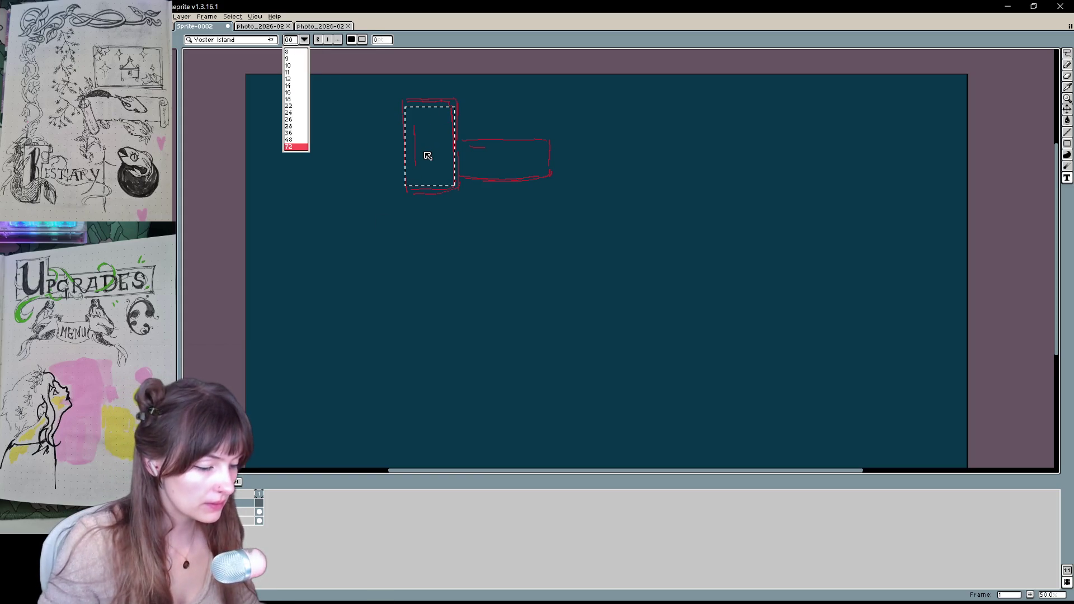
pyautogui.click(427, 156)
pyautogui.write('B')
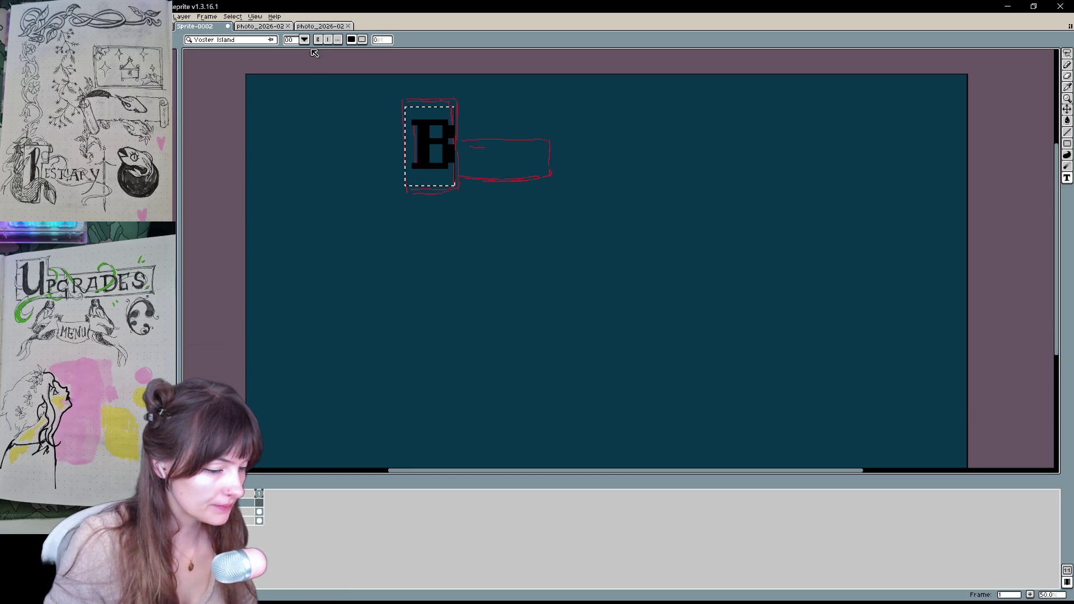
pyautogui.click(523, 192)
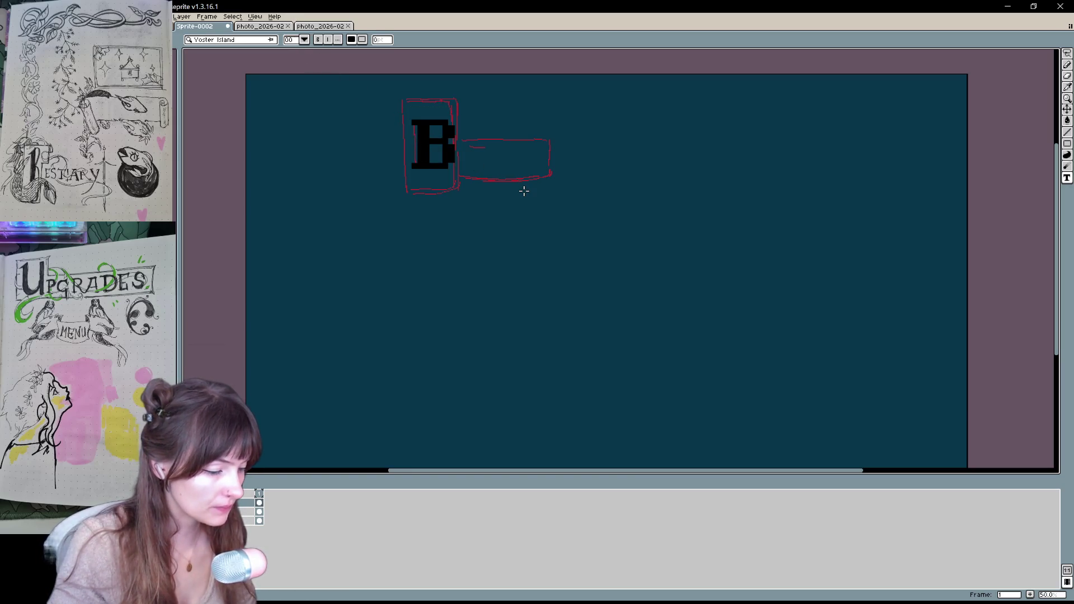
# Type 'estiary' in the right sketch box at font size 72 and commit it
pyautogui.moveTo(481, 140); pyautogui.dragTo(539, 187)
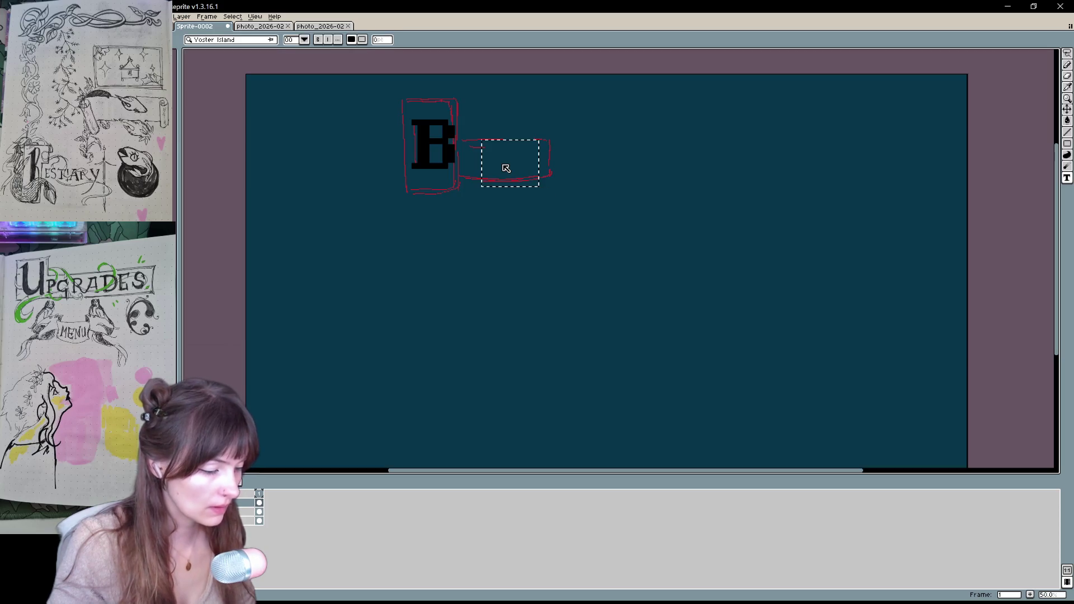
pyautogui.write('estiary')
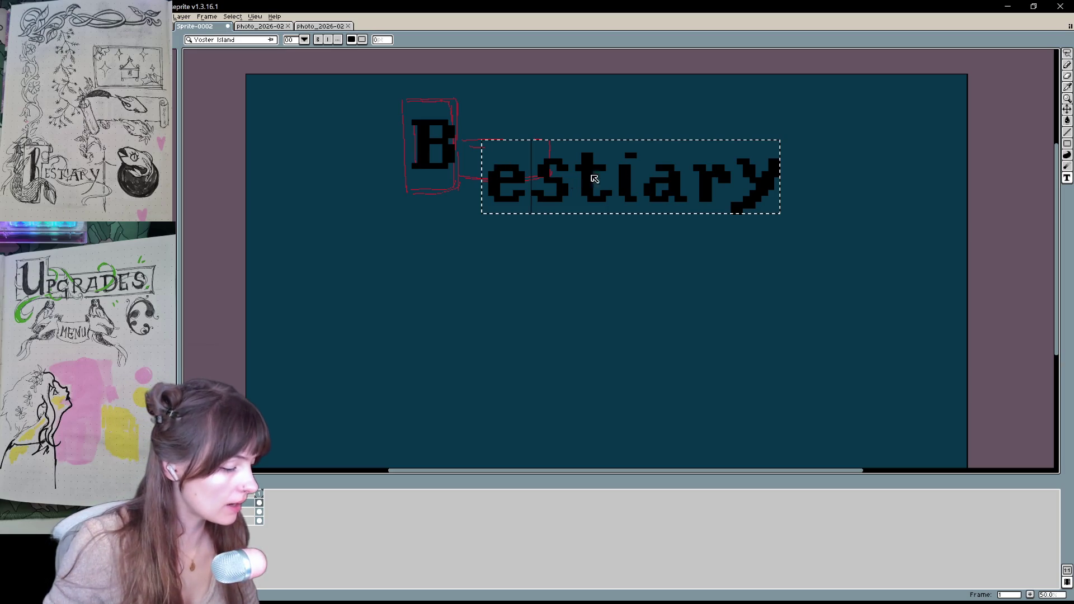
pyautogui.moveTo(492, 183)
pyautogui.mouseDown()
pyautogui.moveTo(817, 176)
pyautogui.moveTo(414, 191)
pyautogui.mouseUp()
pyautogui.click(683, 190)
pyautogui.click(296, 39)
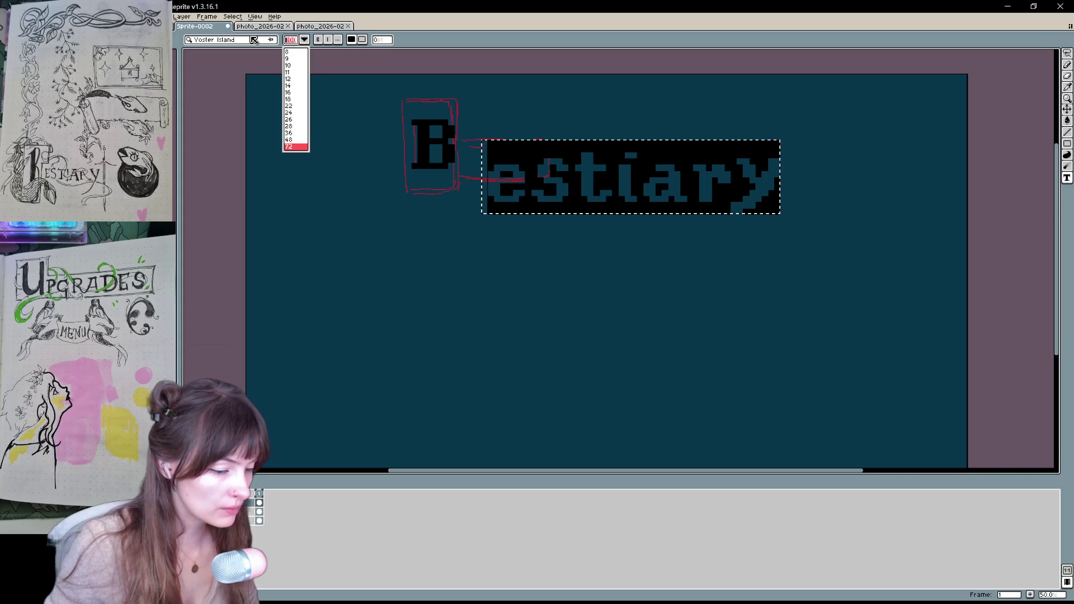
pyautogui.write('72')
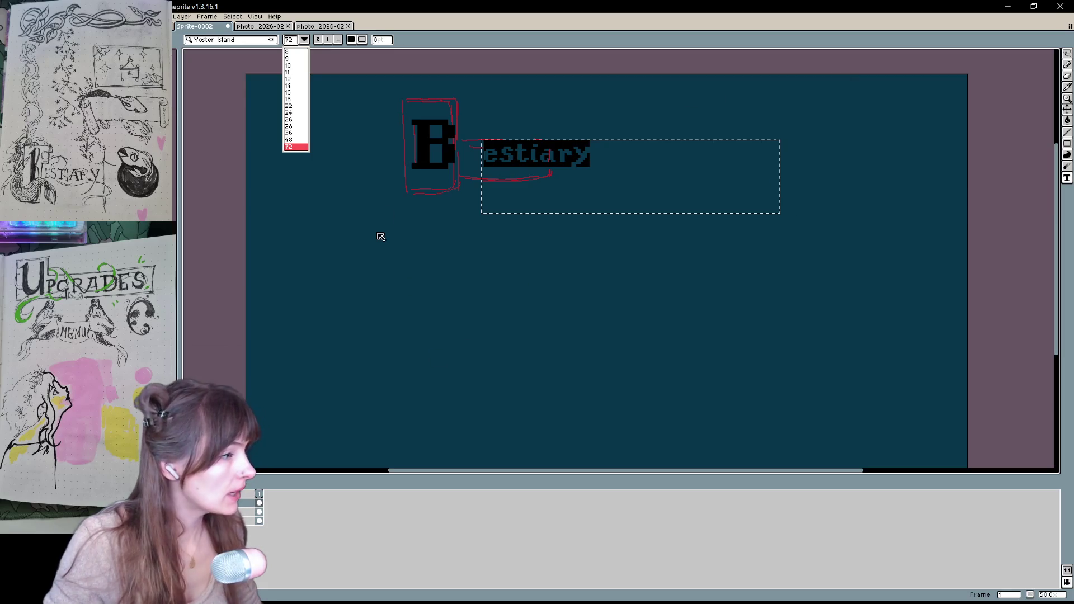
pyautogui.click(567, 152)
pyautogui.click(592, 257)
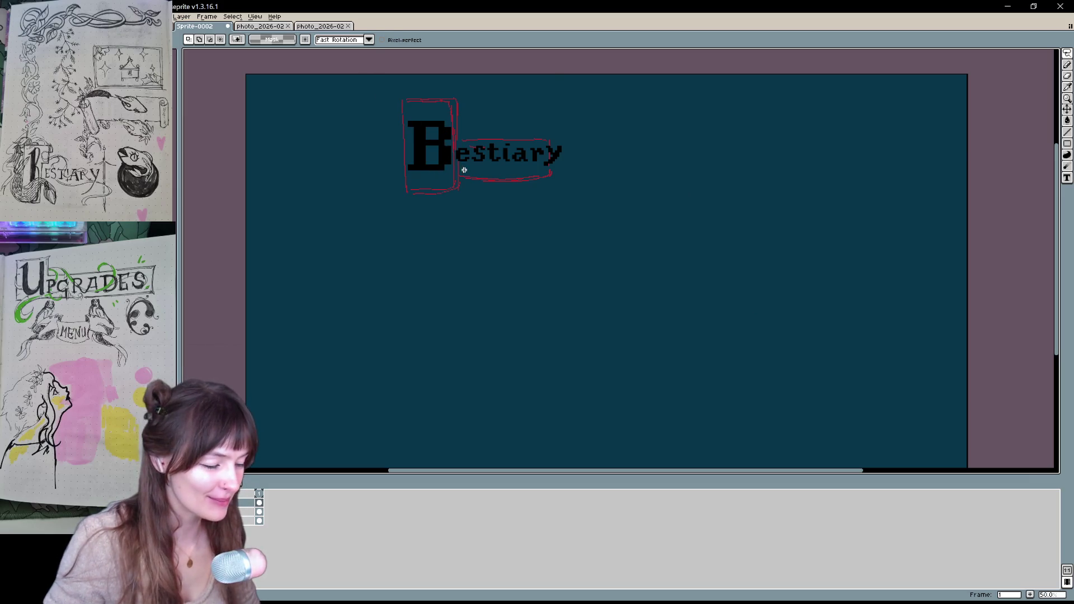
# Drag the Bestiary title down and left below the sketch, undoing a stray pencil stroke
pyautogui.press('t')
pyautogui.press('v')
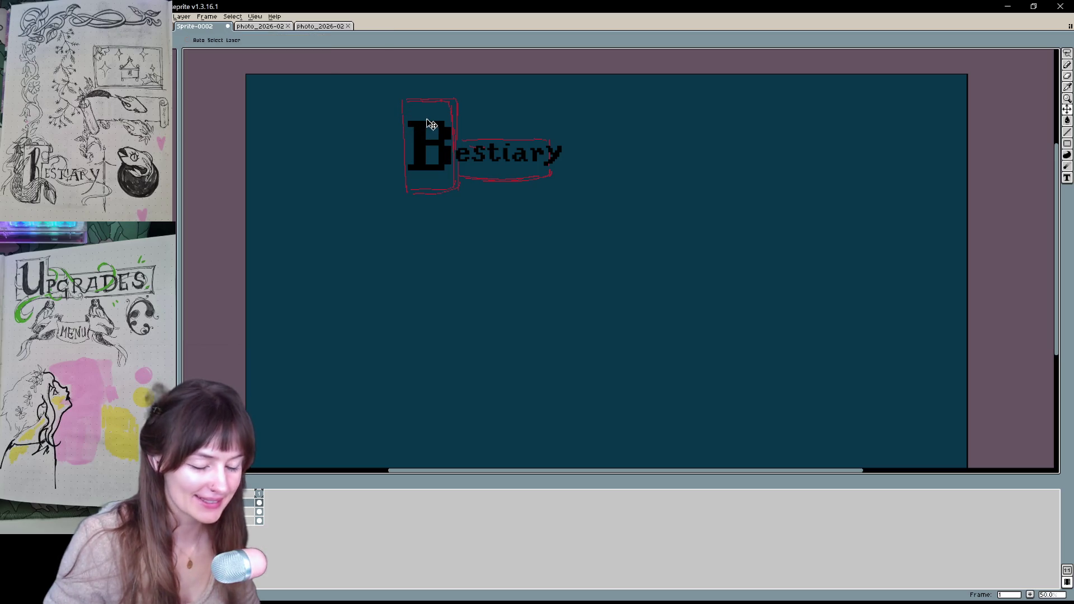
pyautogui.moveTo(426, 148)
pyautogui.mouseDown()
pyautogui.moveTo(417, 185)
pyautogui.moveTo(415, 151)
pyautogui.moveTo(384, 237)
pyautogui.moveTo(382, 260)
pyautogui.moveTo(411, 273)
pyautogui.mouseUp()
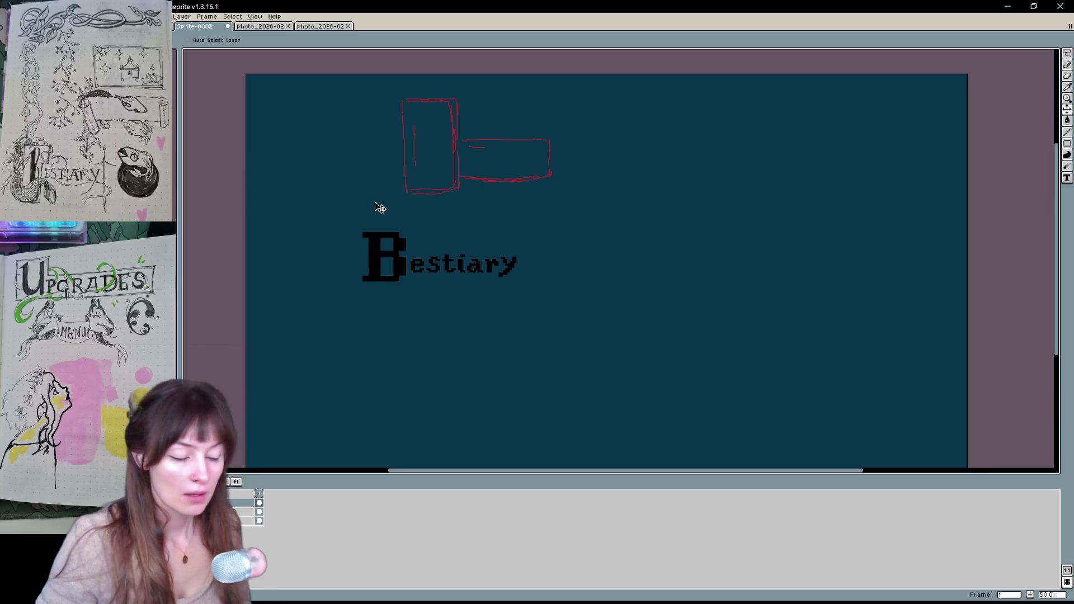
pyautogui.press('b')
pyautogui.hotkey('ctrl', 'z')
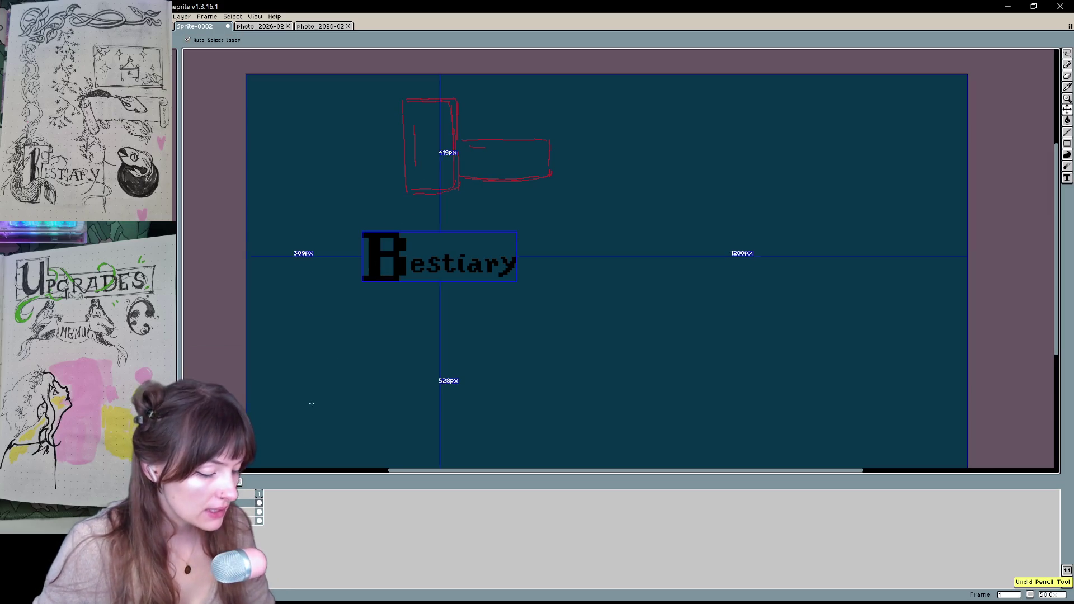
# Check the layer's properties, then draw a straight left edge for the drop-cap B's frame
pyautogui.rightClick(235, 502)
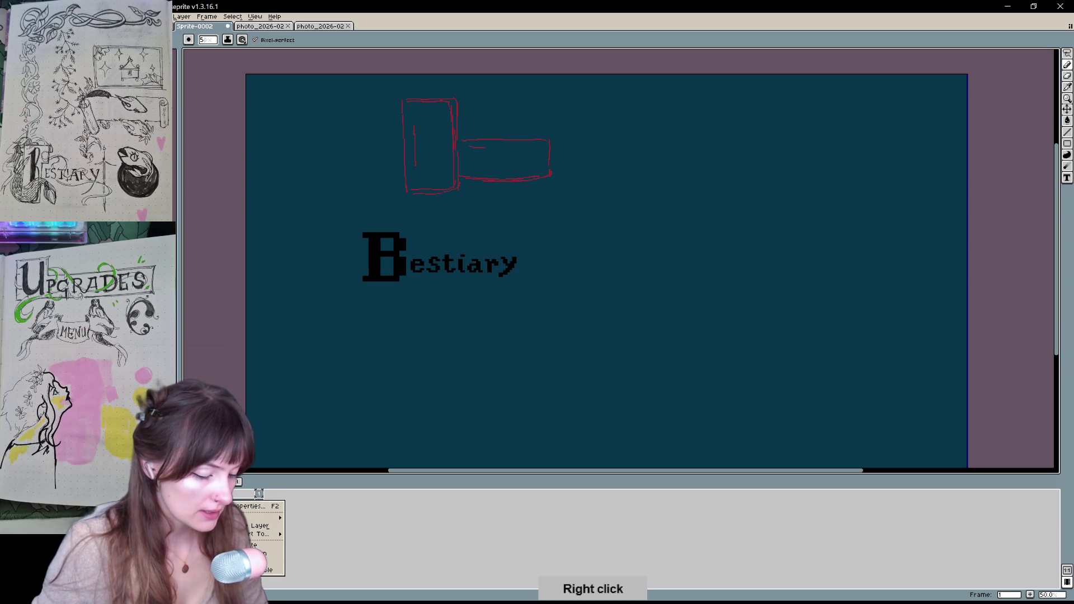
pyautogui.click(270, 506)
pyautogui.press('Escape')
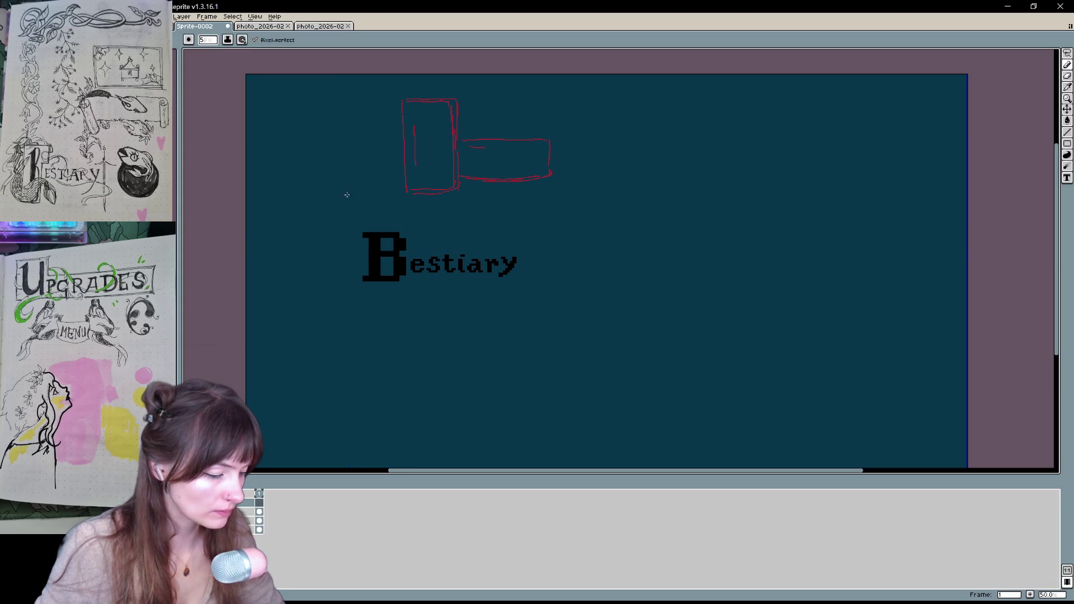
pyautogui.moveTo(347, 194); pyautogui.dragTo(349, 299)
pyautogui.hotkey('ctrl', 'z')
pyautogui.moveTo(350, 199); pyautogui.dragTo(349, 299)
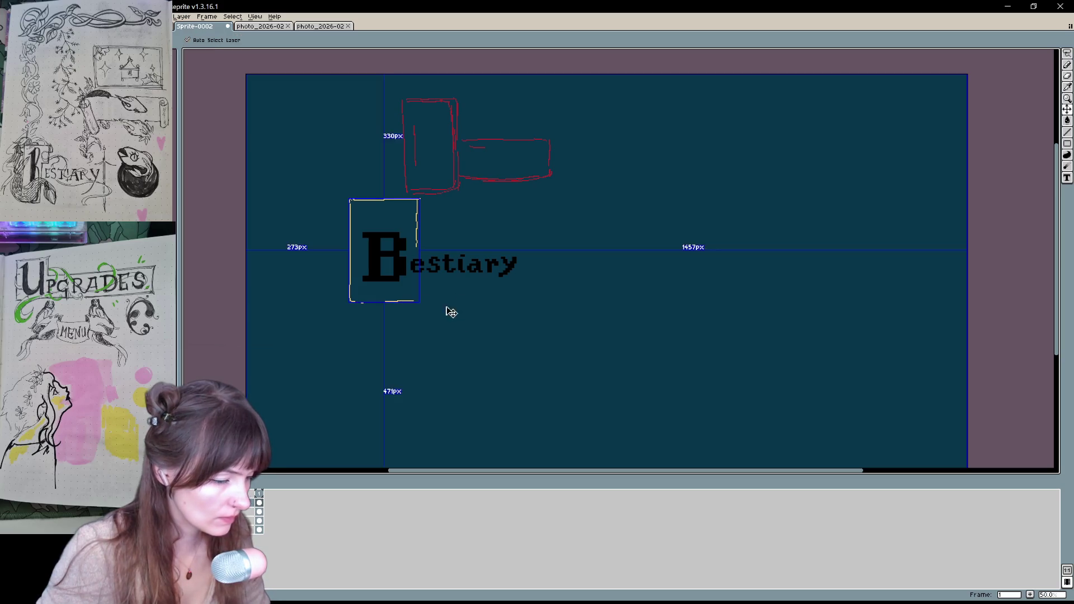
pyautogui.hotkey('ctrl', 'z')
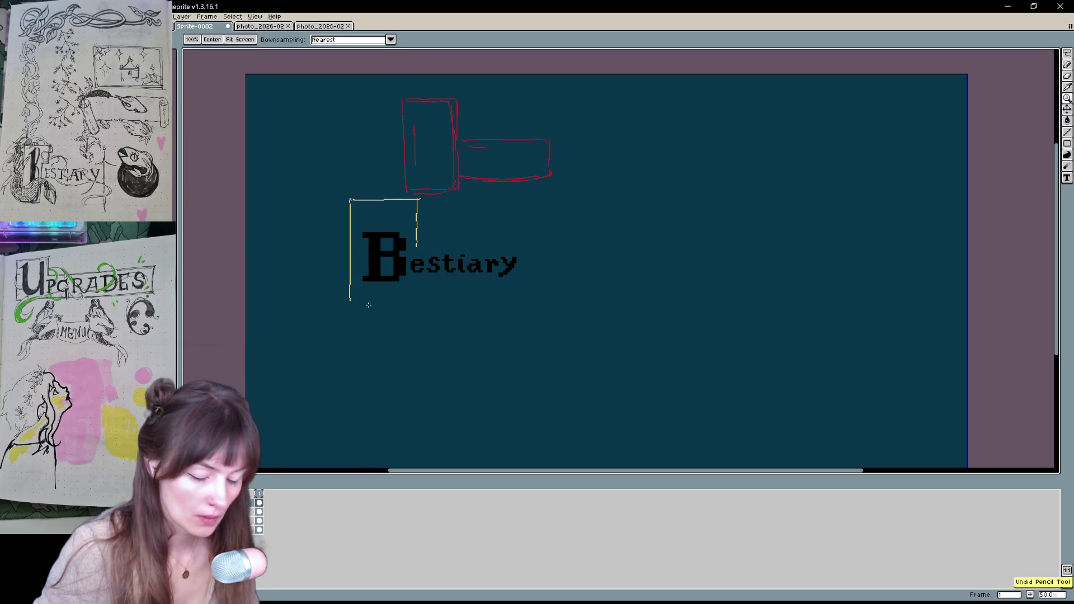
pyautogui.press('b')
# Sketch the frame's bottom edge and curved top-right corner, erasing the old straight right line
pyautogui.moveTo(350, 302); pyautogui.dragTo(406, 301)
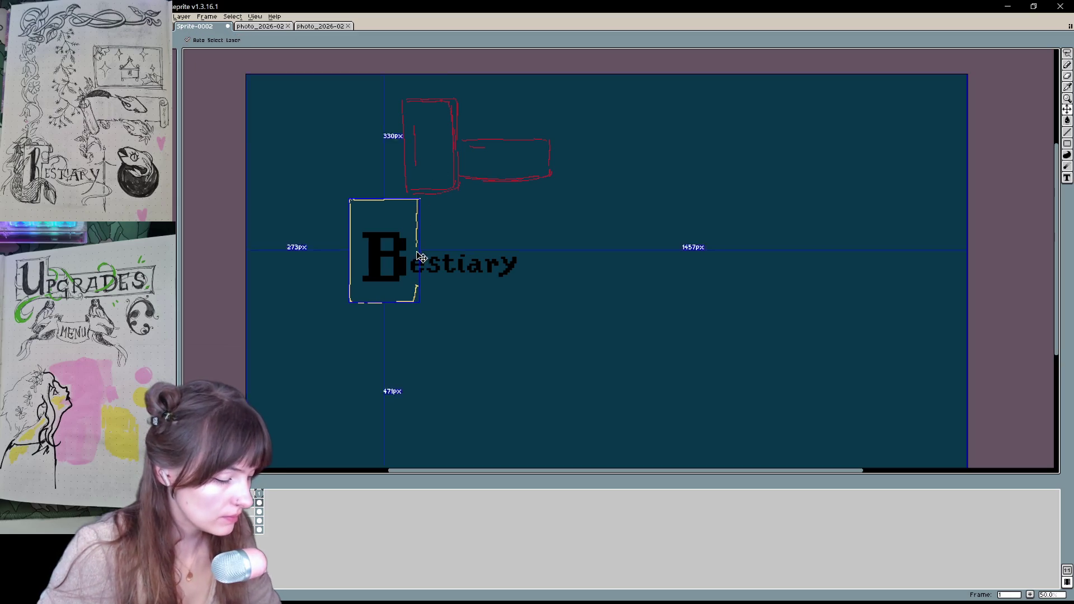
pyautogui.hotkey('ctrl', 'z')
pyautogui.hotkey('ctrl', 'z')
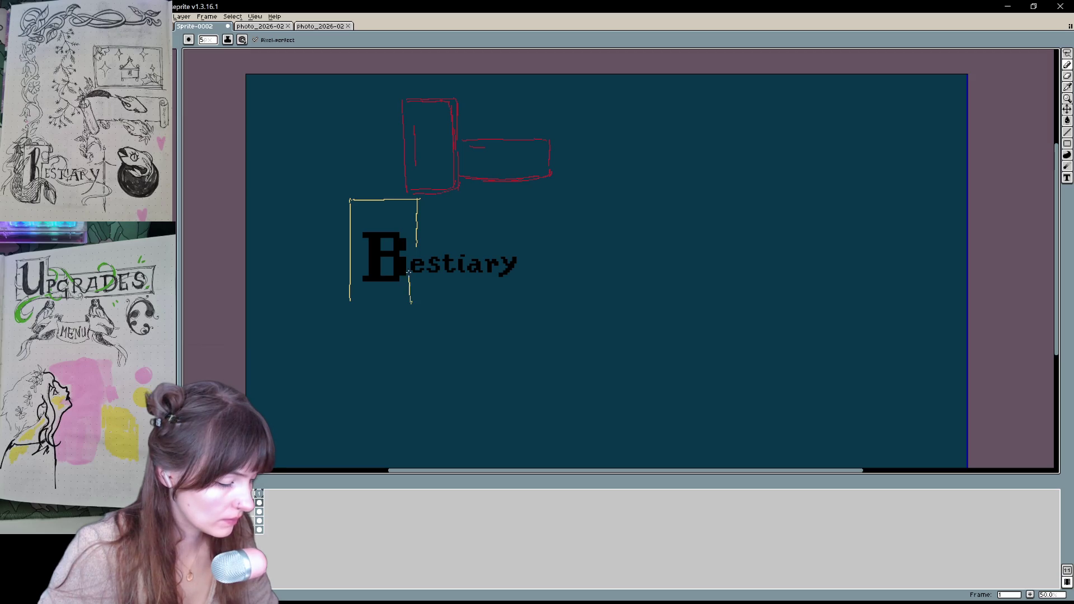
pyautogui.moveTo(409, 274); pyautogui.dragTo(408, 253)
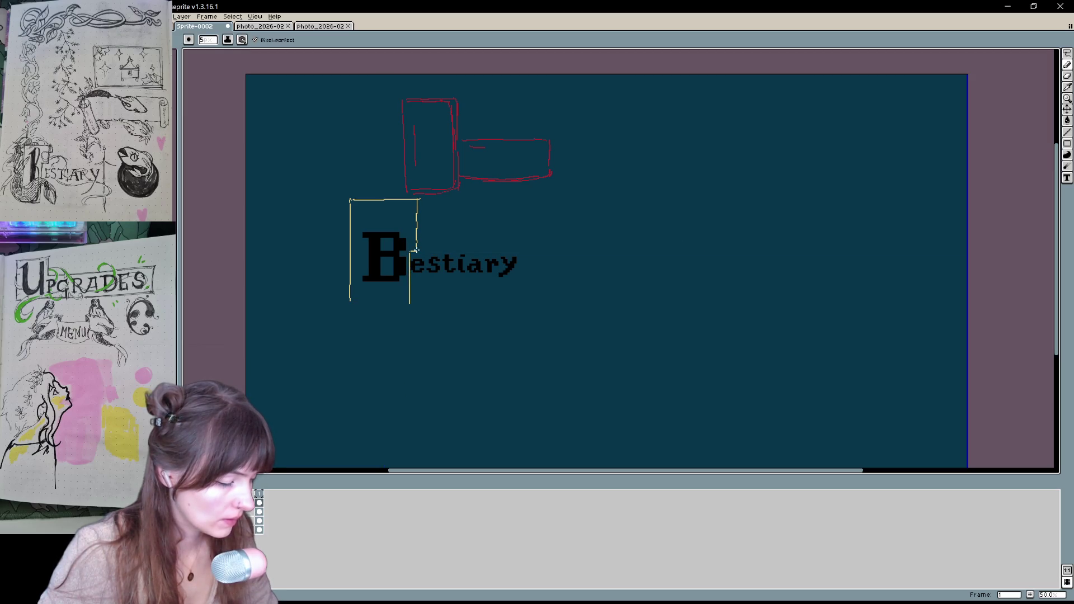
pyautogui.hotkey('ctrl', 'z')
pyautogui.hotkey('ctrl', 'z')
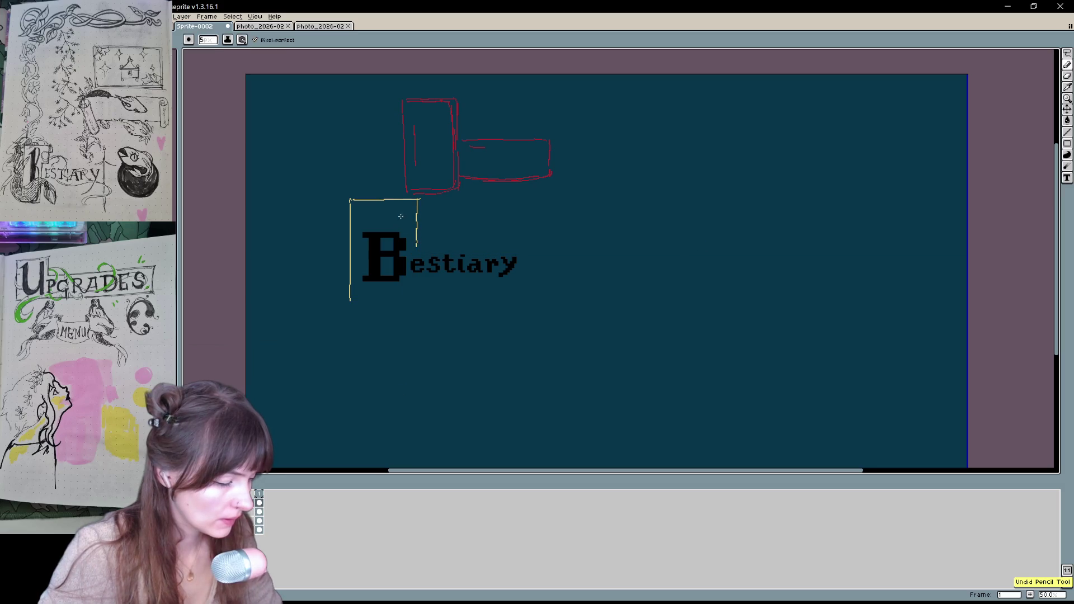
pyautogui.moveTo(386, 200); pyautogui.dragTo(411, 252)
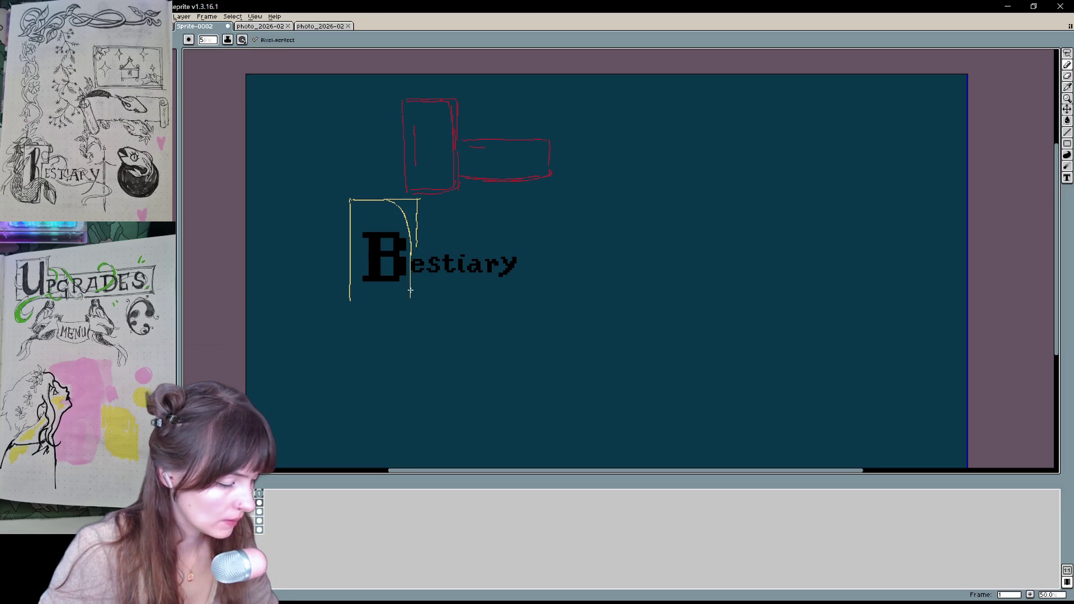
pyautogui.moveTo(350, 300); pyautogui.dragTo(365, 302)
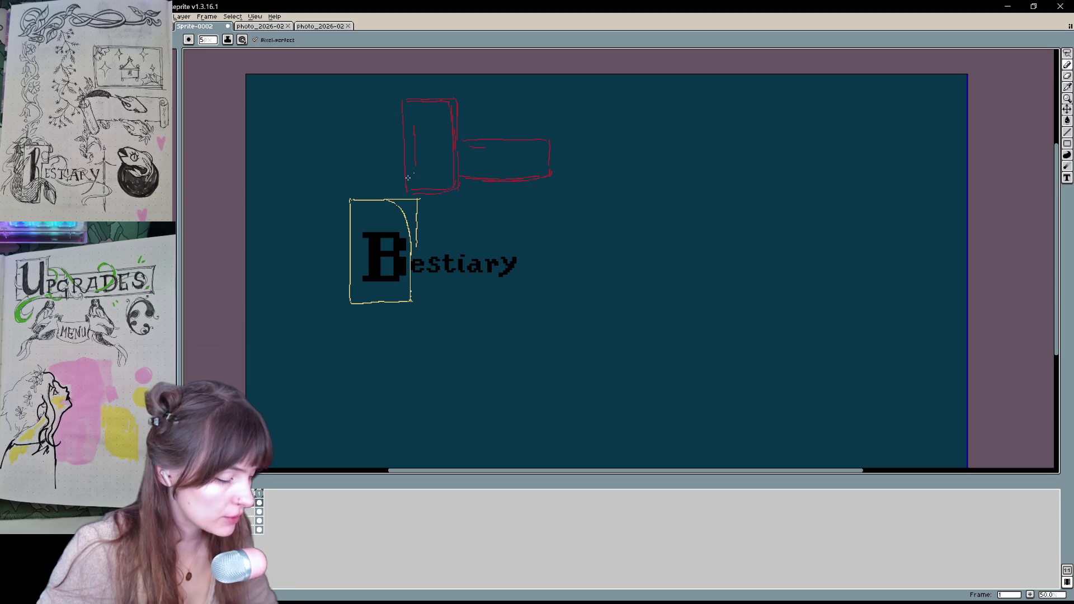
pyautogui.press('b')
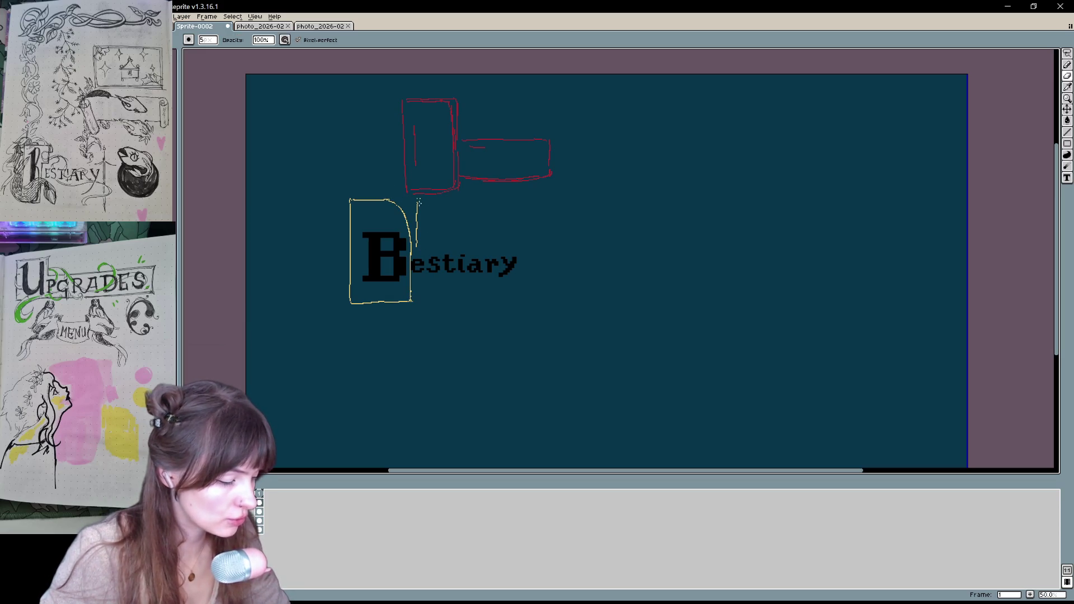
pyautogui.moveTo(418, 203); pyautogui.dragTo(415, 224)
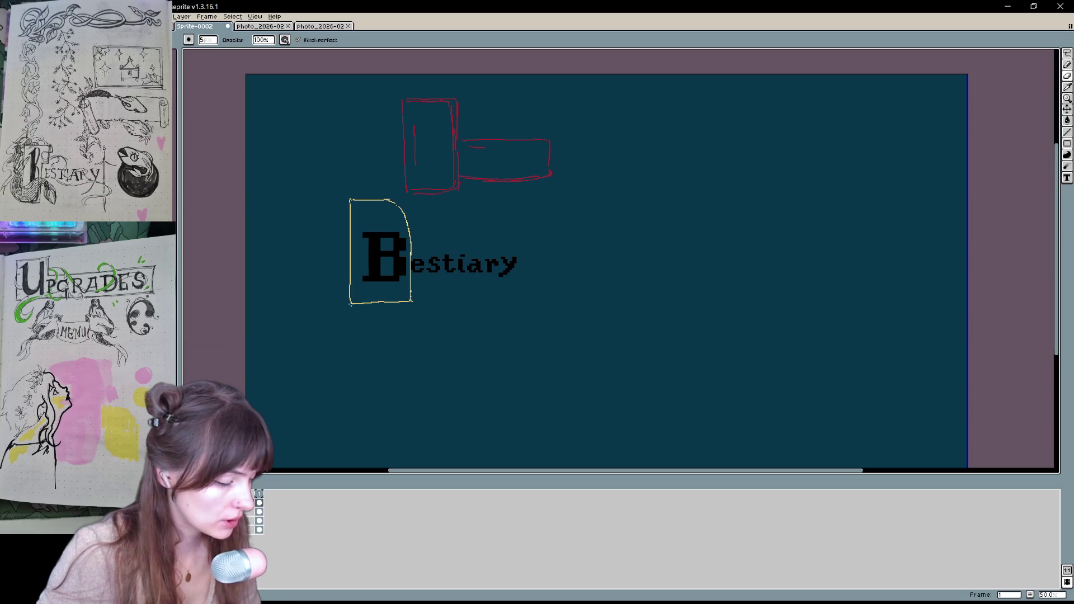
pyautogui.moveTo(367, 305); pyautogui.dragTo(380, 302)
# Thicken the frame's left edge, trace its curved top, and pan the view right and down
pyautogui.press('b')
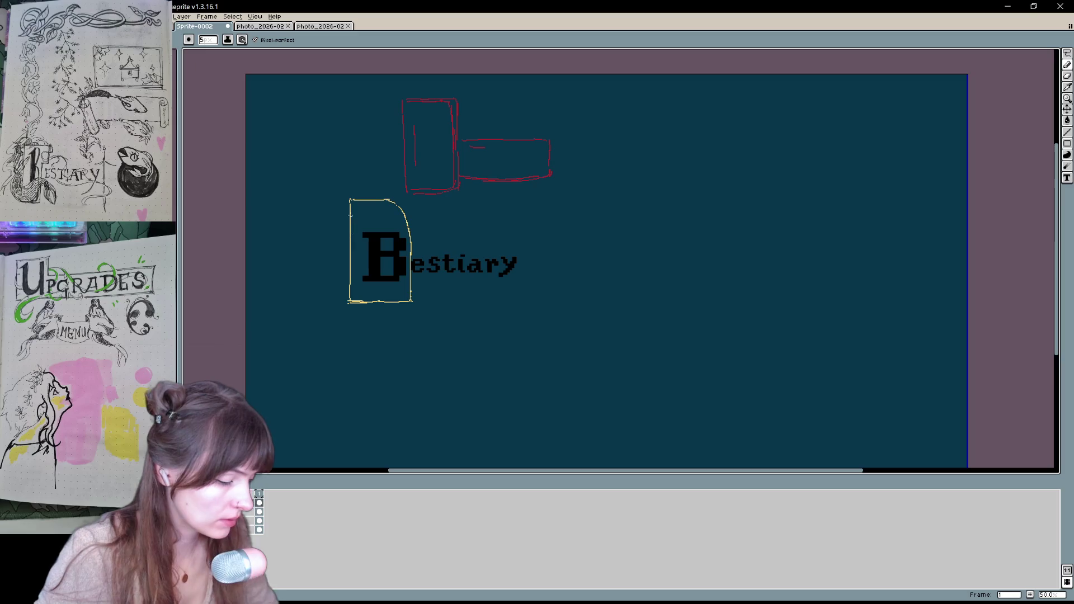
pyautogui.moveTo(350, 214); pyautogui.dragTo(352, 291)
pyautogui.hotkey('ctrl', 'z')
pyautogui.moveTo(353, 210); pyautogui.dragTo(354, 297)
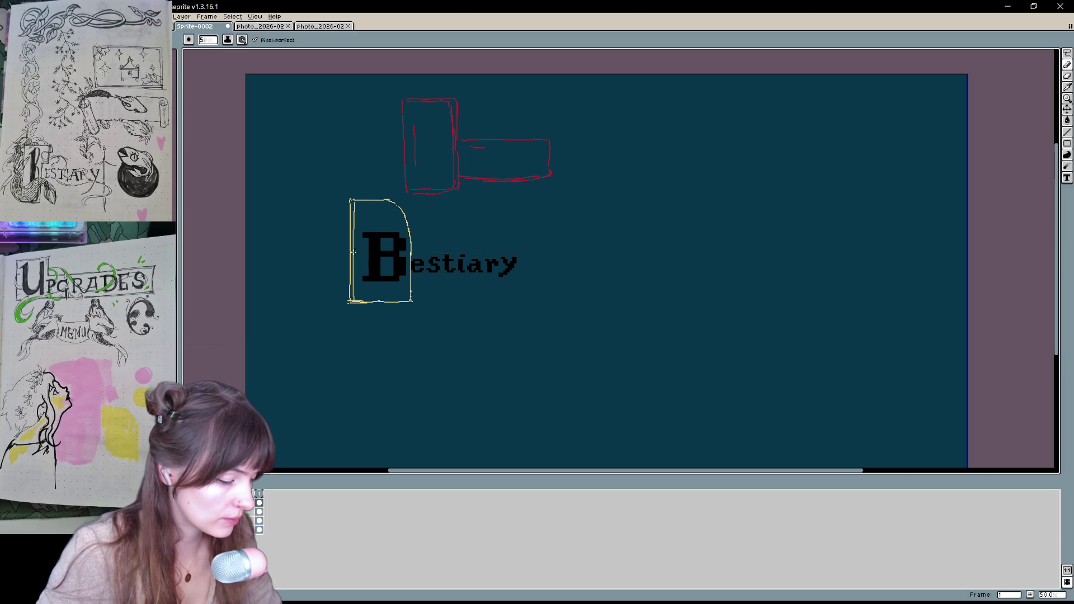
pyautogui.moveTo(380, 203); pyautogui.dragTo(395, 205)
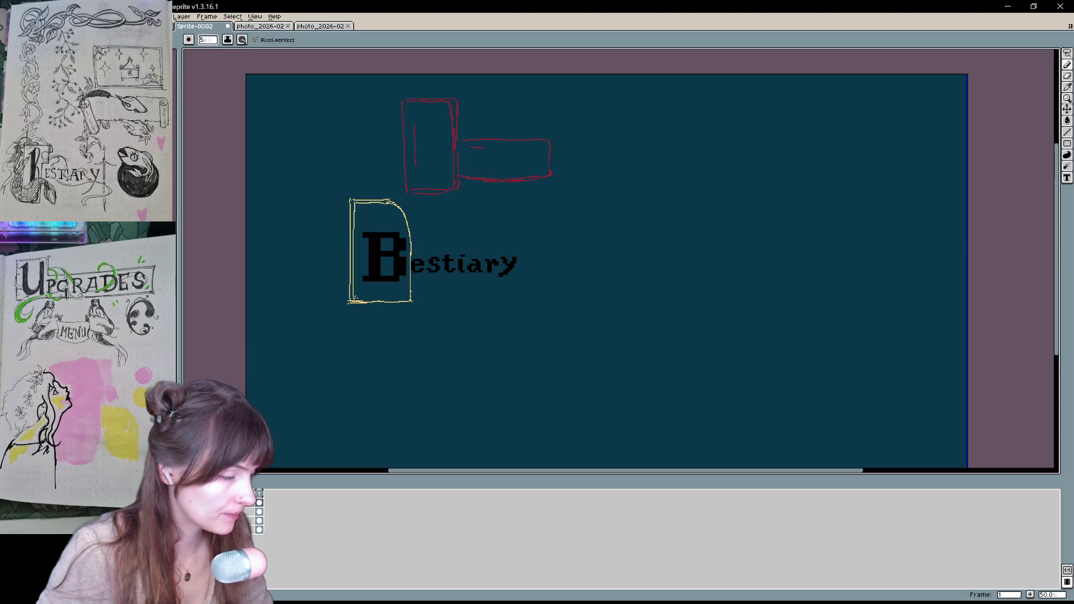
pyautogui.press('h')
pyautogui.moveTo(492, 273); pyautogui.dragTo(554, 267)
# Sketch a small curl beside the B's arched frame for the figure's head, undoing stray strokes
pyautogui.press('v')
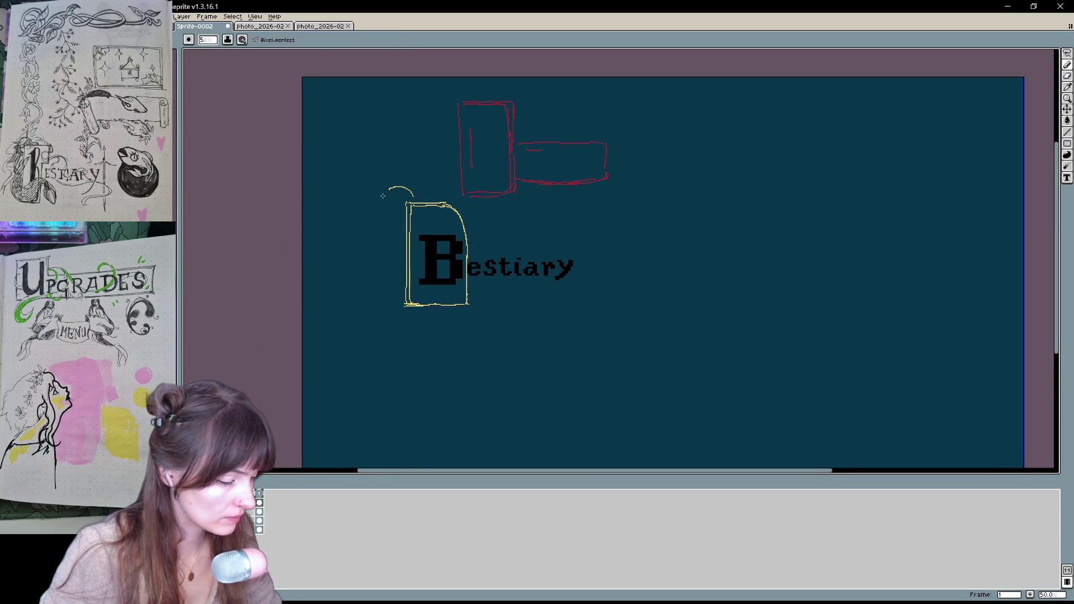
pyautogui.press('b')
pyautogui.moveTo(391, 200)
pyautogui.mouseDown()
pyautogui.moveTo(380, 217)
pyautogui.moveTo(393, 209)
pyautogui.mouseUp()
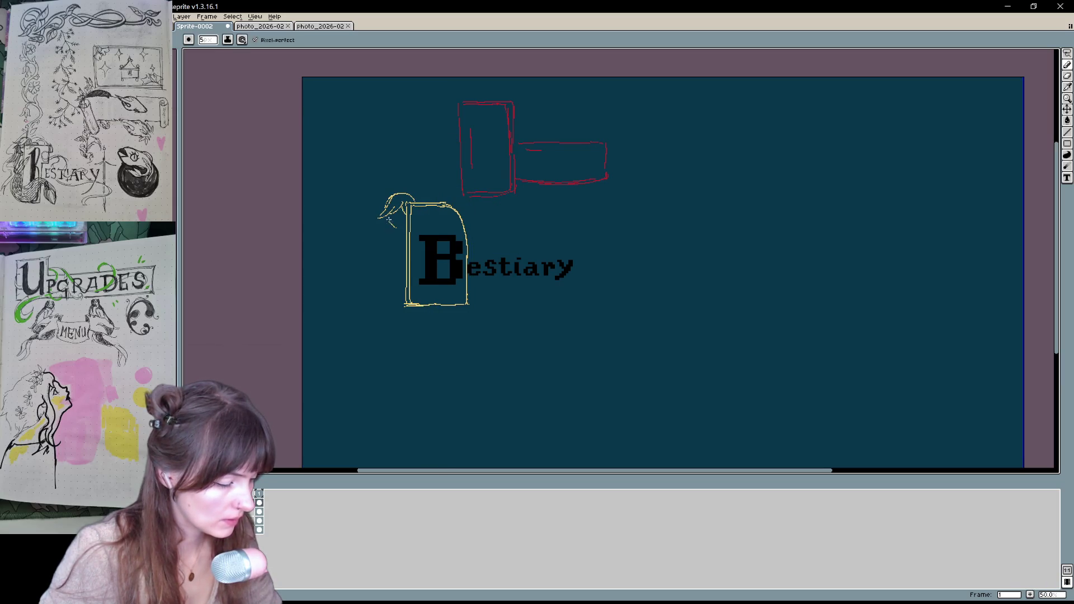
pyautogui.moveTo(387, 226); pyautogui.dragTo(390, 235)
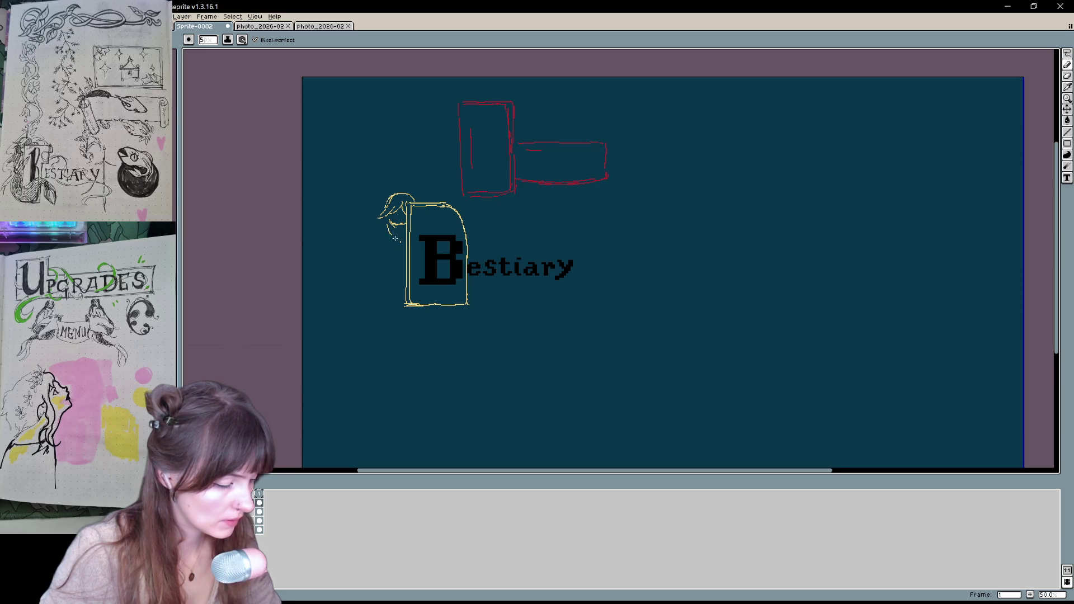
pyautogui.hotkey('ctrl', 'z')
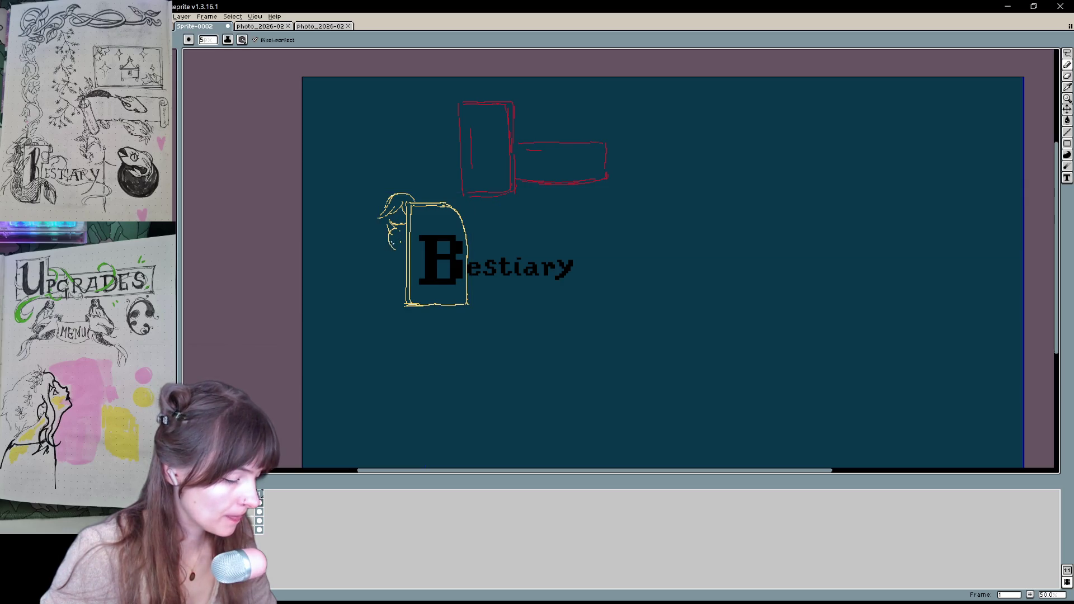
pyautogui.moveTo(399, 247); pyautogui.dragTo(394, 252)
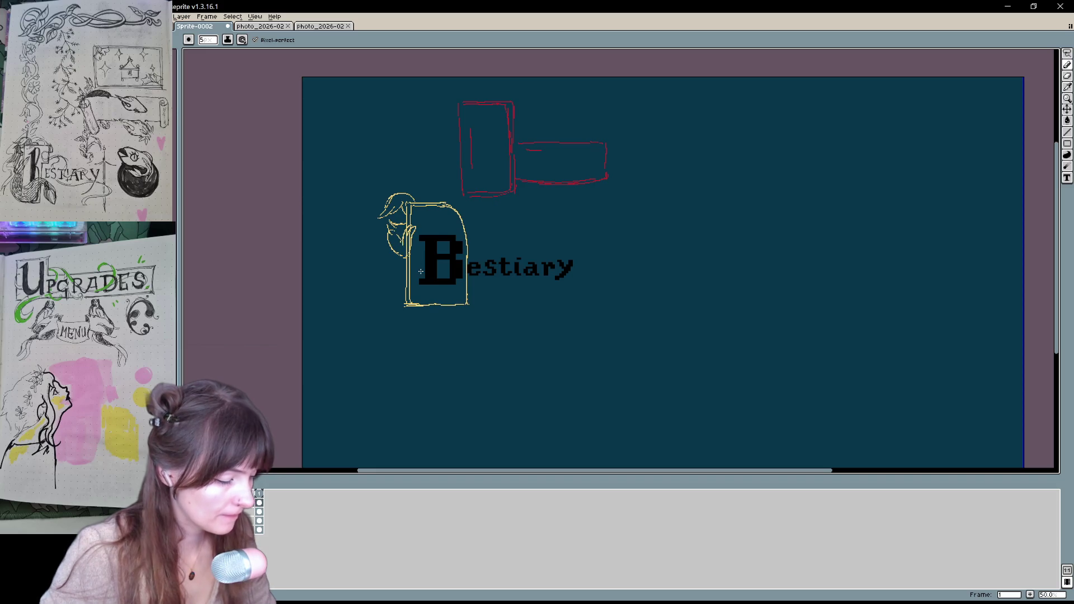
pyautogui.hotkey('ctrl', 'z')
# Draw a yellow banner box around 'estiary', redrawing its bottom edge until it sits right
pyautogui.moveTo(469, 253)
pyautogui.mouseDown()
pyautogui.moveTo(577, 251)
pyautogui.moveTo(576, 288)
pyautogui.mouseUp()
pyautogui.moveTo(467, 293); pyautogui.dragTo(575, 289)
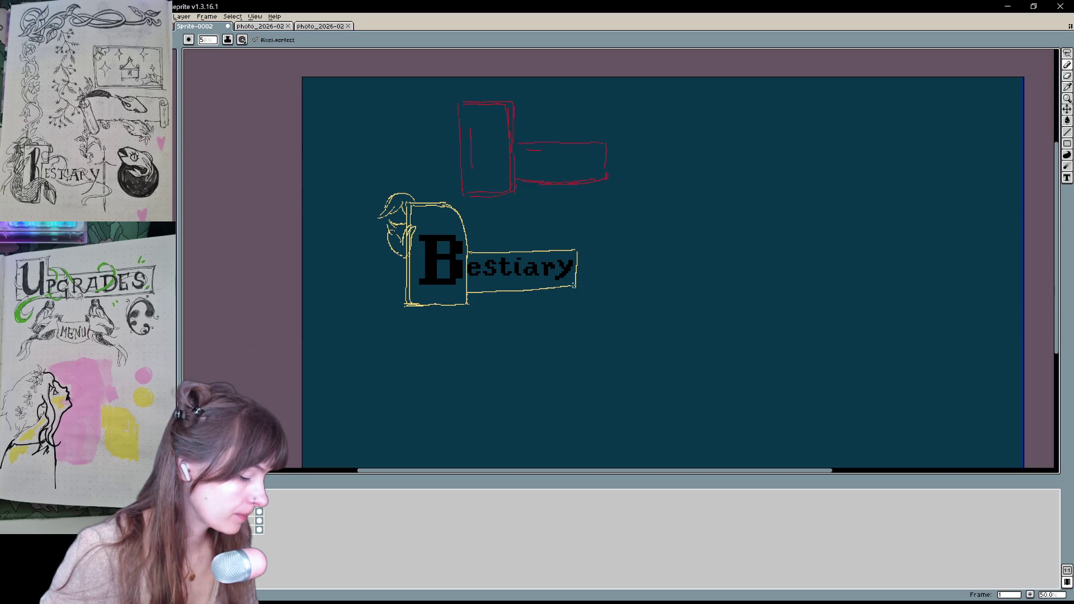
pyautogui.hotkey('ctrl', 'z')
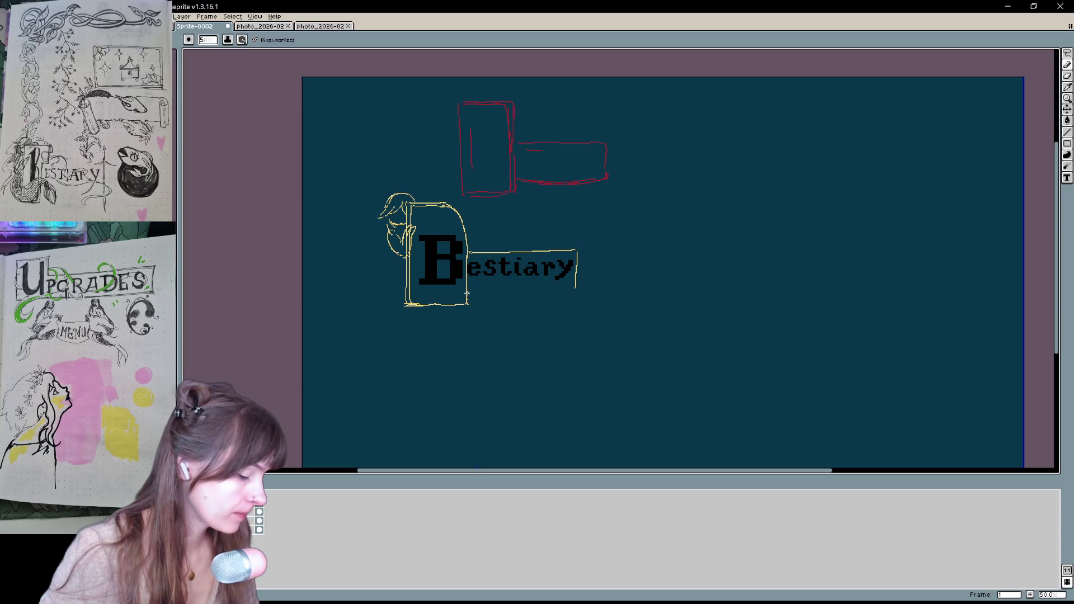
pyautogui.moveTo(469, 294); pyautogui.dragTo(574, 290)
pyautogui.hotkey('ctrl', 'z')
pyautogui.moveTo(488, 290); pyautogui.dragTo(571, 287)
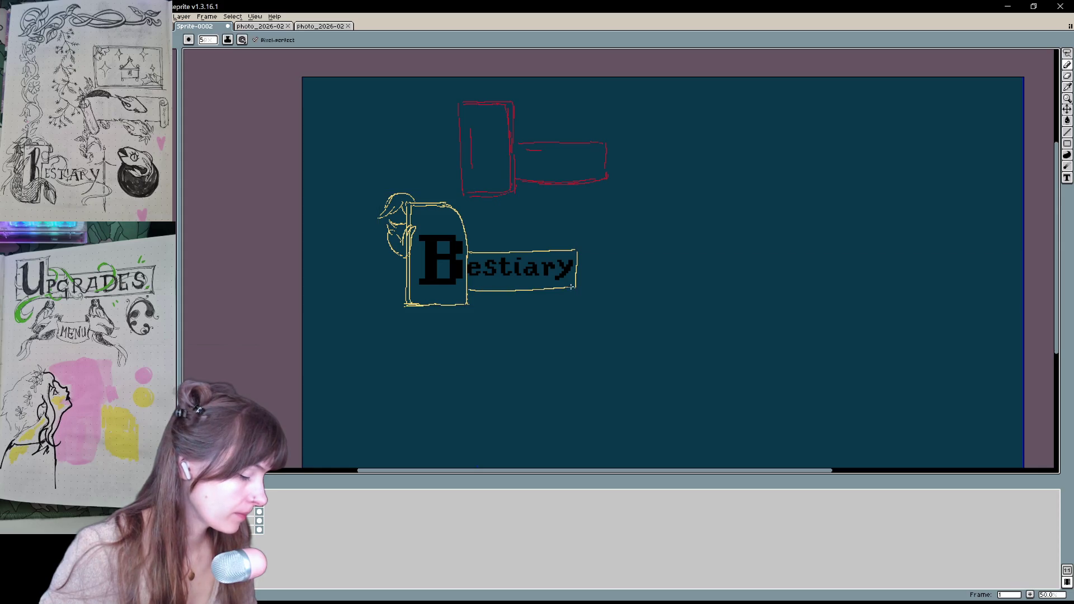
pyautogui.hotkey('ctrl', 'z')
pyautogui.moveTo(467, 290); pyautogui.dragTo(559, 290)
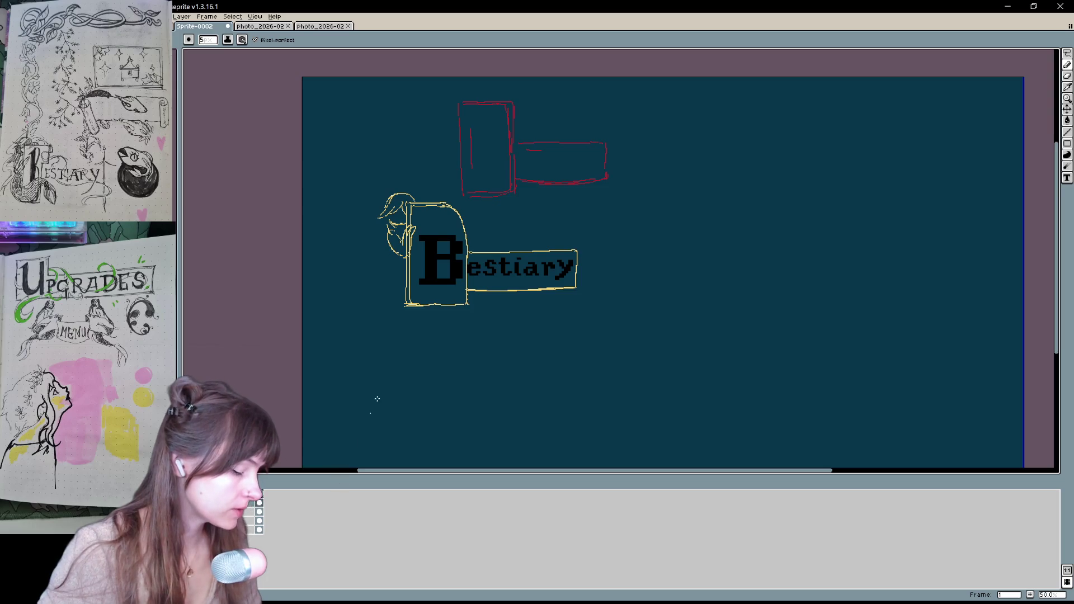
# Sketch the mermaid's flowing hair left of the B, curving it around the box bottom
pyautogui.scroll(2, 246, 521)
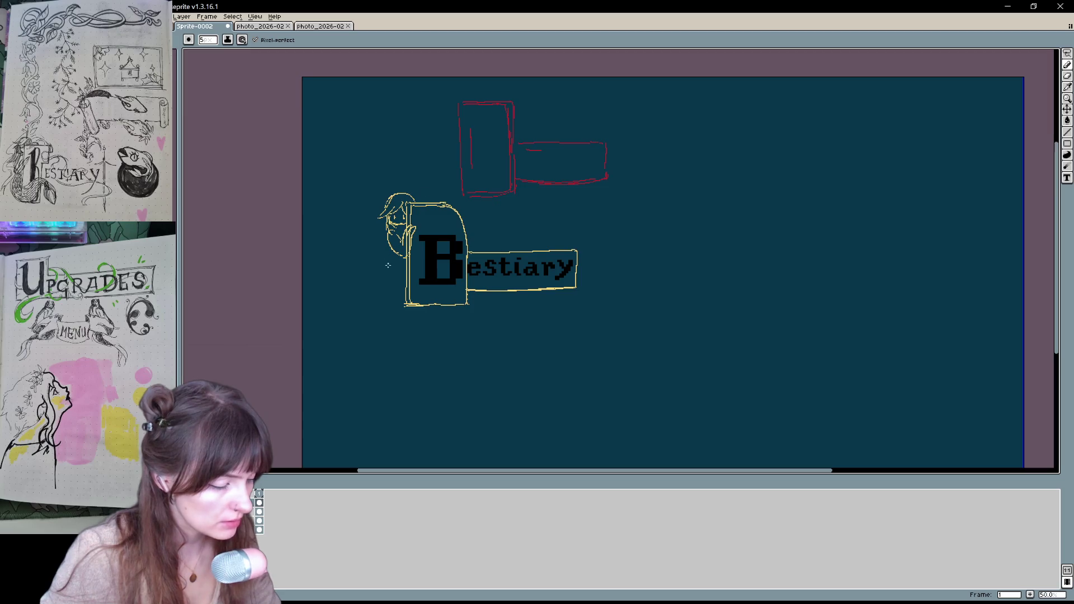
pyautogui.moveTo(389, 214); pyautogui.dragTo(375, 284)
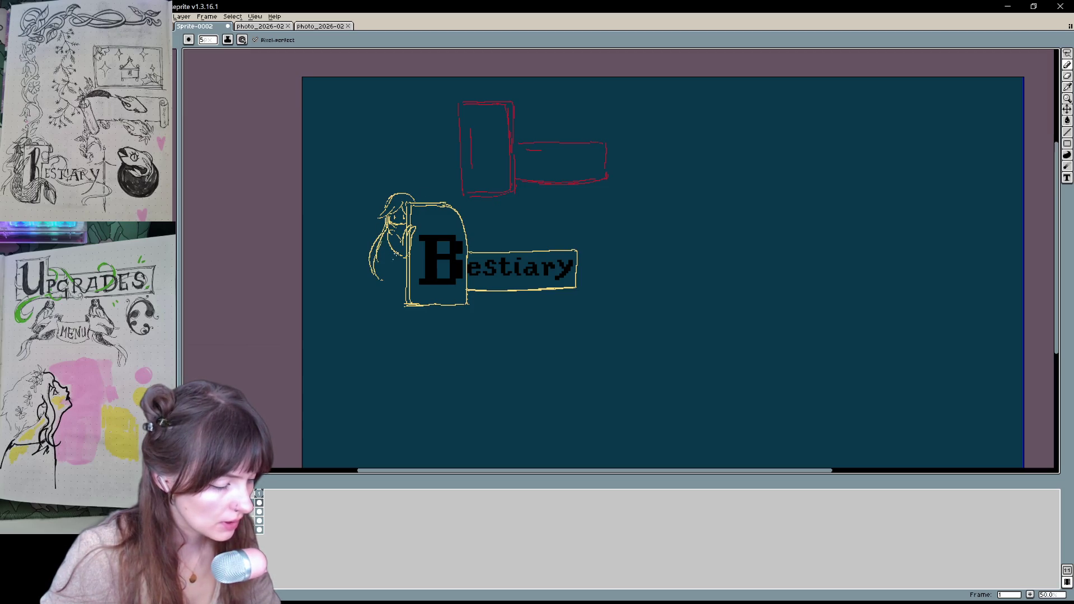
pyautogui.scroll(-2, 467, 338)
pyautogui.hotkey('ctrl', 'z')
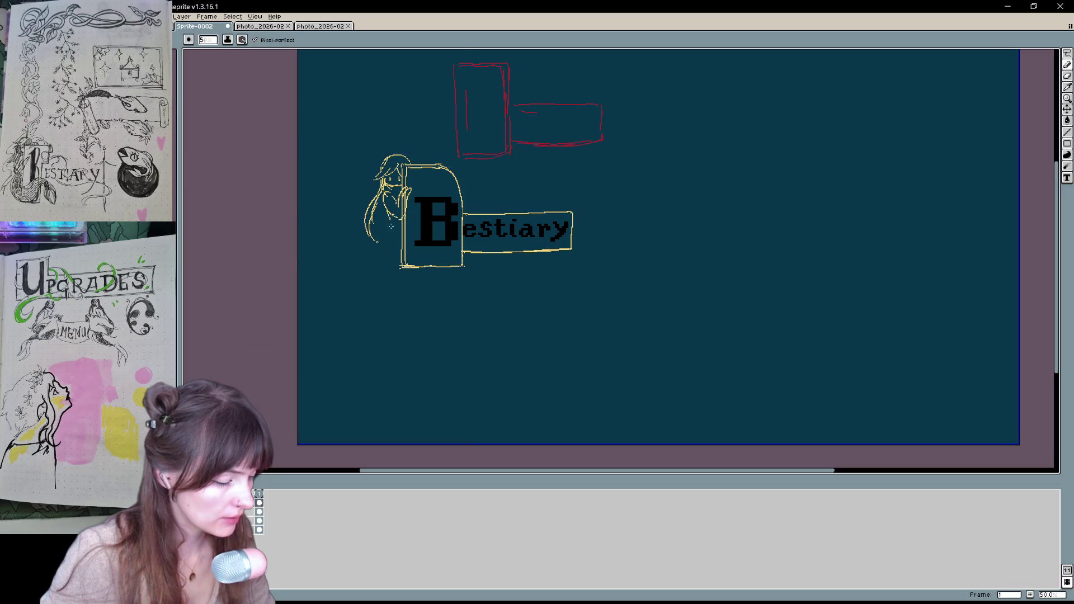
pyautogui.hotkey('ctrl', 'z')
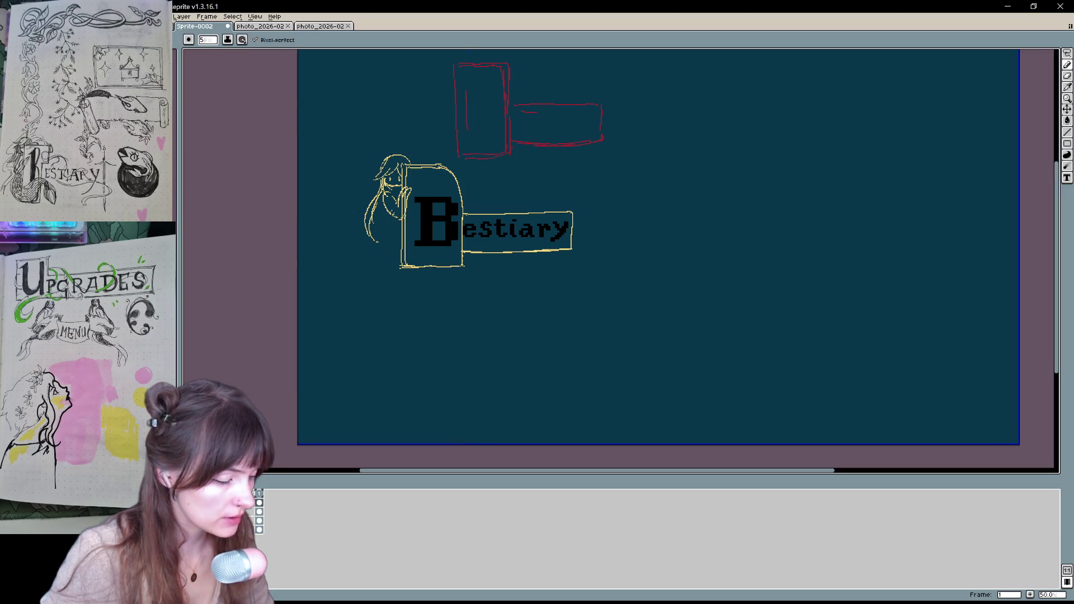
pyautogui.moveTo(389, 216); pyautogui.dragTo(372, 261)
pyautogui.hotkey('ctrl', 'z')
pyautogui.moveTo(387, 214)
pyautogui.mouseDown()
pyautogui.moveTo(372, 252)
pyautogui.moveTo(405, 267)
pyautogui.moveTo(512, 250)
pyautogui.moveTo(514, 270)
pyautogui.mouseUp()
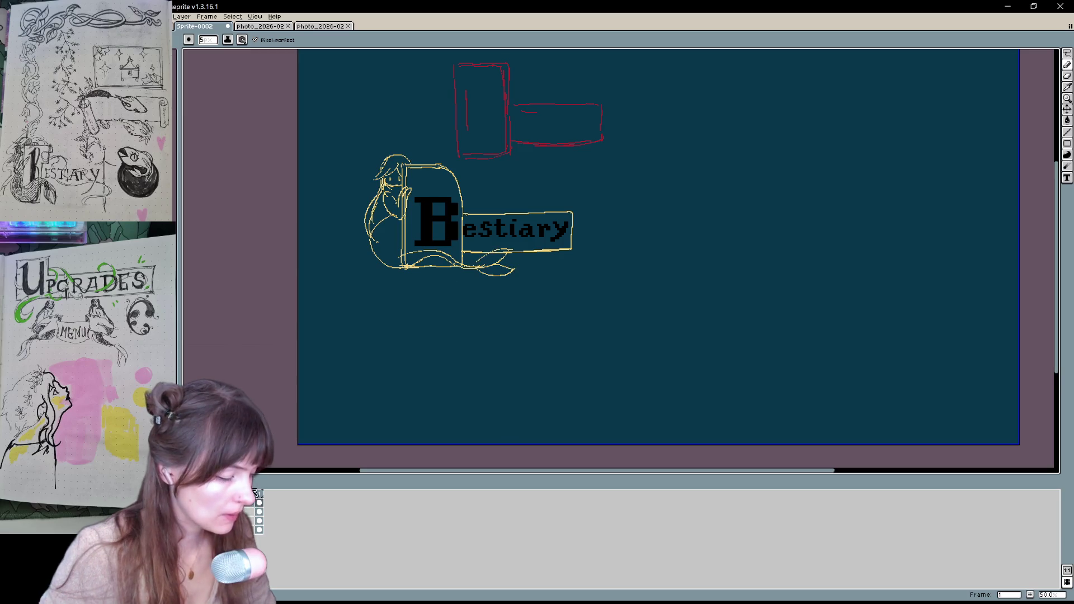
# Add a tail stroke under the banner's bottom edge and sketch the mermaid's arm
pyautogui.moveTo(567, 321); pyautogui.dragTo(556, 325)
pyautogui.moveTo(468, 331)
pyautogui.mouseDown()
pyautogui.moveTo(474, 360)
pyautogui.moveTo(461, 333)
pyautogui.mouseUp()
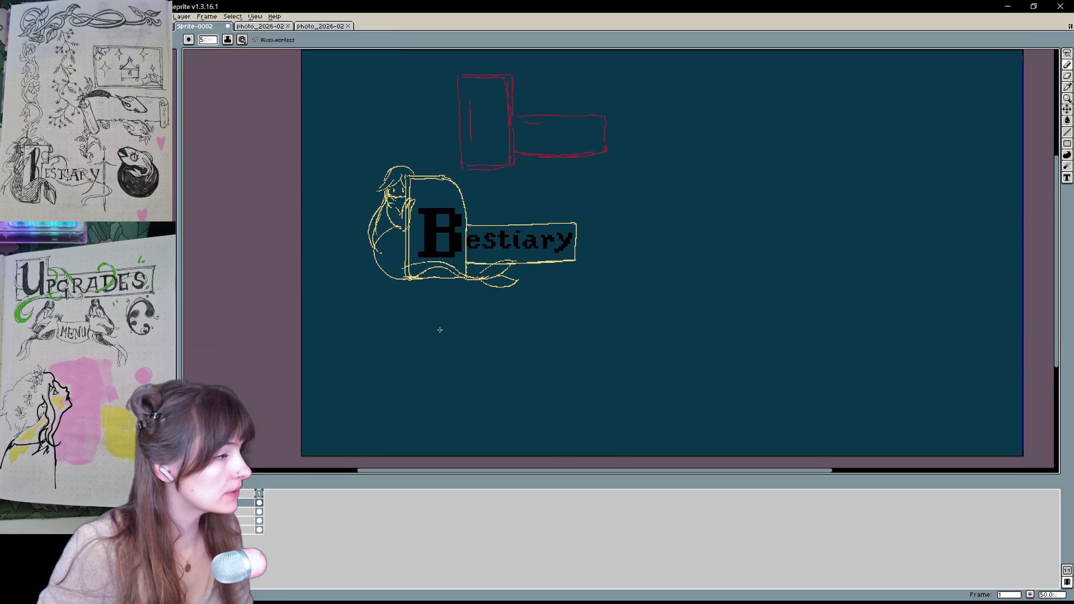
pyautogui.press('ctrl')
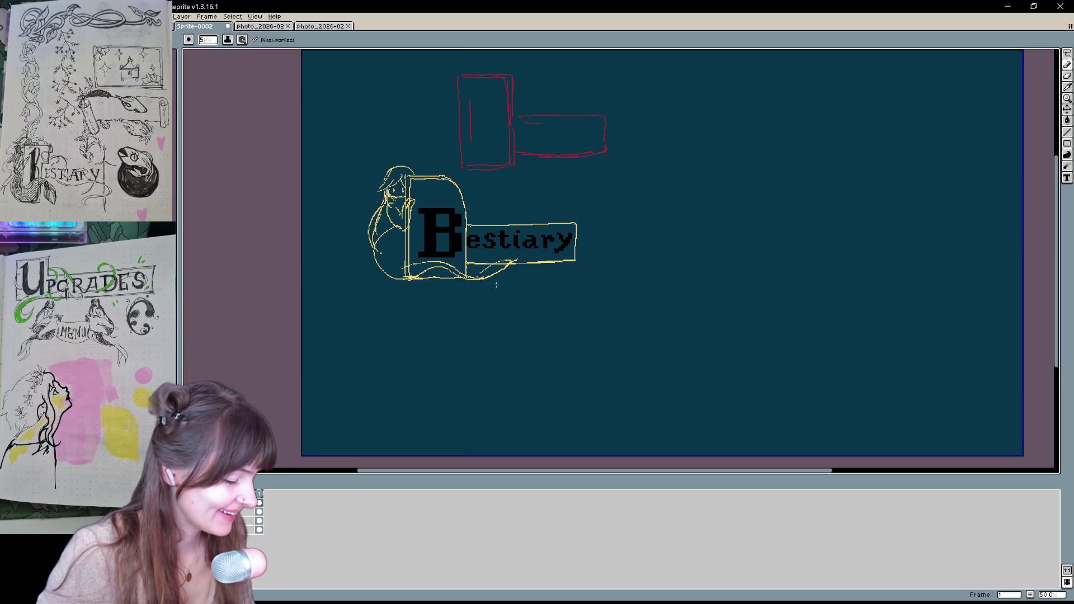
pyautogui.moveTo(477, 282); pyautogui.dragTo(513, 277)
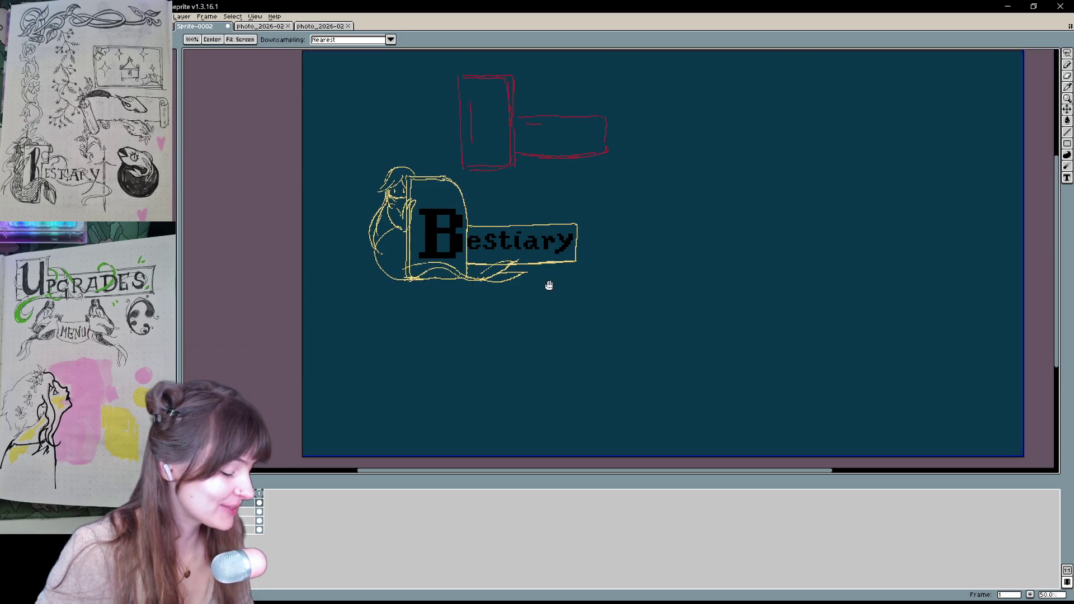
pyautogui.scroll(2, 547, 285)
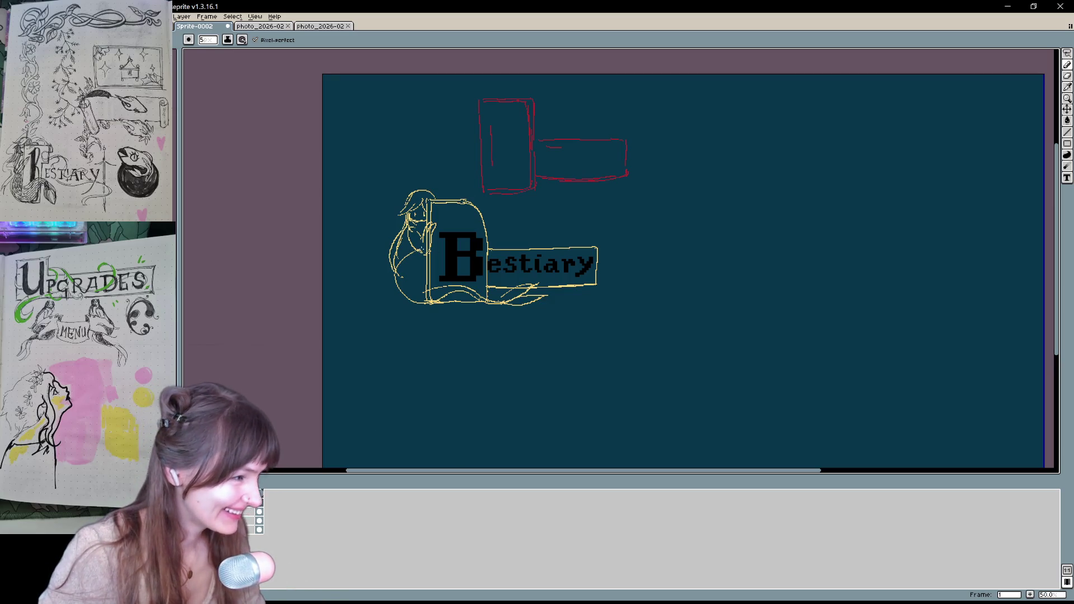
pyautogui.moveTo(410, 261)
pyautogui.mouseDown()
pyautogui.moveTo(428, 254)
pyautogui.moveTo(417, 262)
pyautogui.moveTo(428, 263)
pyautogui.moveTo(415, 294)
pyautogui.mouseUp()
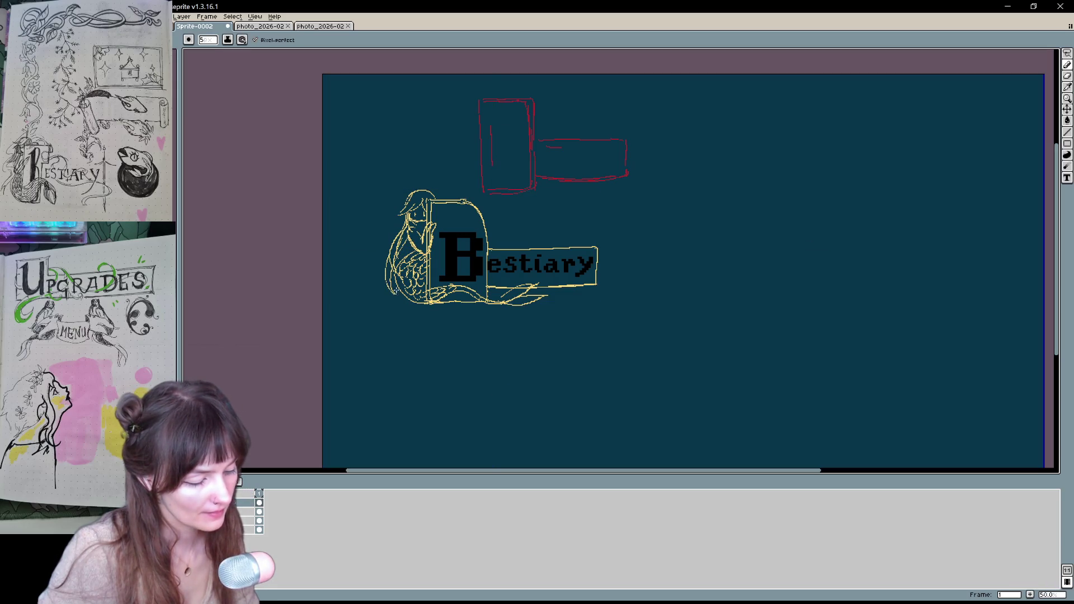
pyautogui.hotkey('ctrl', 'z')
# Draw long hair strands, redraw the arch above the B further right, and thicken the tail fin
pyautogui.moveTo(405, 217)
pyautogui.mouseDown()
pyautogui.moveTo(380, 237)
pyautogui.moveTo(386, 274)
pyautogui.moveTo(366, 285)
pyautogui.mouseUp()
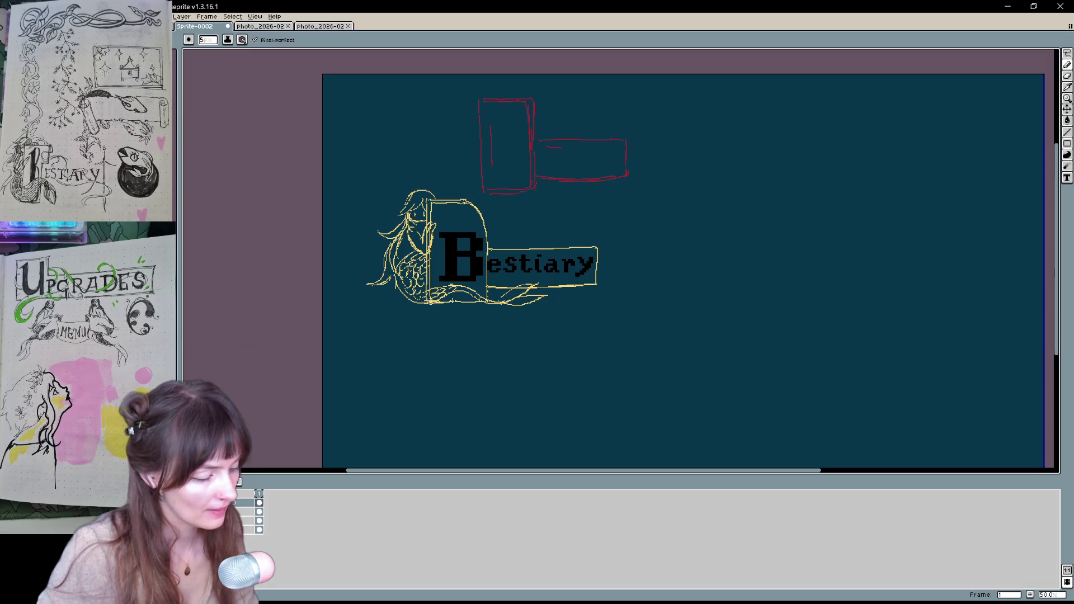
pyautogui.moveTo(609, 338); pyautogui.dragTo(598, 341)
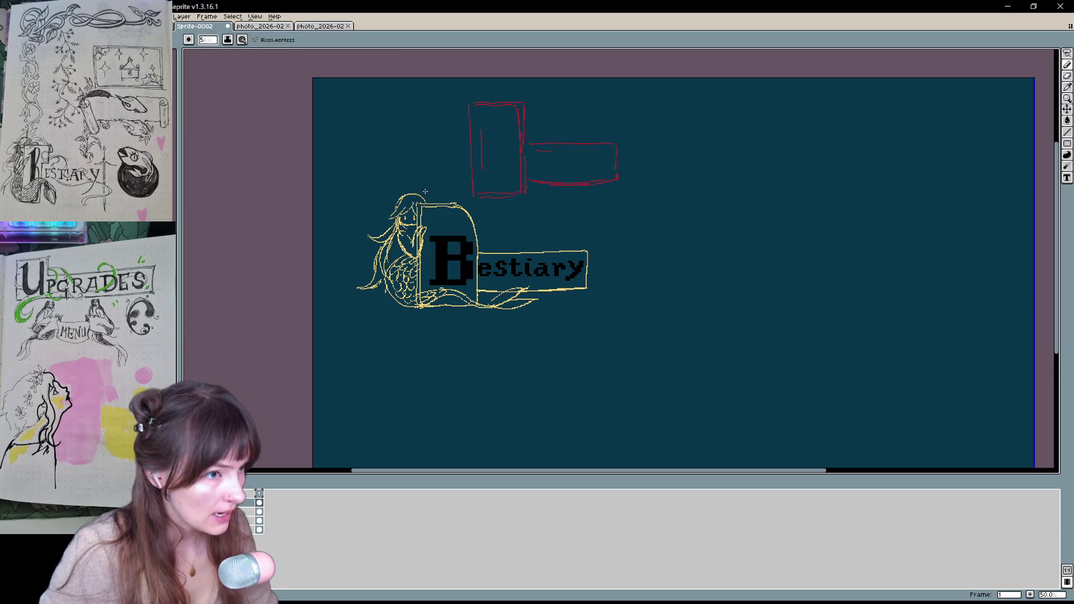
pyautogui.moveTo(457, 202); pyautogui.dragTo(475, 249)
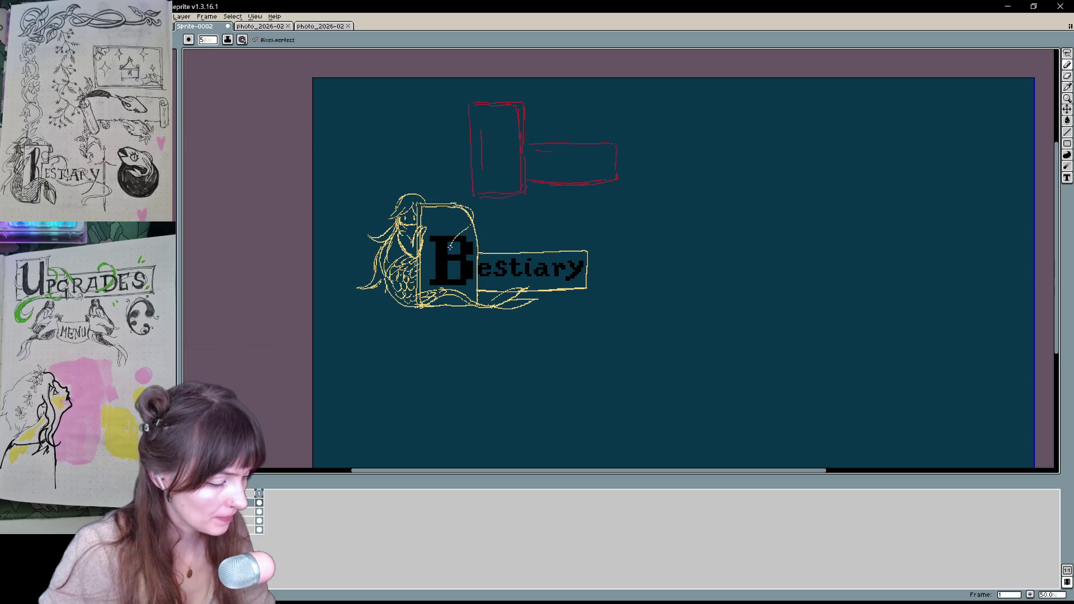
pyautogui.hotkey('ctrl', 'z')
pyautogui.moveTo(459, 203)
pyautogui.mouseDown()
pyautogui.moveTo(475, 255)
pyautogui.moveTo(454, 256)
pyautogui.moveTo(516, 245)
pyautogui.moveTo(524, 283)
pyautogui.moveTo(551, 281)
pyautogui.moveTo(545, 300)
pyautogui.mouseUp()
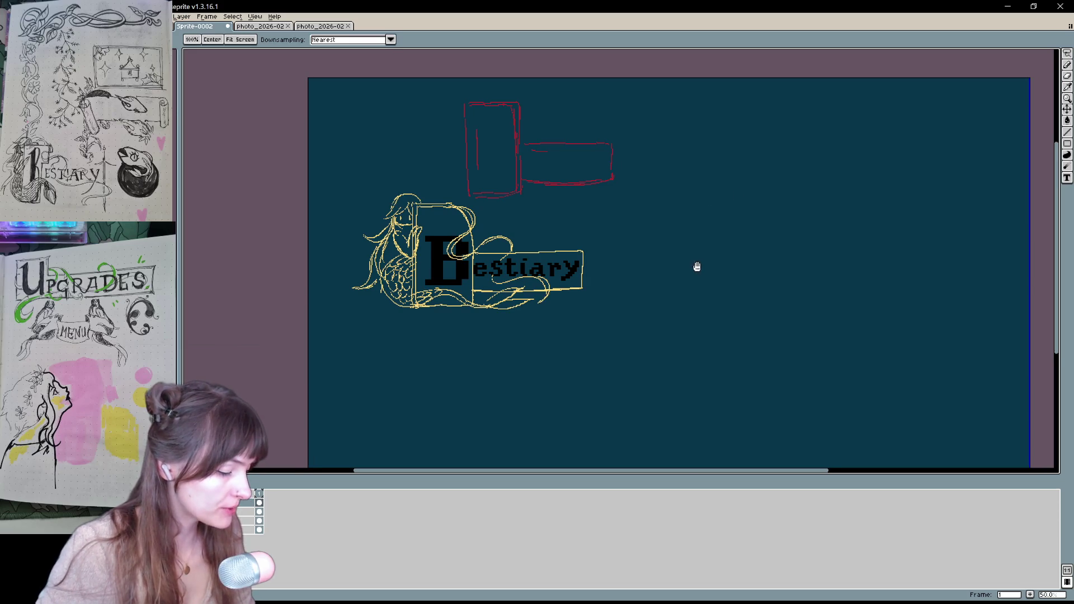
pyautogui.hscroll(-2, 492, 352)
pyautogui.scroll(1, 507, 342)
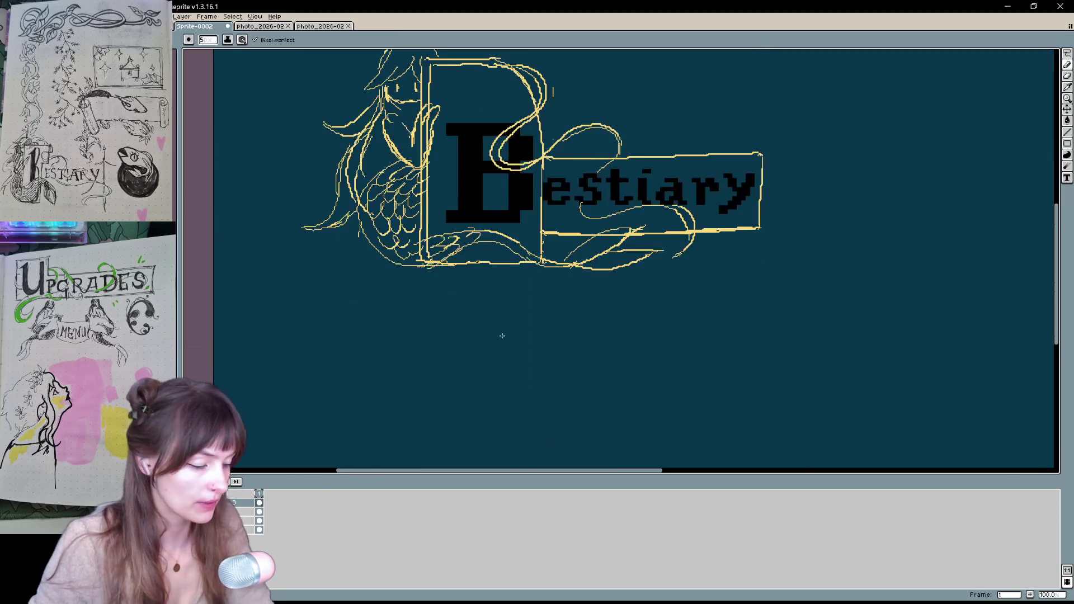
pyautogui.scroll(3, 500, 336)
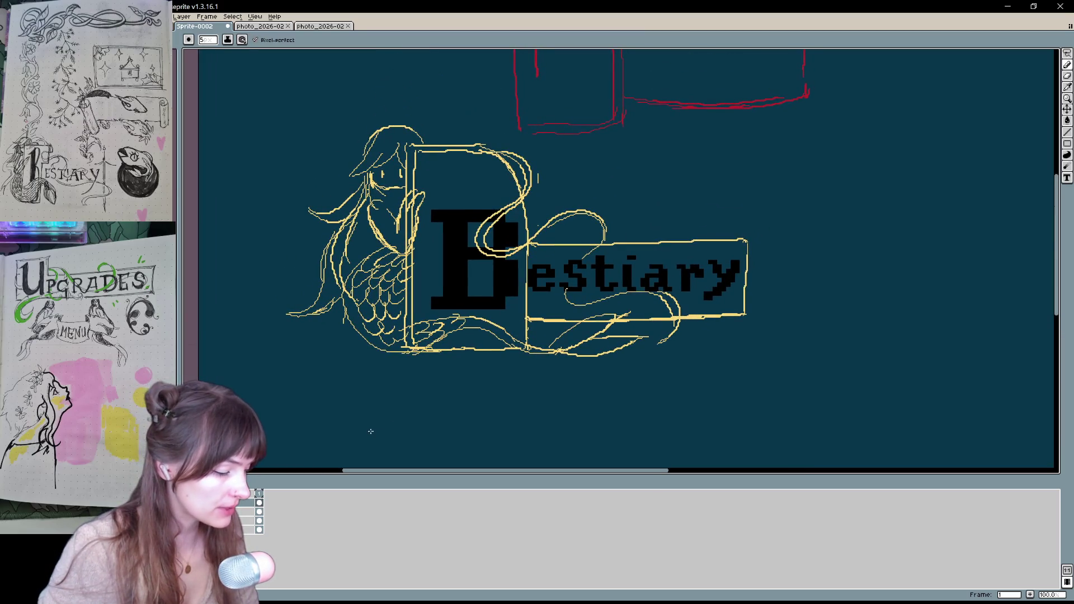
pyautogui.moveTo(295, 319)
pyautogui.mouseDown()
pyautogui.moveTo(284, 315)
pyautogui.moveTo(342, 300)
pyautogui.moveTo(324, 289)
pyautogui.moveTo(341, 221)
pyautogui.moveTo(303, 207)
pyautogui.moveTo(363, 197)
pyautogui.moveTo(386, 126)
pyautogui.moveTo(364, 152)
pyautogui.moveTo(406, 125)
pyautogui.moveTo(368, 157)
pyautogui.mouseUp()
# Trace the B's right edge in yellow, widen its inner hole, and outline the e of 'estiary'
pyautogui.press('e')
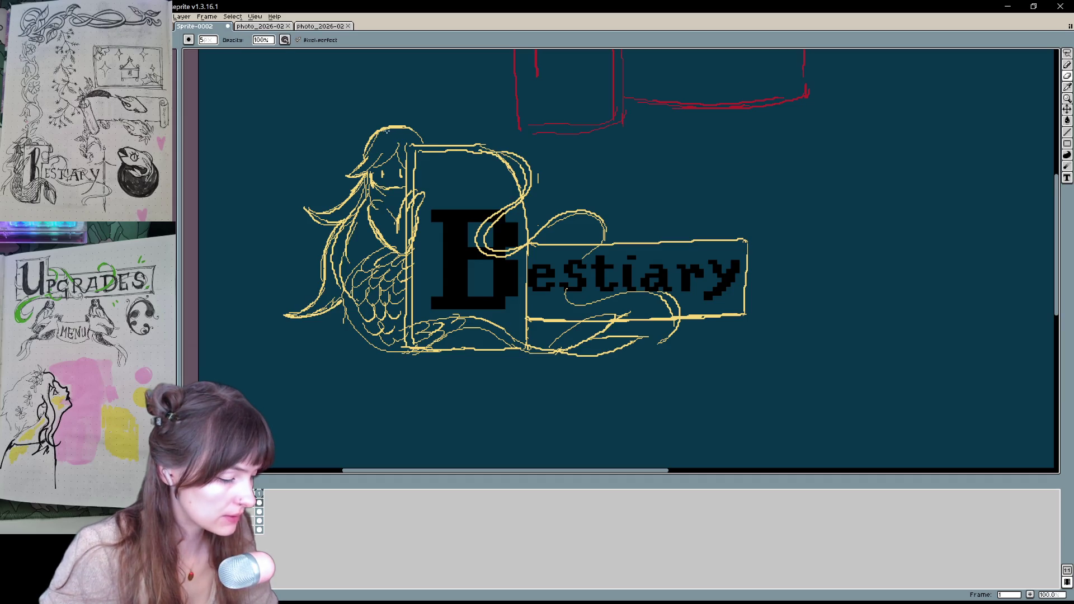
pyautogui.press('b')
pyautogui.moveTo(446, 289); pyautogui.dragTo(400, 292)
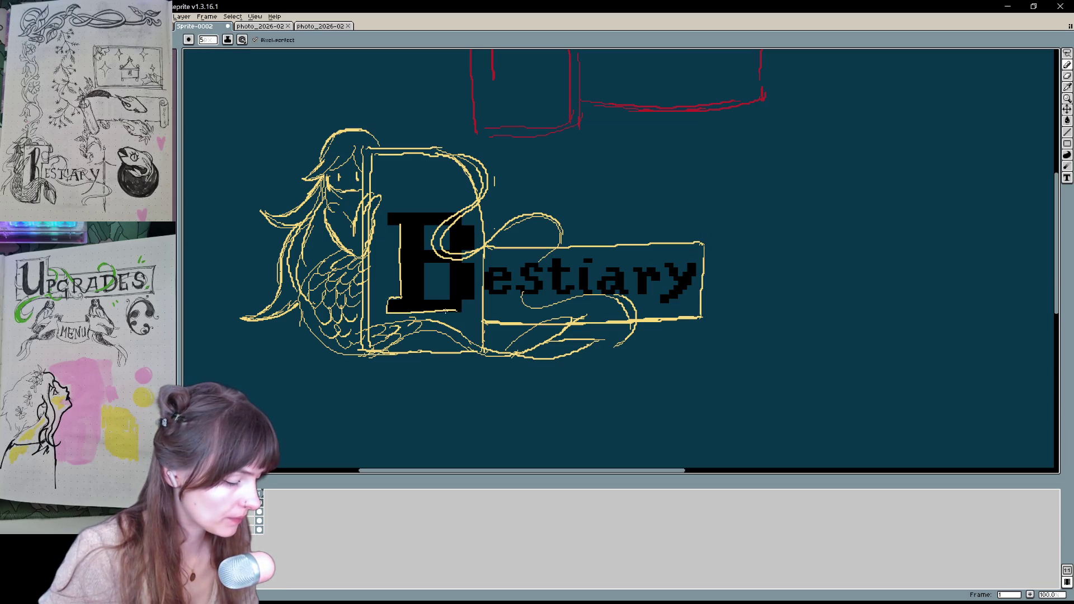
pyautogui.moveTo(473, 302)
pyautogui.mouseDown()
pyautogui.moveTo(472, 224)
pyautogui.moveTo(387, 216)
pyautogui.moveTo(428, 224)
pyautogui.mouseUp()
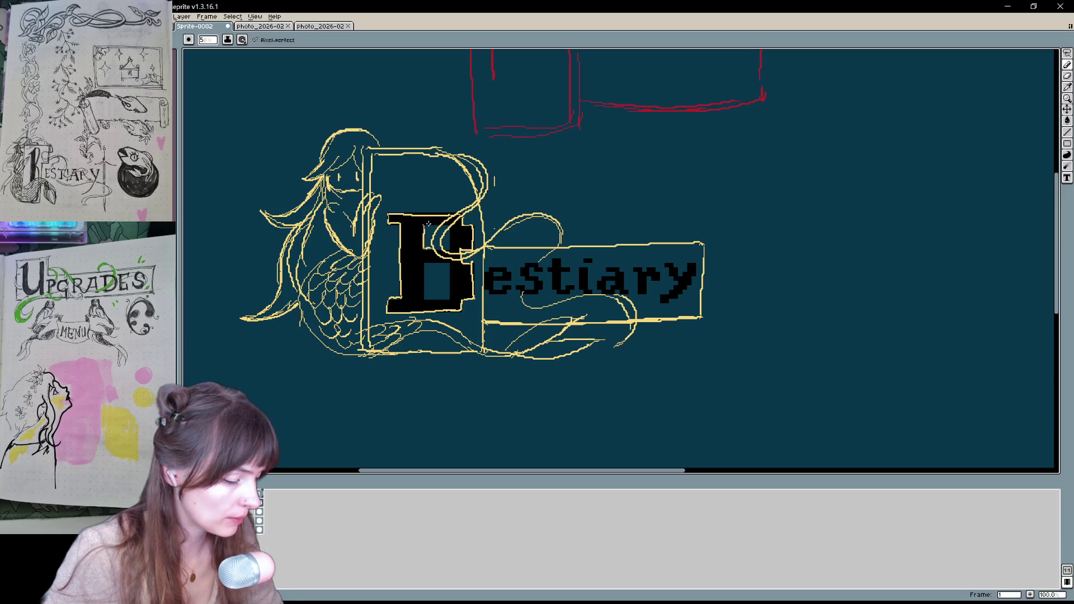
pyautogui.moveTo(422, 263)
pyautogui.mouseDown()
pyautogui.moveTo(423, 302)
pyautogui.moveTo(449, 300)
pyautogui.moveTo(449, 266)
pyautogui.moveTo(449, 301)
pyautogui.mouseUp()
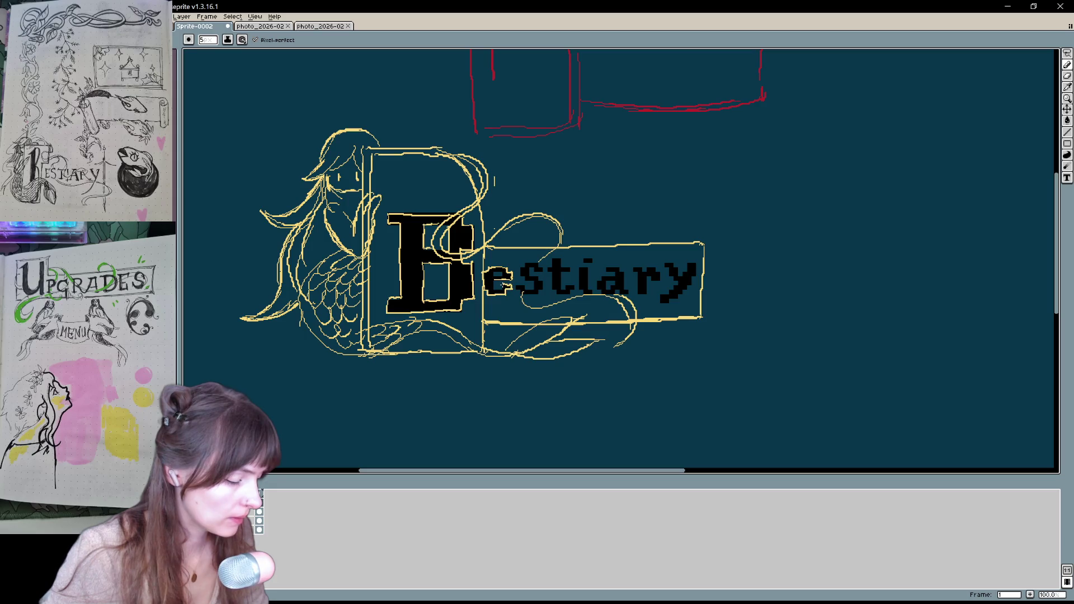
pyautogui.moveTo(503, 285); pyautogui.dragTo(491, 288)
pyautogui.moveTo(678, 338); pyautogui.dragTo(654, 333)
pyautogui.moveTo(546, 362)
pyautogui.mouseDown()
pyautogui.moveTo(625, 364)
pyautogui.moveTo(608, 364)
pyautogui.mouseUp()
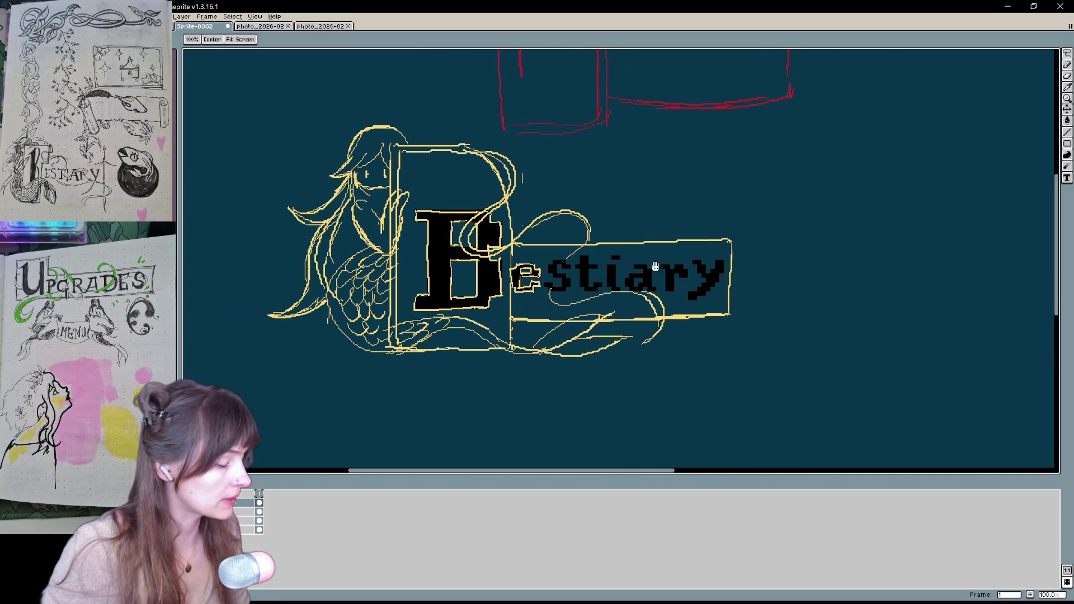
# Outline the r of 'estiary' in yellow, hide the black text layer, and recentre the title
pyautogui.press('b')
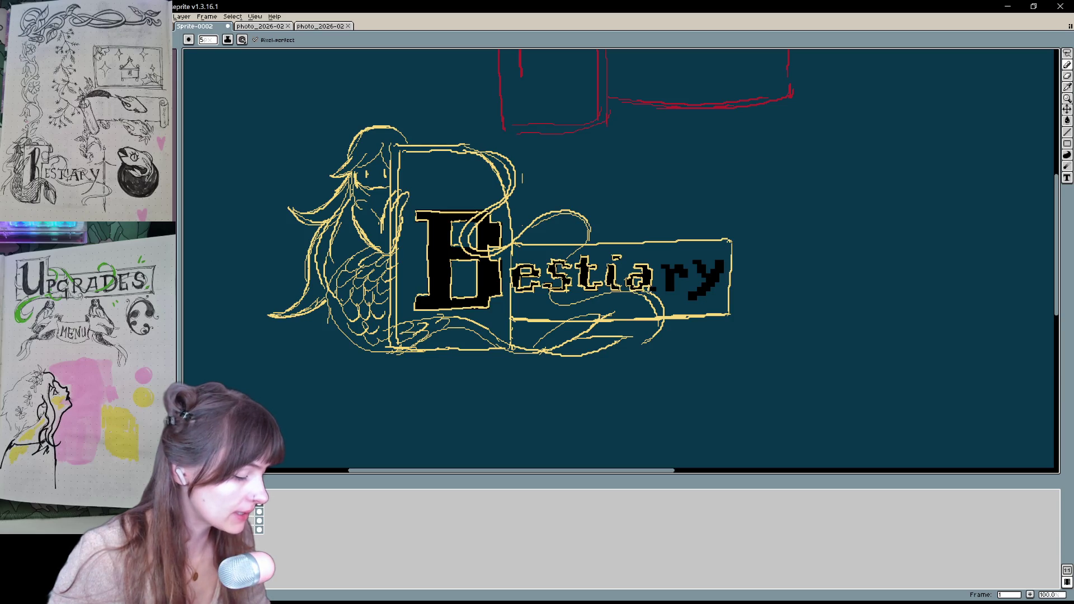
pyautogui.moveTo(661, 271); pyautogui.dragTo(664, 292)
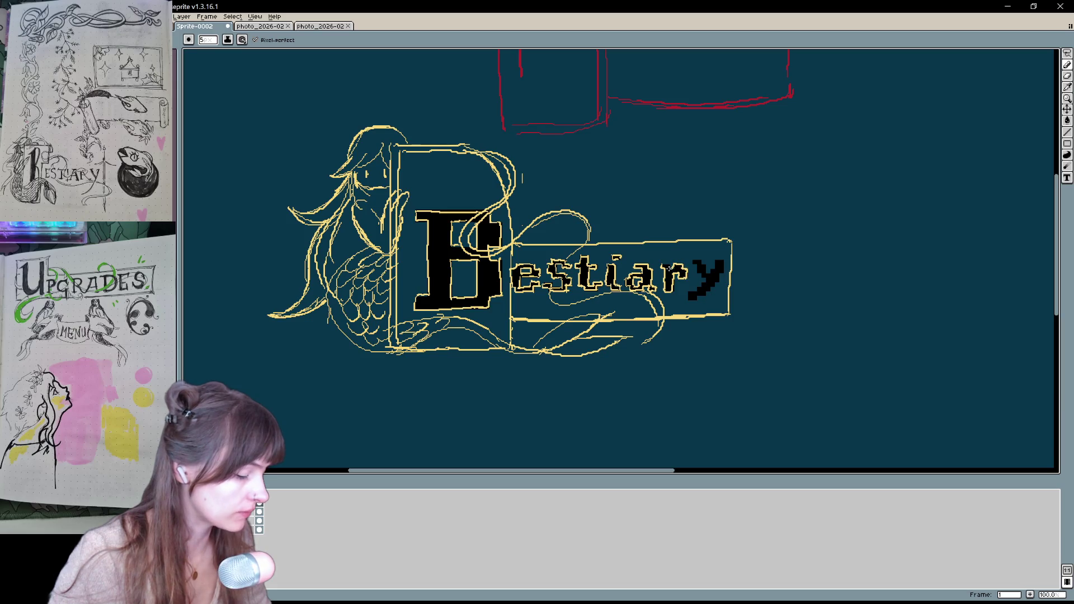
pyautogui.moveTo(668, 269); pyautogui.dragTo(569, 253)
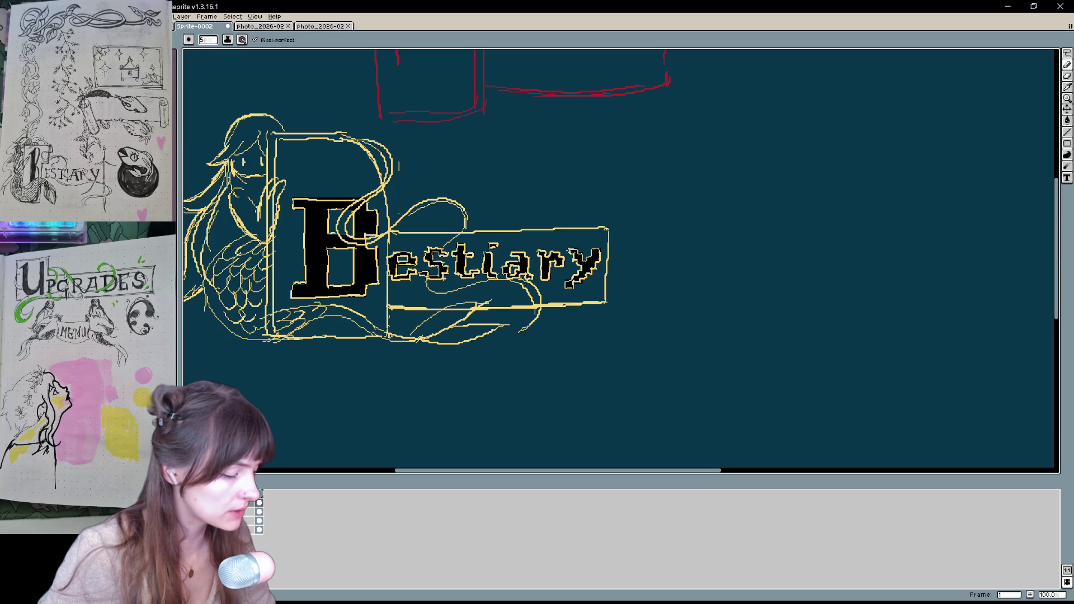
pyautogui.moveTo(581, 240); pyautogui.dragTo(619, 247)
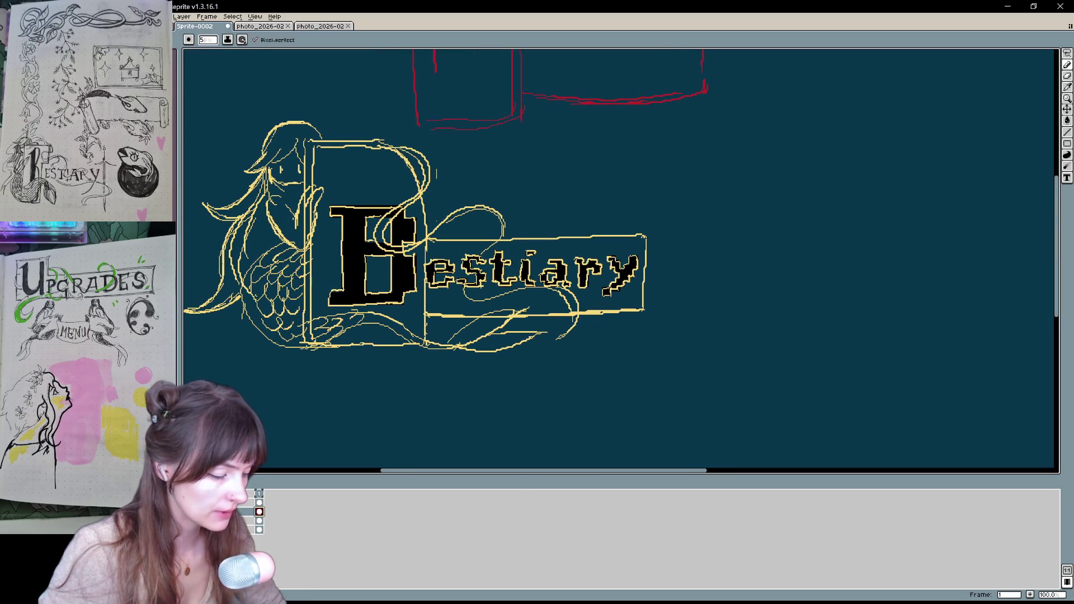
pyautogui.hotkey('ctrl', 'z')
pyautogui.moveTo(495, 354)
pyautogui.mouseDown()
pyautogui.moveTo(632, 393)
pyautogui.moveTo(549, 380)
pyautogui.mouseUp()
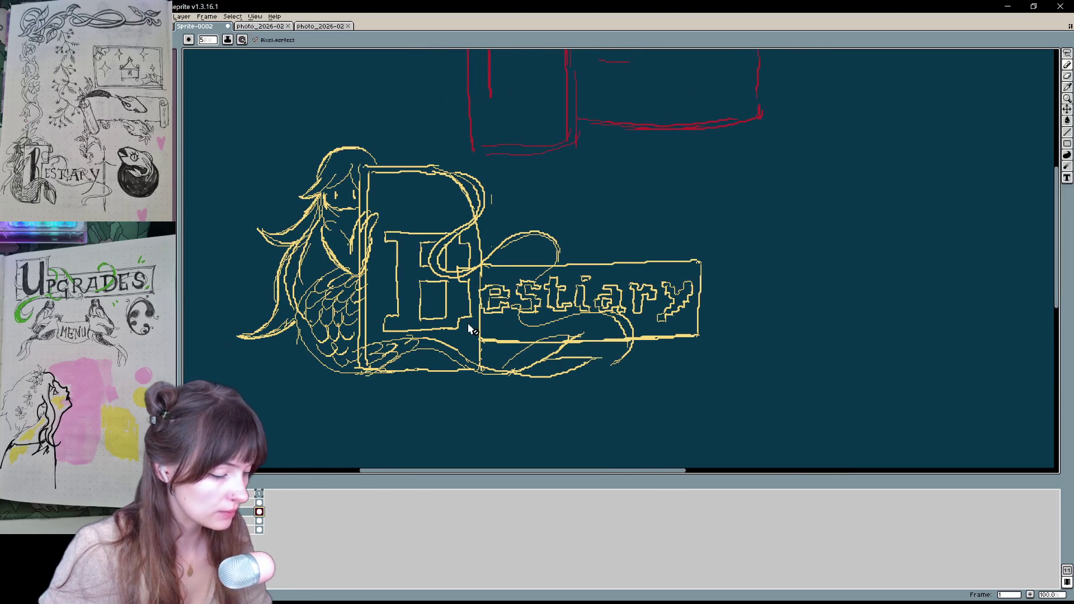
# On the sketch layer, fill the drop-cap B's interior and upper-right gap solid yellow
pyautogui.press('g')
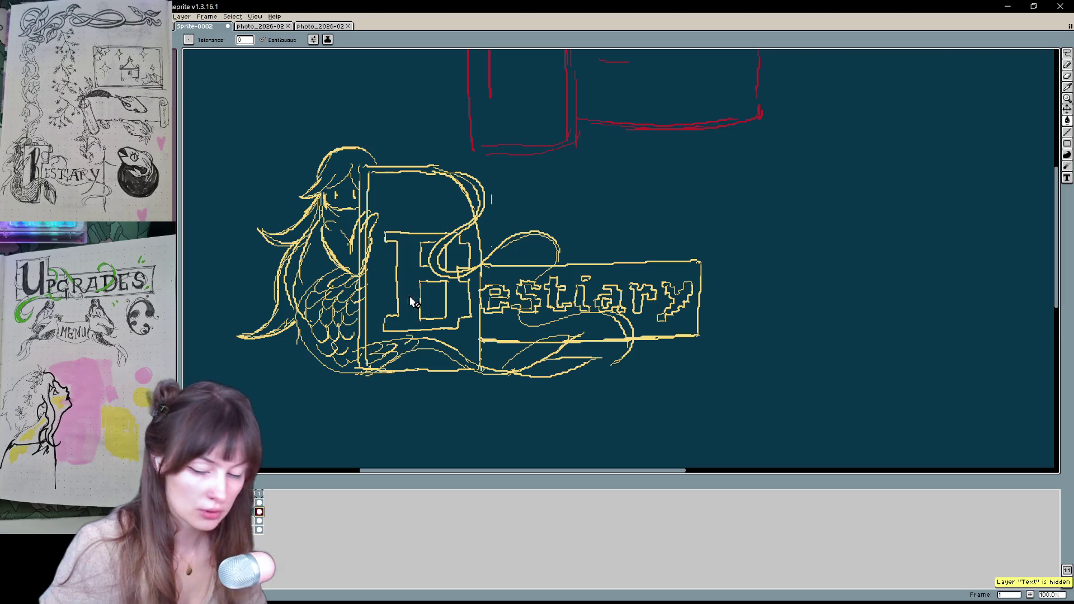
pyautogui.click(415, 302)
pyautogui.click(274, 502)
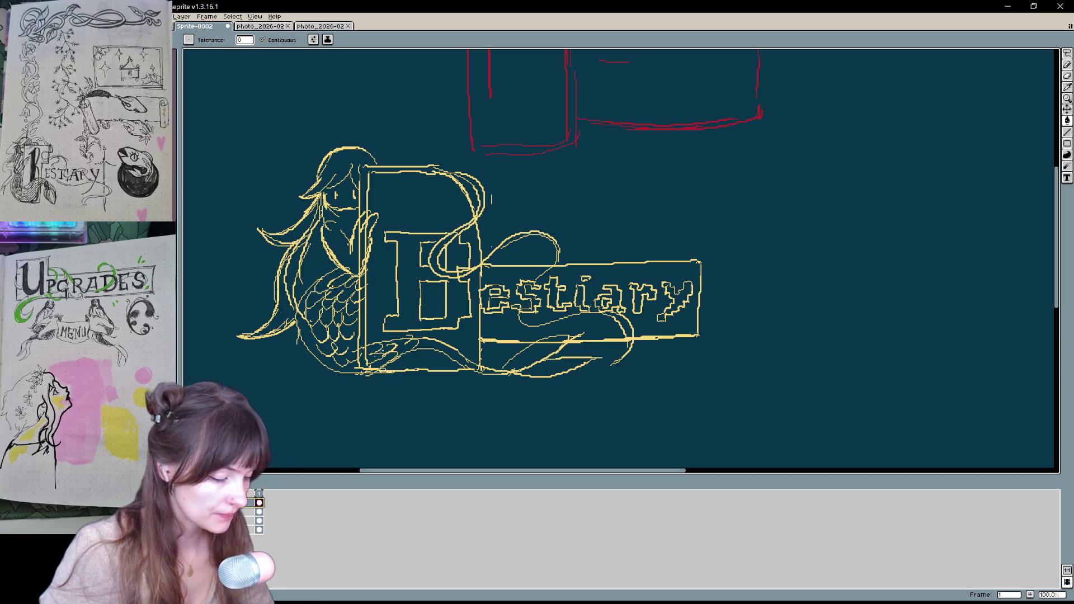
pyautogui.click(399, 329)
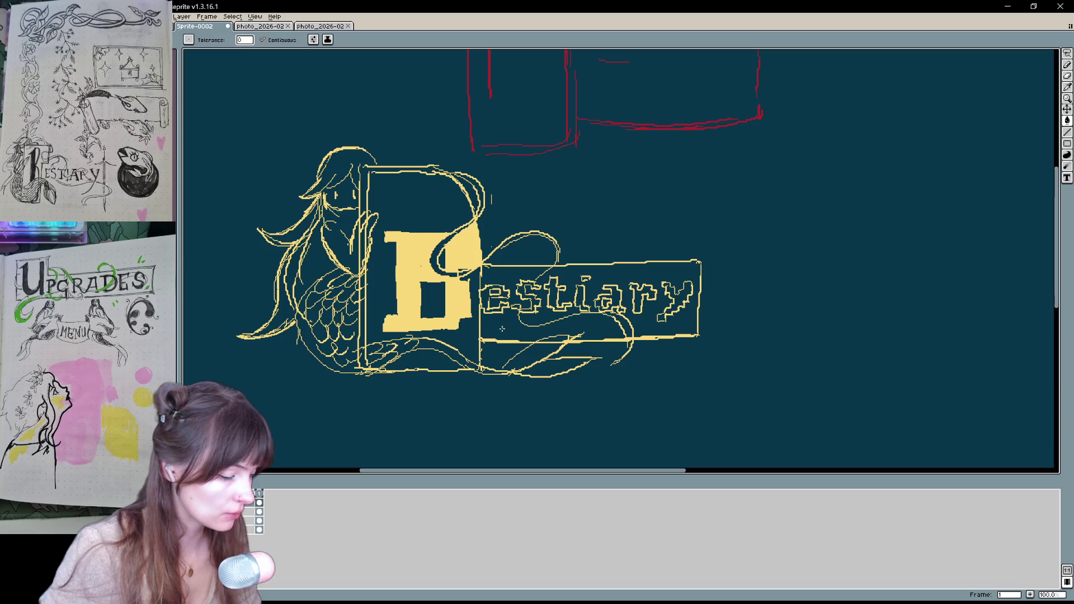
pyautogui.press('b')
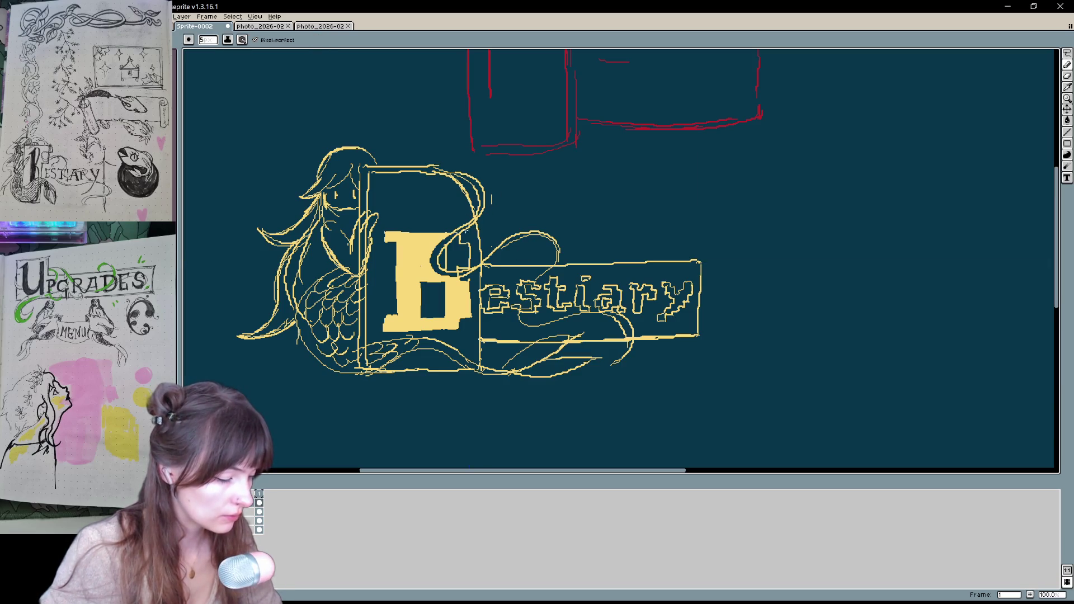
pyautogui.press('g')
pyautogui.click(458, 250)
# Undo a stray background fill, close the gap left of the e, and fill it yellow
pyautogui.click(550, 302)
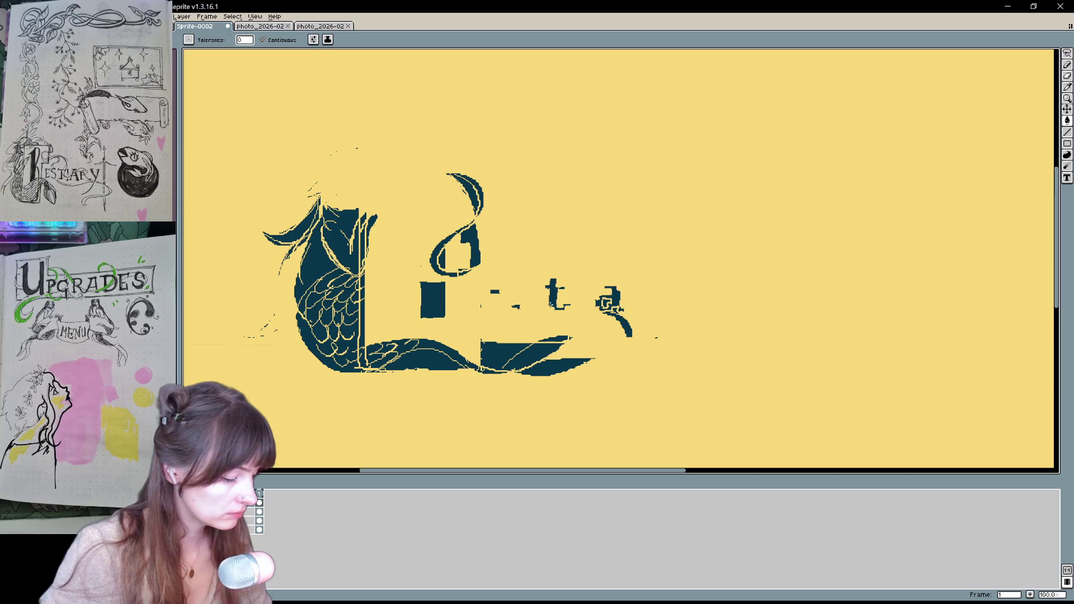
pyautogui.press('b')
pyautogui.hotkey('ctrl', 'z')
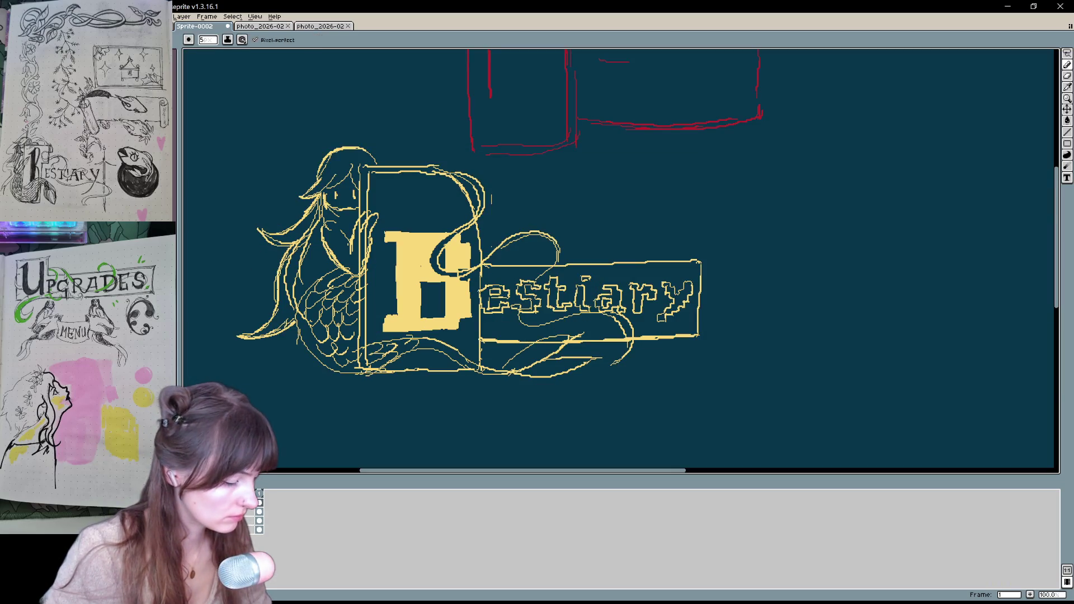
pyautogui.moveTo(479, 290); pyautogui.dragTo(479, 307)
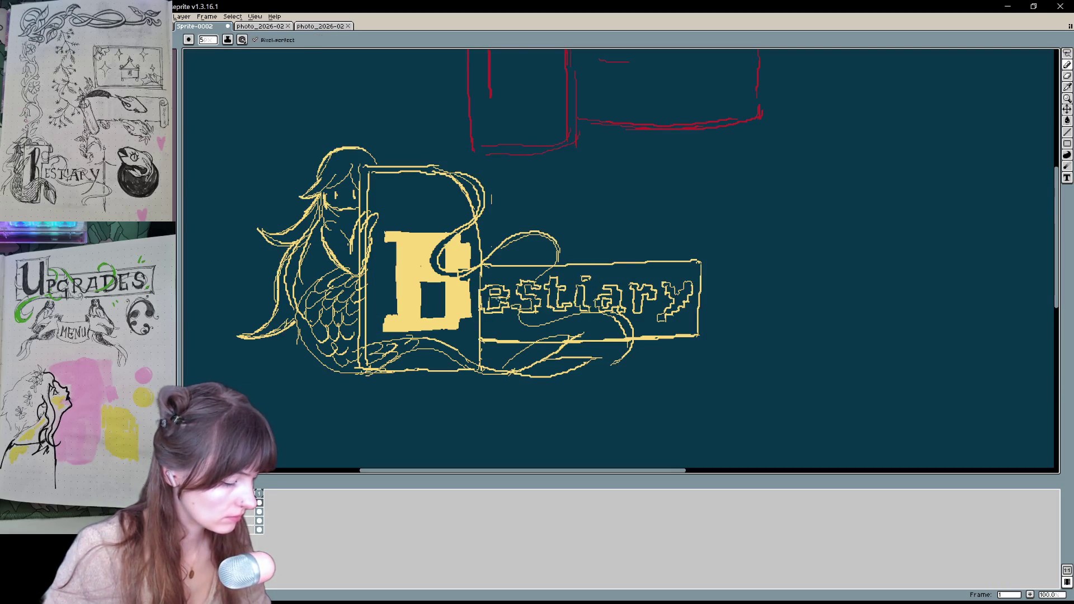
pyautogui.press('g')
pyautogui.click(491, 302)
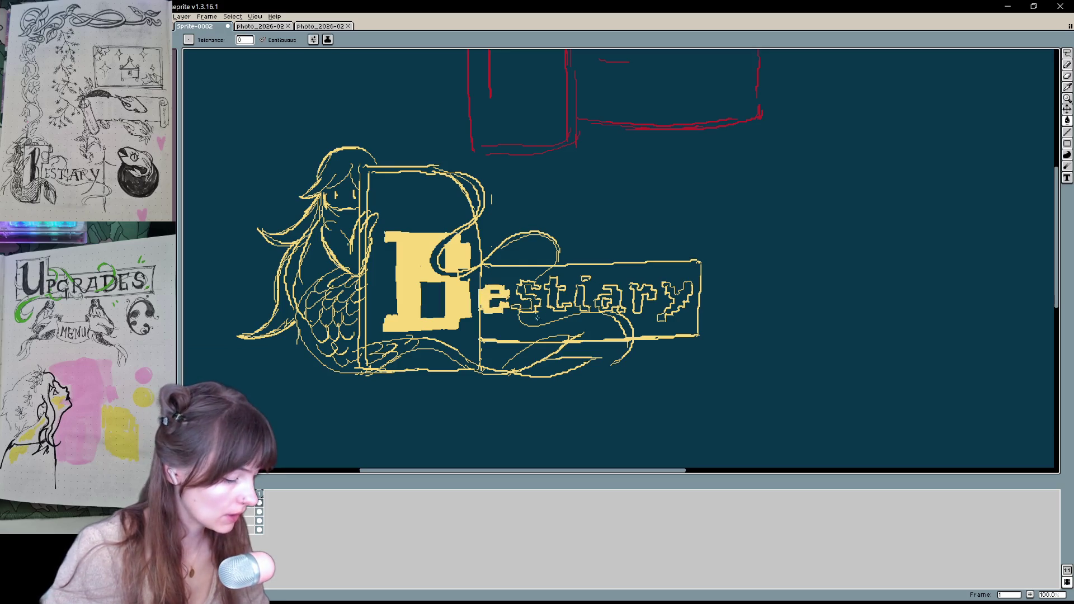
# Fill the t of estiary yellow, undoing fills that spilled into the background
pyautogui.click(540, 316)
pyautogui.hotkey('ctrl', 'z')
pyautogui.press('b')
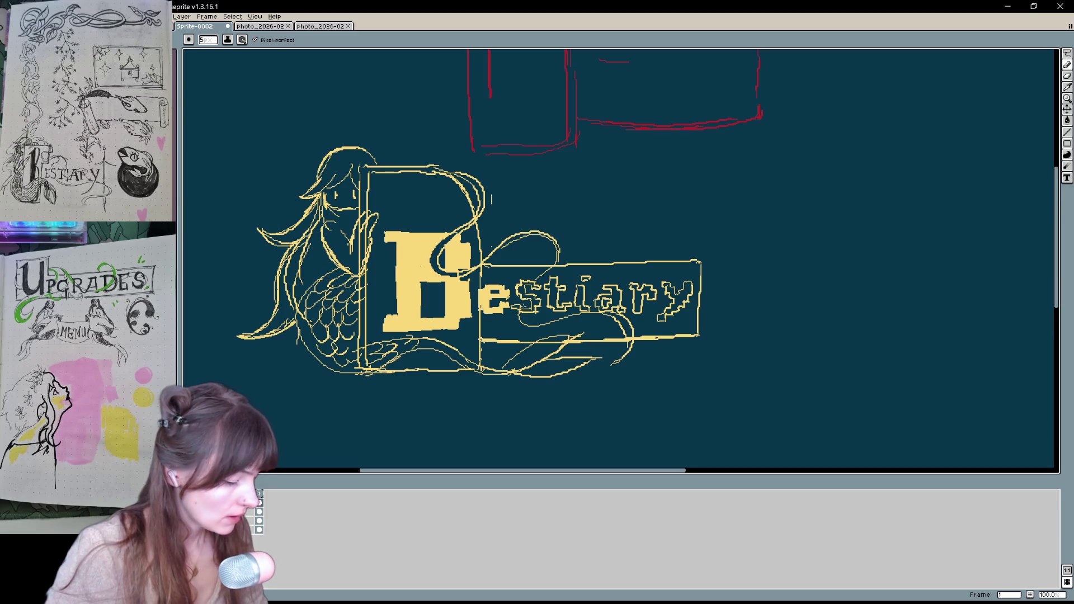
pyautogui.press('g')
pyautogui.click(563, 307)
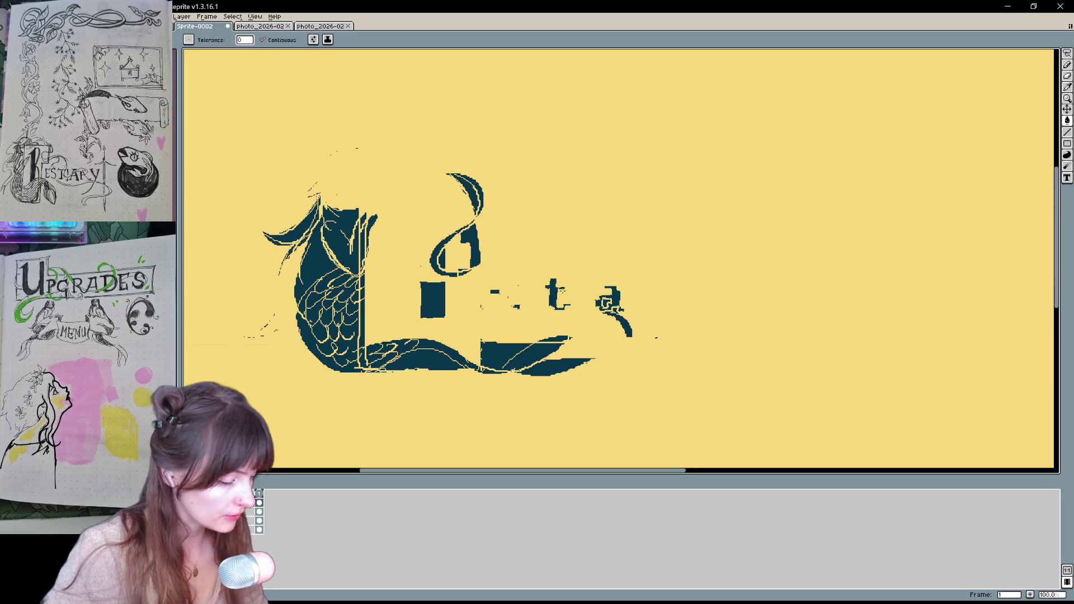
pyautogui.hotkey('ctrl', 'z')
pyautogui.click(558, 296)
# Try filling the s, undoing each attempt that floods the background
pyautogui.click(621, 301)
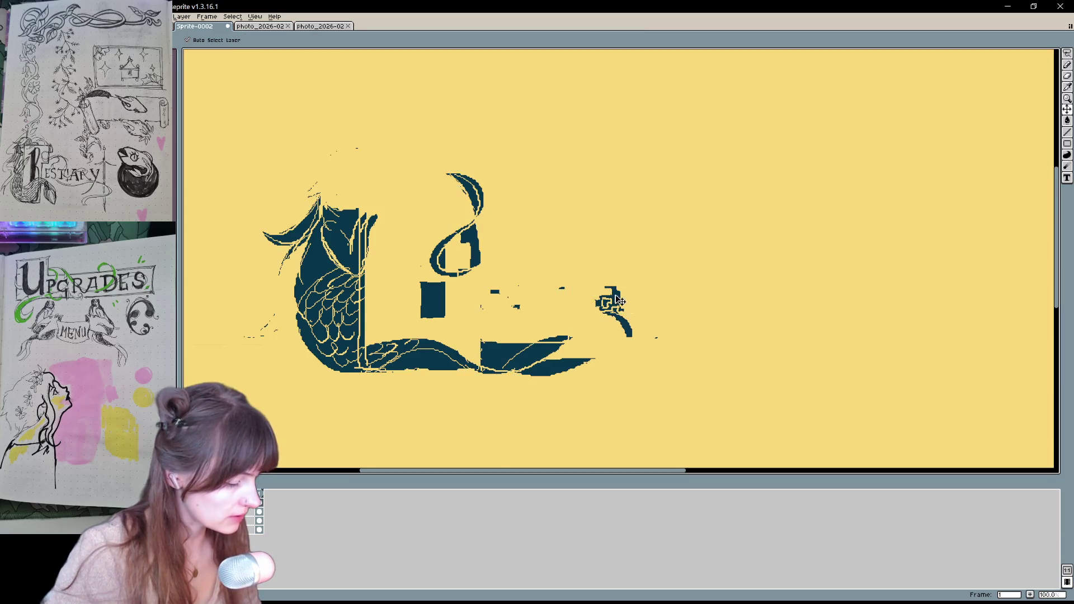
pyautogui.hotkey('ctrl', 'z')
pyautogui.click(677, 304)
pyautogui.hotkey('ctrl', 'z')
pyautogui.click(680, 295)
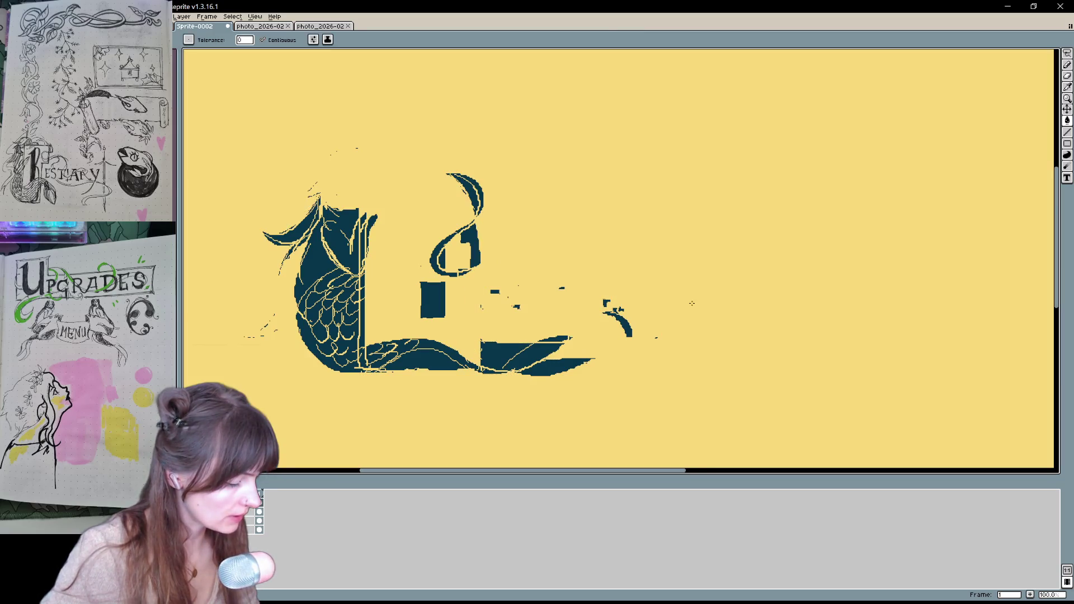
pyautogui.hotkey('ctrl', 'z')
pyautogui.press('b')
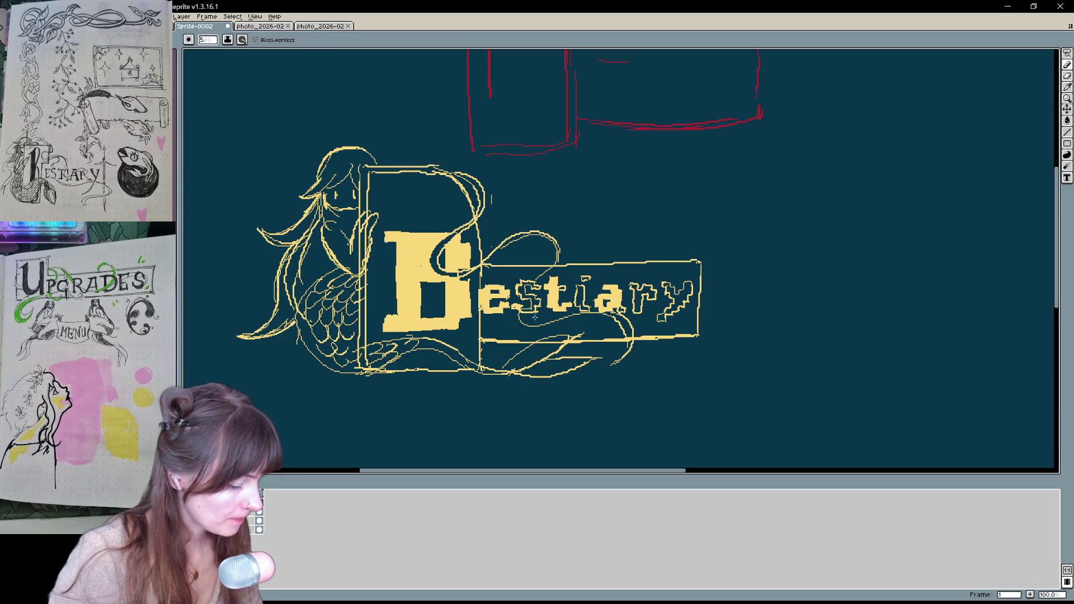
# Zoom in to 300%, redraw the top of the s and erase stray pixels around the i dot
pyautogui.scroll(2, 581, 335)
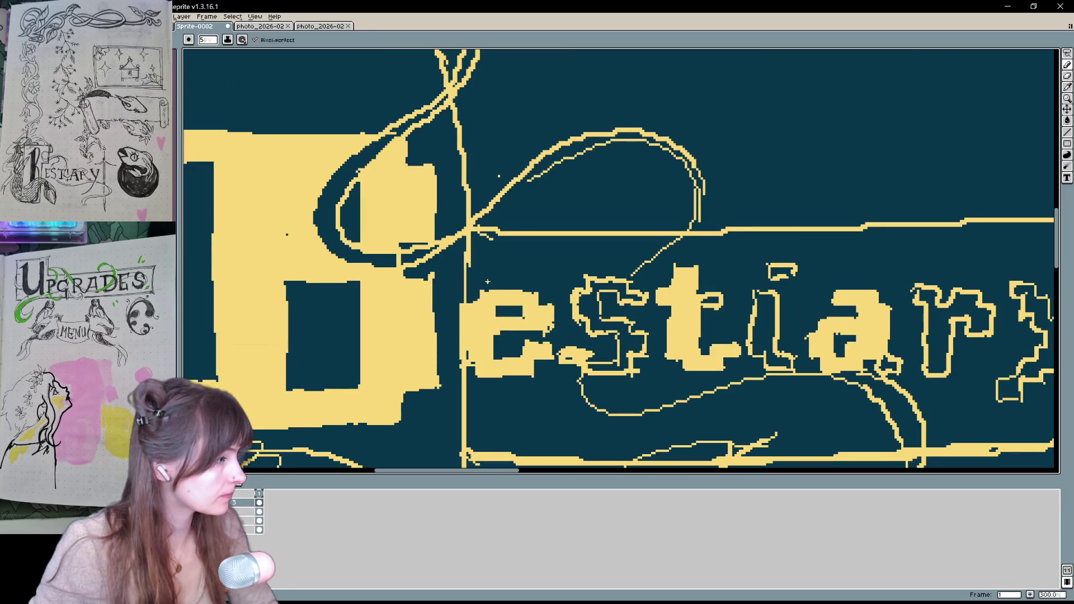
pyautogui.moveTo(591, 247); pyautogui.dragTo(556, 281)
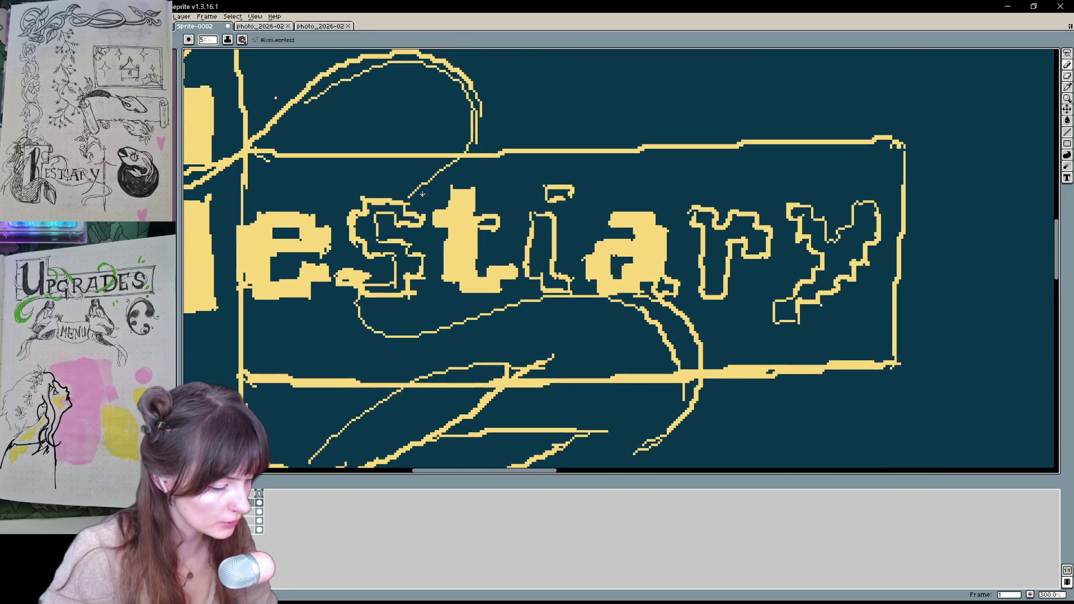
pyautogui.moveTo(352, 197); pyautogui.dragTo(416, 196)
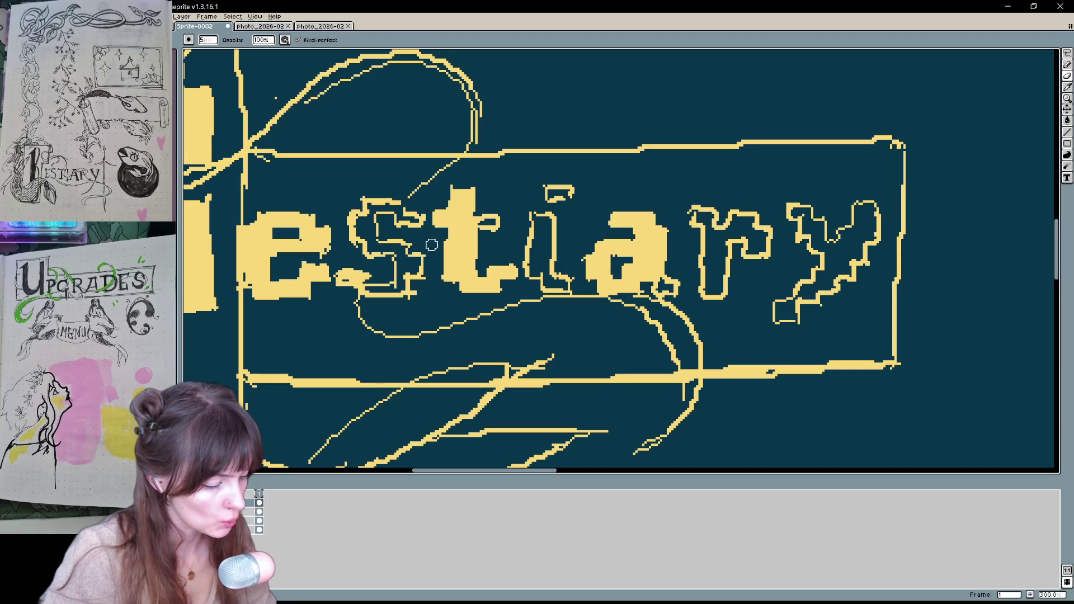
pyautogui.press('e')
pyautogui.press('b')
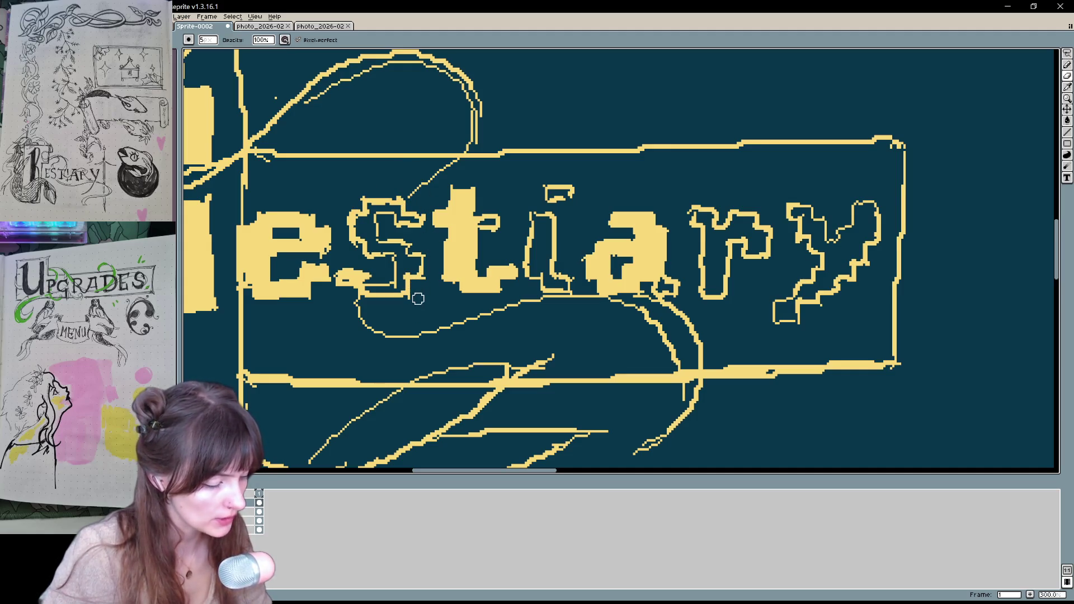
pyautogui.press('e')
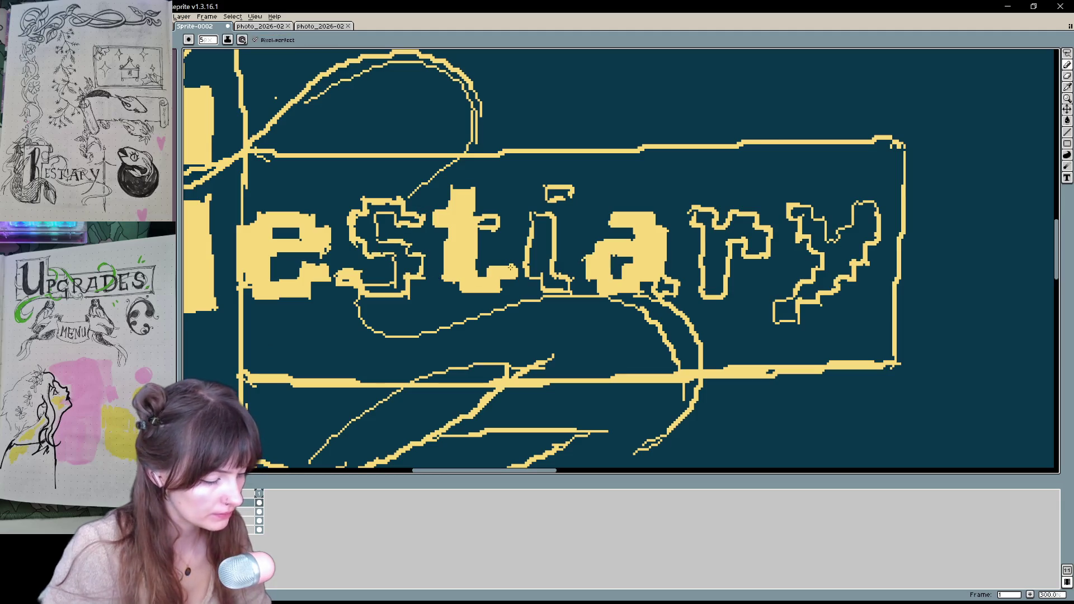
pyautogui.moveTo(567, 190); pyautogui.dragTo(527, 280)
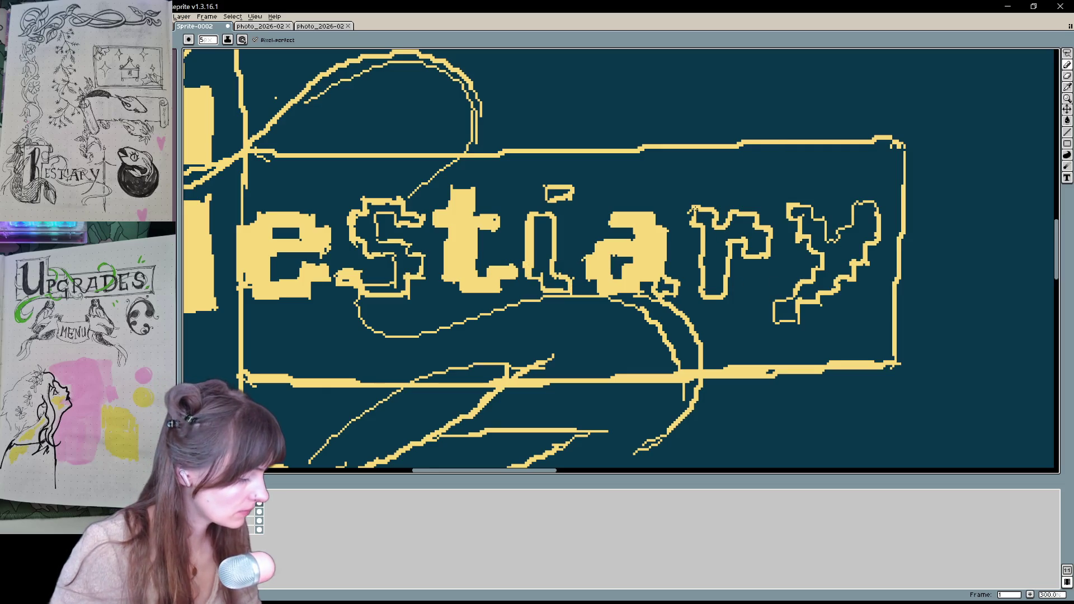
# Fill the y, the i dot, the r and the s of estiary solid yellow
pyautogui.press('g')
pyautogui.click(853, 244)
pyautogui.click(550, 204)
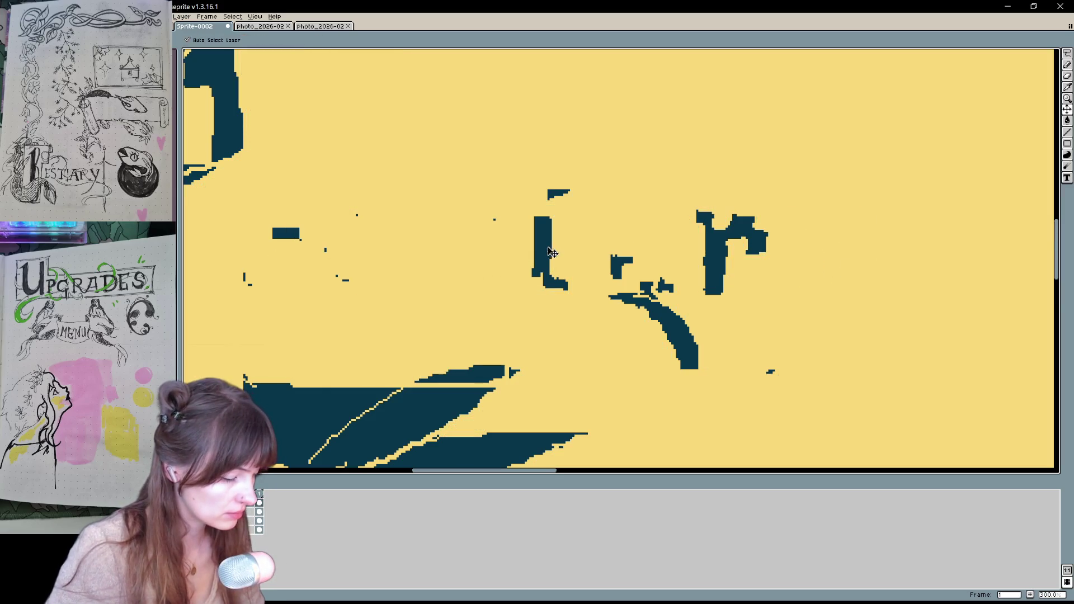
pyautogui.hotkey('ctrl', 'z')
pyautogui.click(553, 192)
pyautogui.click(709, 257)
pyautogui.moveTo(414, 286); pyautogui.dragTo(507, 297)
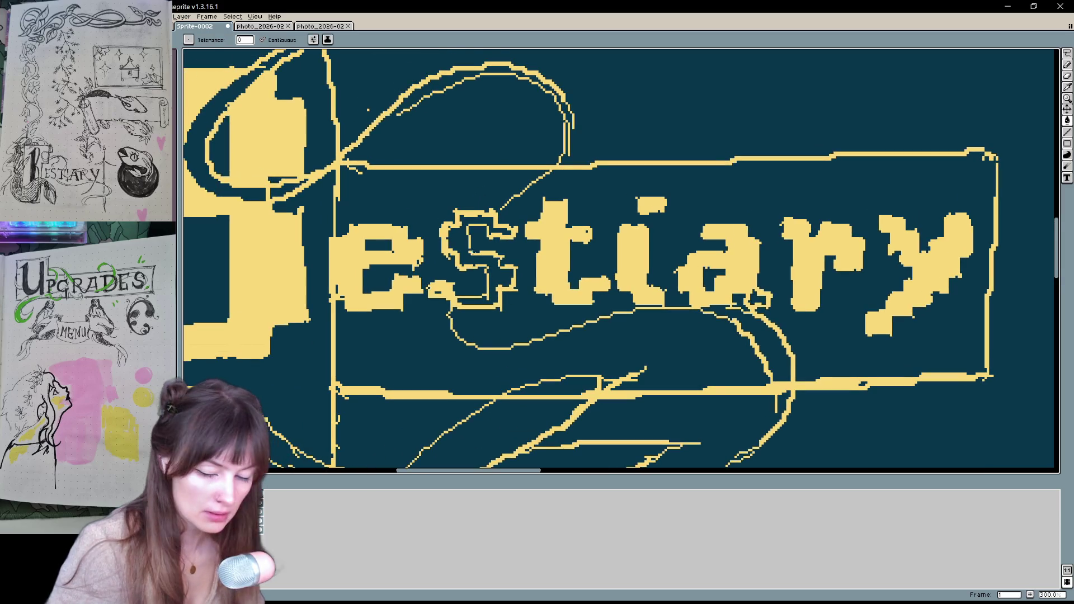
pyautogui.press('b')
pyautogui.press('g')
pyautogui.click(492, 277)
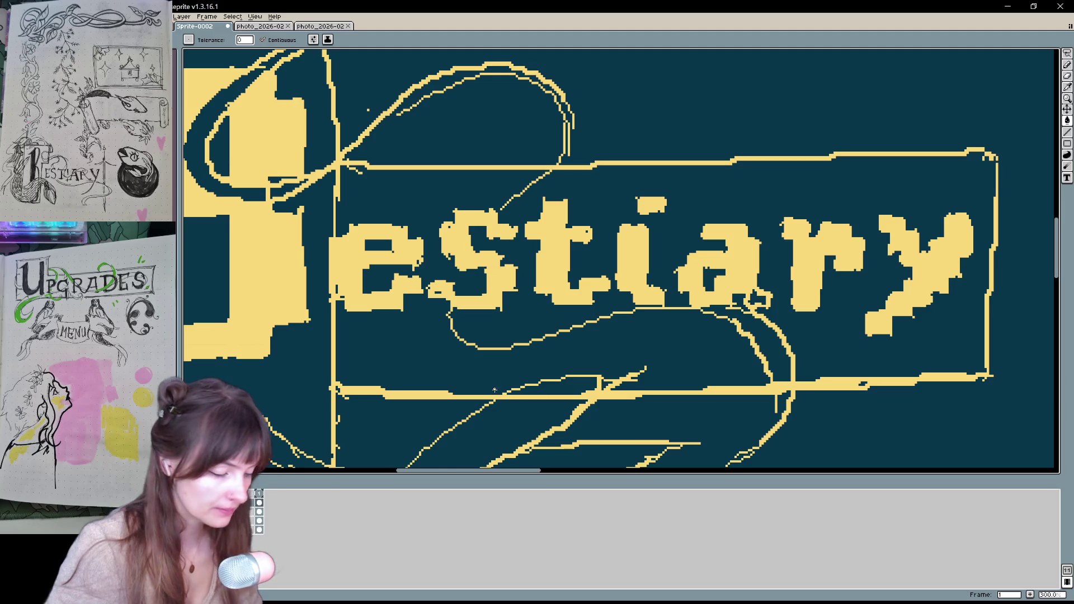
# Zoom back out to 100% to see the whole title and banner
pyautogui.scroll(1, 546, 331)
pyautogui.press('v')
pyautogui.scroll(-2, 548, 333)
pyautogui.scroll(-2, 547, 332)
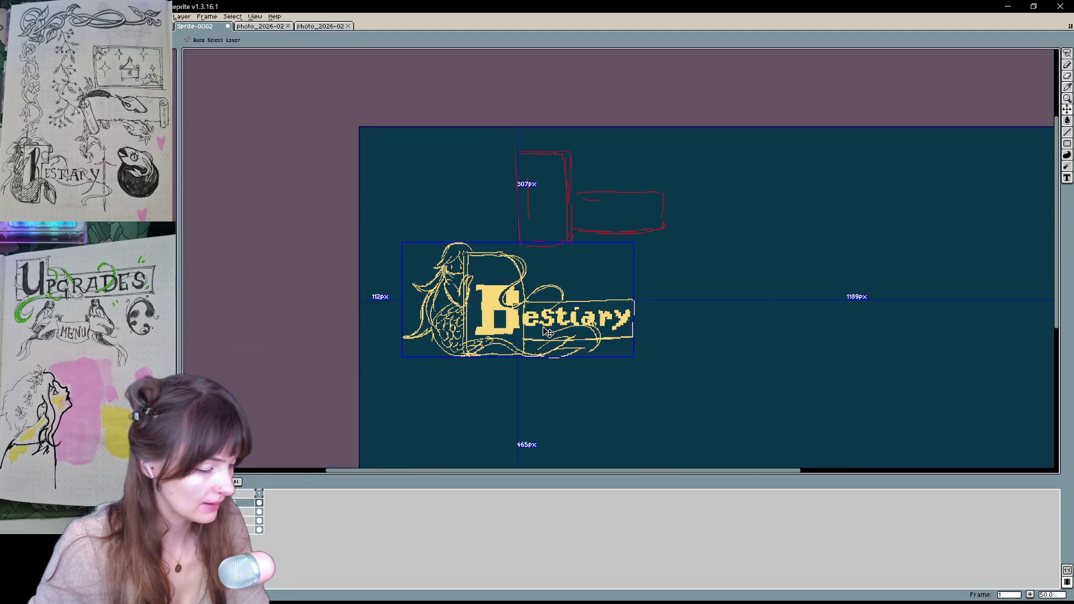
pyautogui.scroll(1, 551, 321)
pyautogui.moveTo(474, 369); pyautogui.dragTo(527, 376)
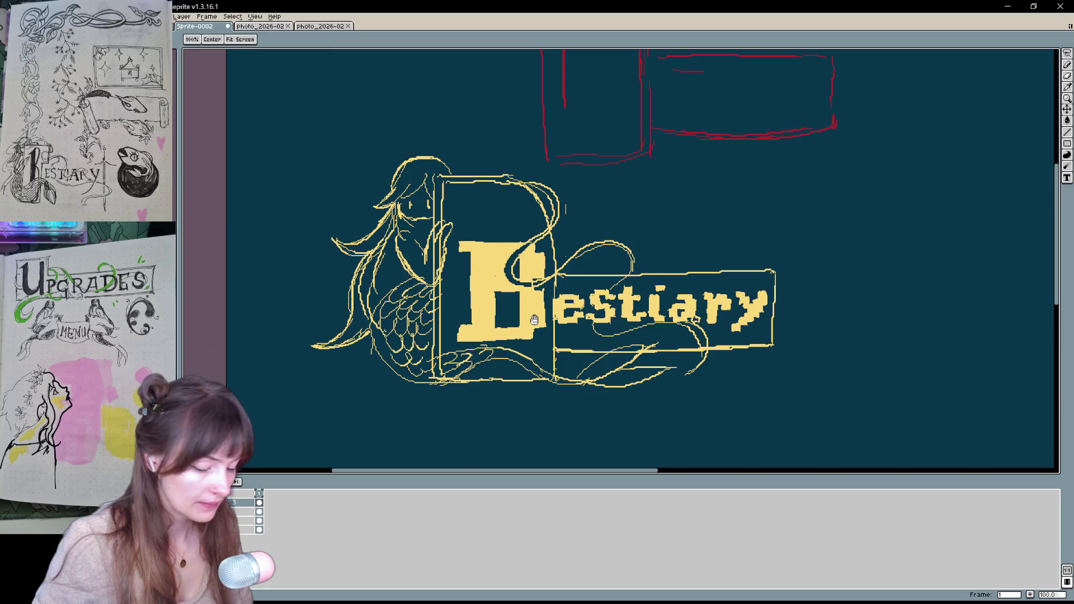
pyautogui.press('b')
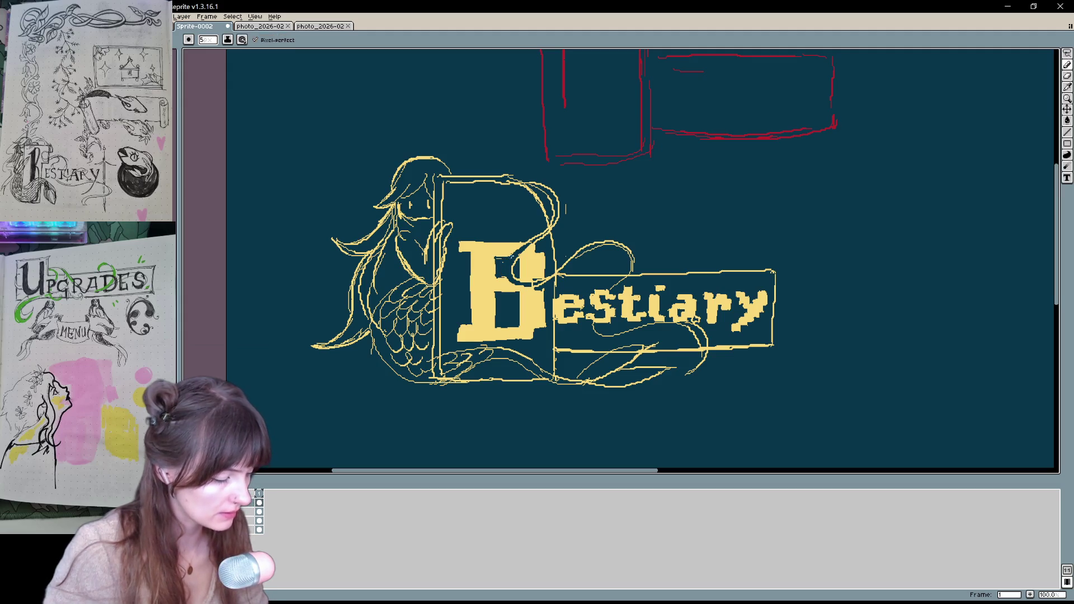
# Recentre on the banner and undo the erasing of its lower border
pyautogui.press('h')
pyautogui.moveTo(662, 409); pyautogui.dragTo(608, 381)
pyautogui.press('b')
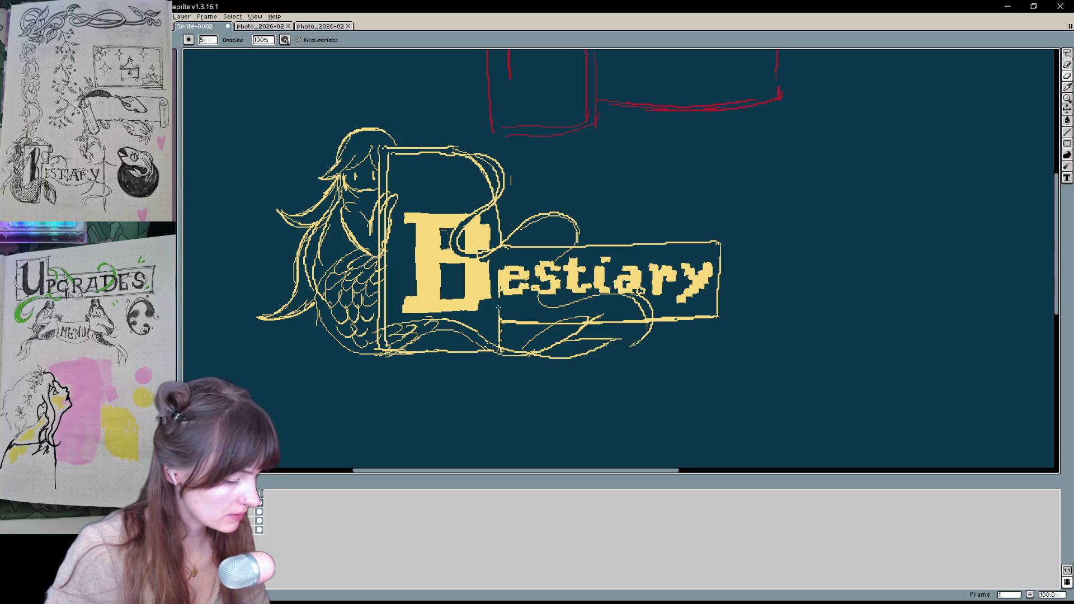
pyautogui.moveTo(798, 335)
pyautogui.mouseDown()
pyautogui.moveTo(623, 379)
pyautogui.moveTo(506, 327)
pyautogui.moveTo(710, 317)
pyautogui.mouseUp()
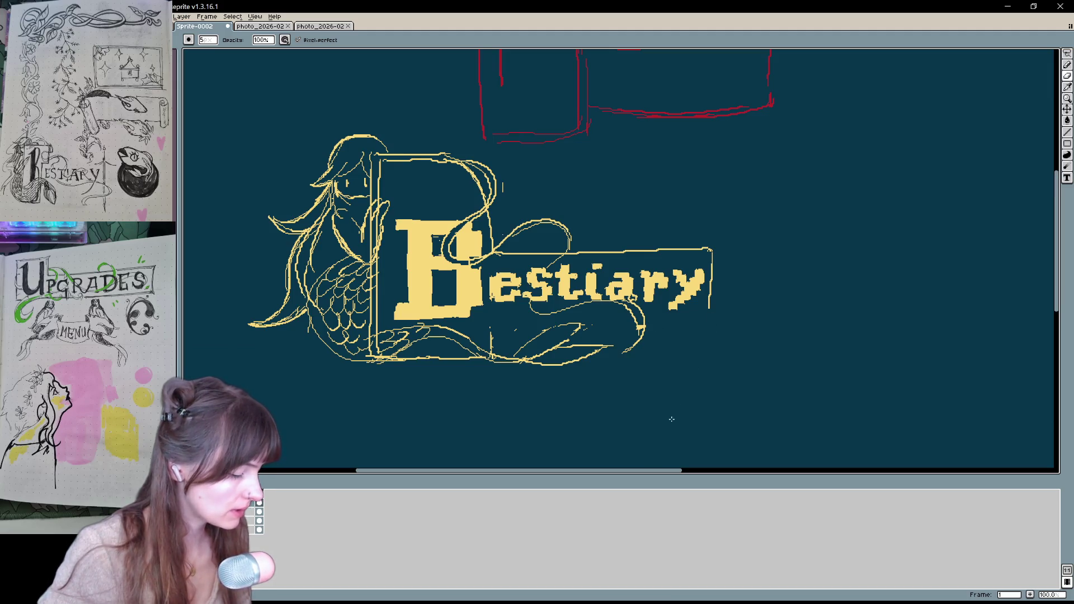
pyautogui.hscroll(-3, 671, 419)
pyautogui.press('v')
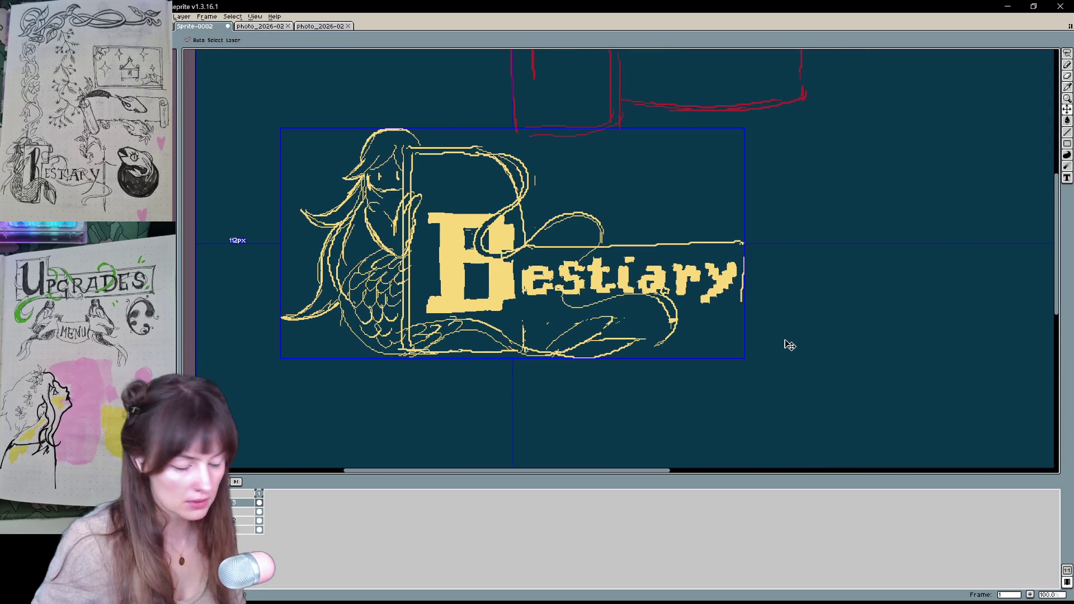
pyautogui.hotkey('ctrl', 'z')
pyautogui.hotkey('ctrl', 'z')
pyautogui.hotkey('ctrl', 'z')
# Restore the banner's erased bottom border and bring the banner back into view
pyautogui.press('e')
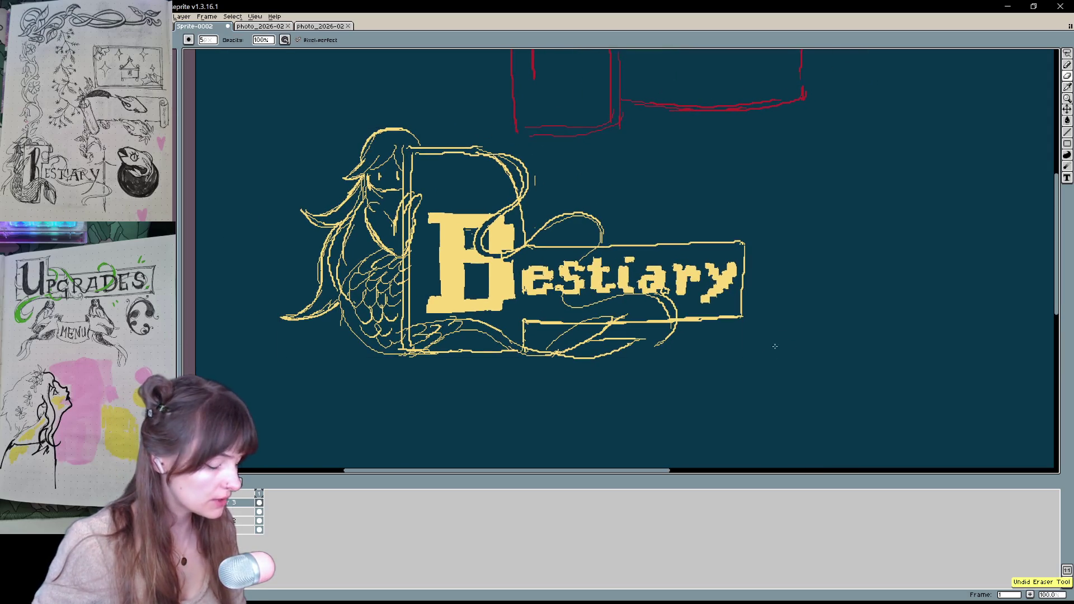
pyautogui.press('b')
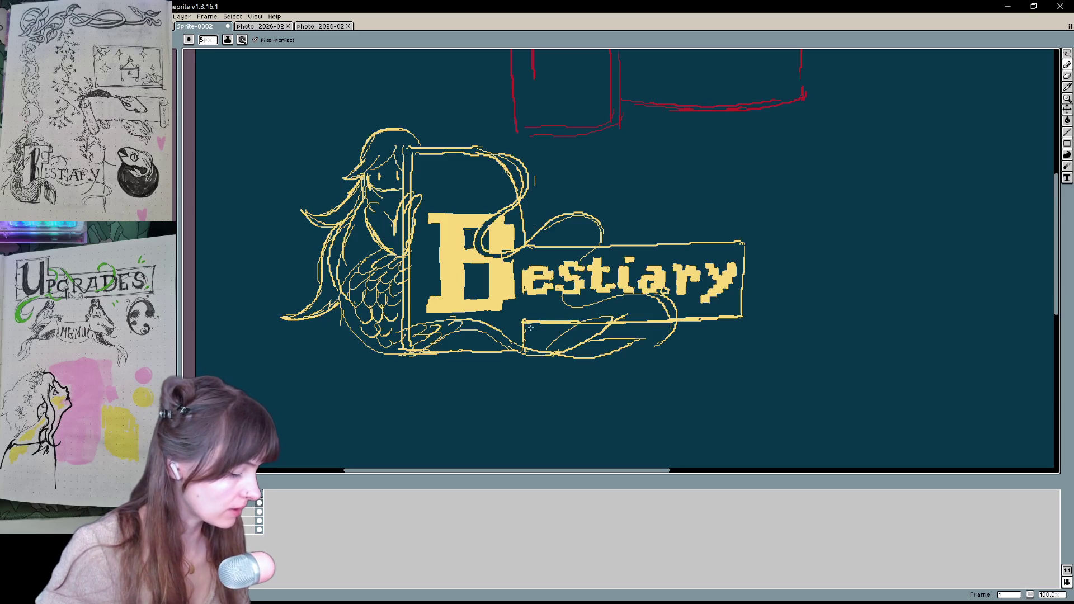
pyautogui.moveTo(537, 367); pyautogui.dragTo(625, 371)
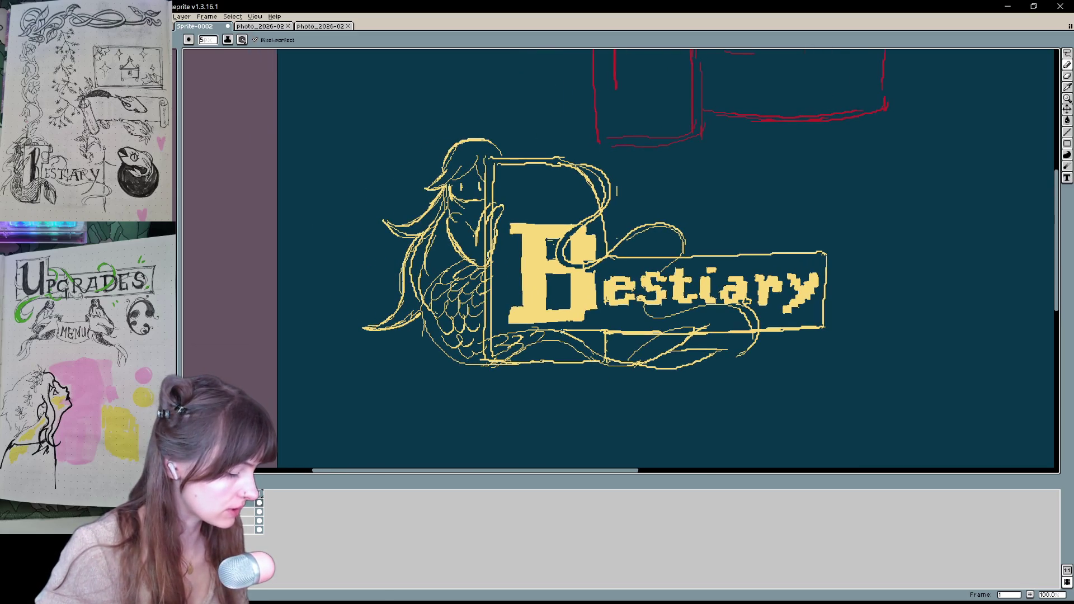
pyautogui.moveTo(594, 335); pyautogui.dragTo(472, 335)
pyautogui.press('v')
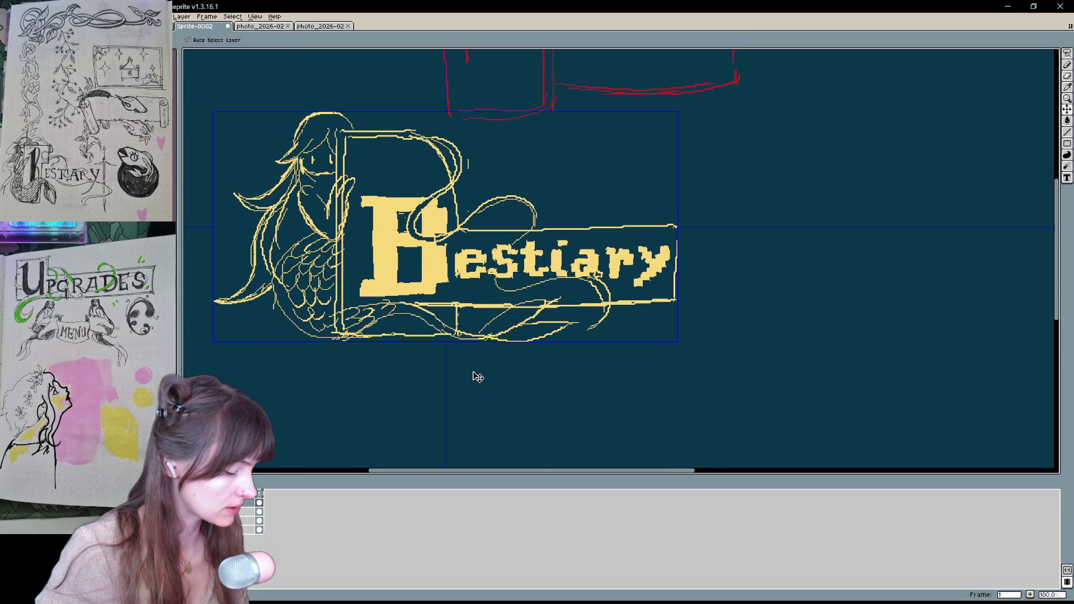
pyautogui.moveTo(470, 374)
pyautogui.mouseDown()
pyautogui.moveTo(530, 384)
pyautogui.moveTo(520, 335)
pyautogui.mouseUp()
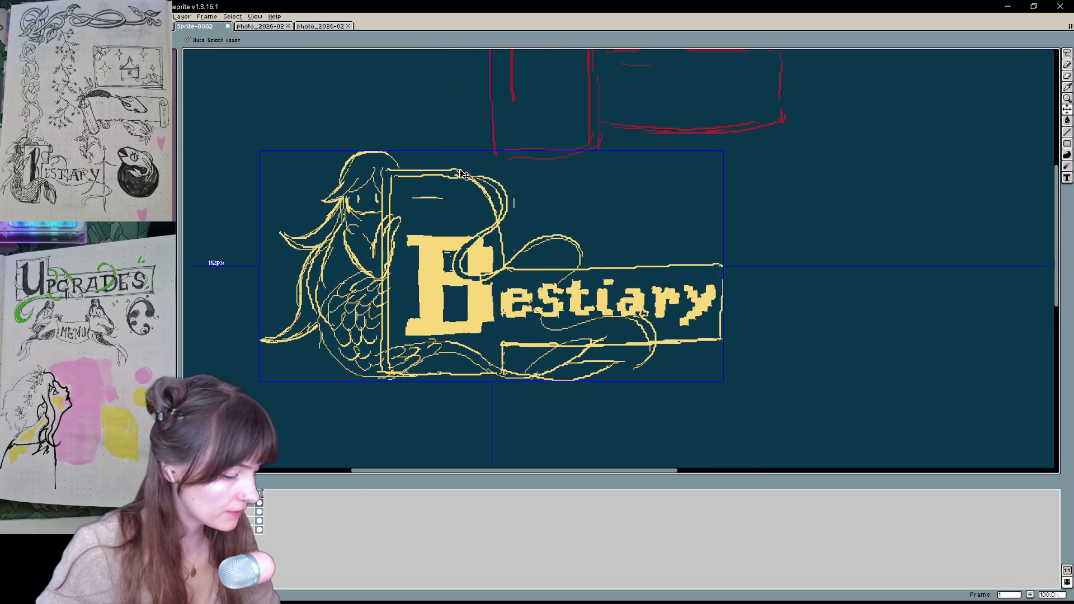
pyautogui.press('b')
pyautogui.press('v')
pyautogui.press('b')
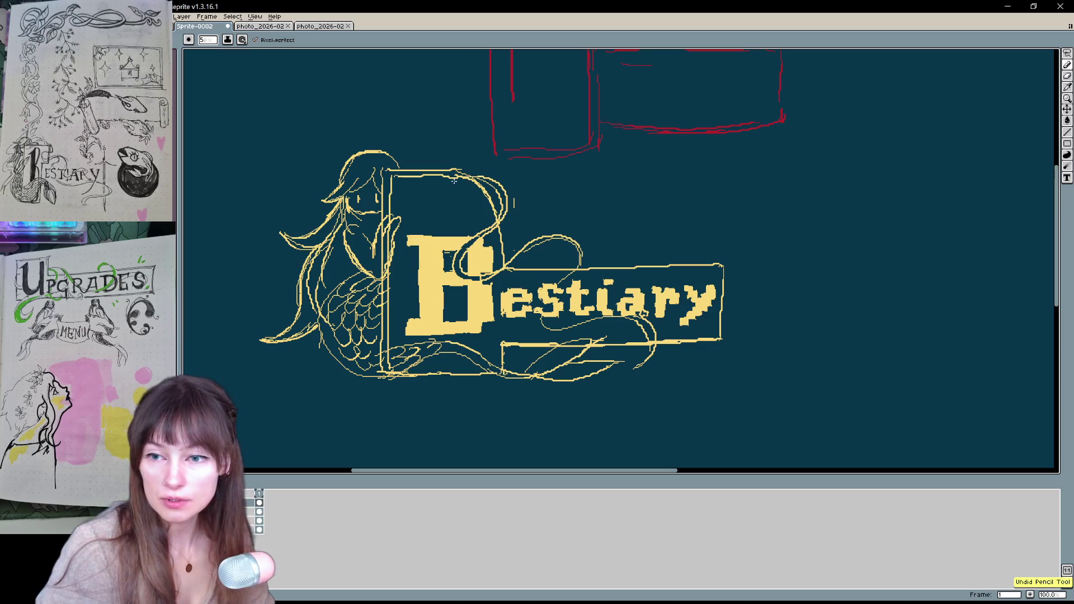
# Draw a looping curl on top of the mermaid's frame and trim it with the eraser
pyautogui.moveTo(445, 165)
pyautogui.mouseDown()
pyautogui.moveTo(426, 169)
pyautogui.moveTo(424, 184)
pyautogui.moveTo(453, 165)
pyautogui.moveTo(425, 173)
pyautogui.mouseUp()
pyautogui.press('e')
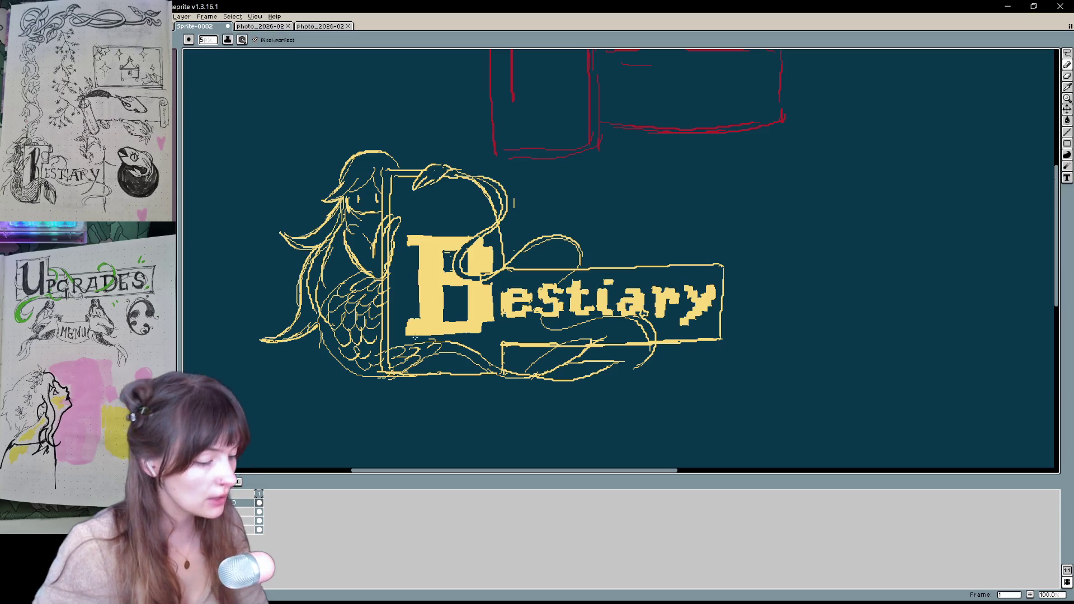
pyautogui.moveTo(424, 114); pyautogui.dragTo(450, 136)
pyautogui.press('v')
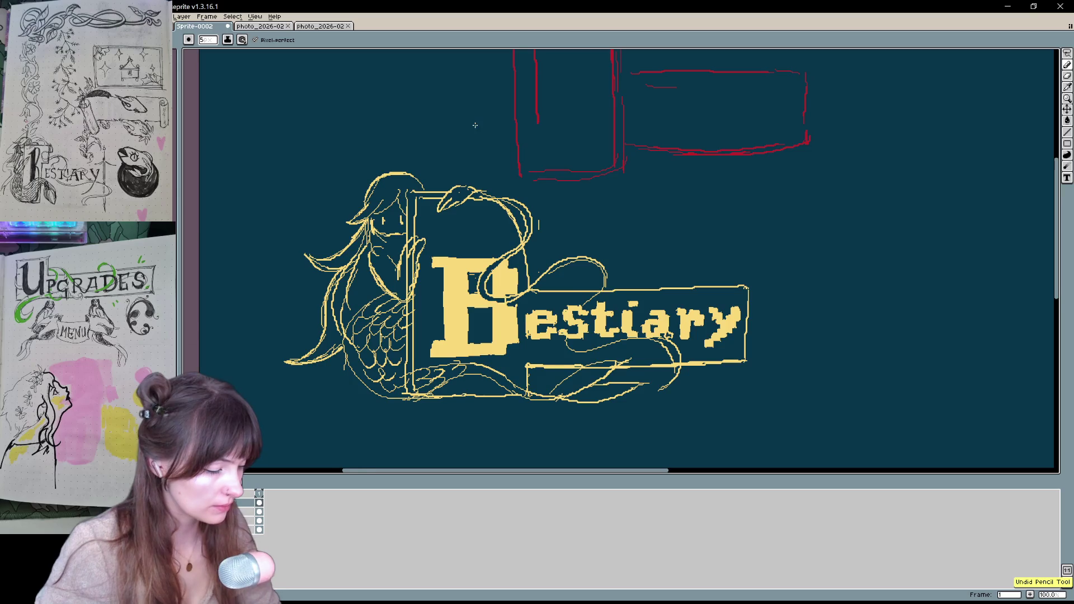
pyautogui.hscroll(5, 610, 364)
pyautogui.scroll(-2, 609, 364)
pyautogui.press('b')
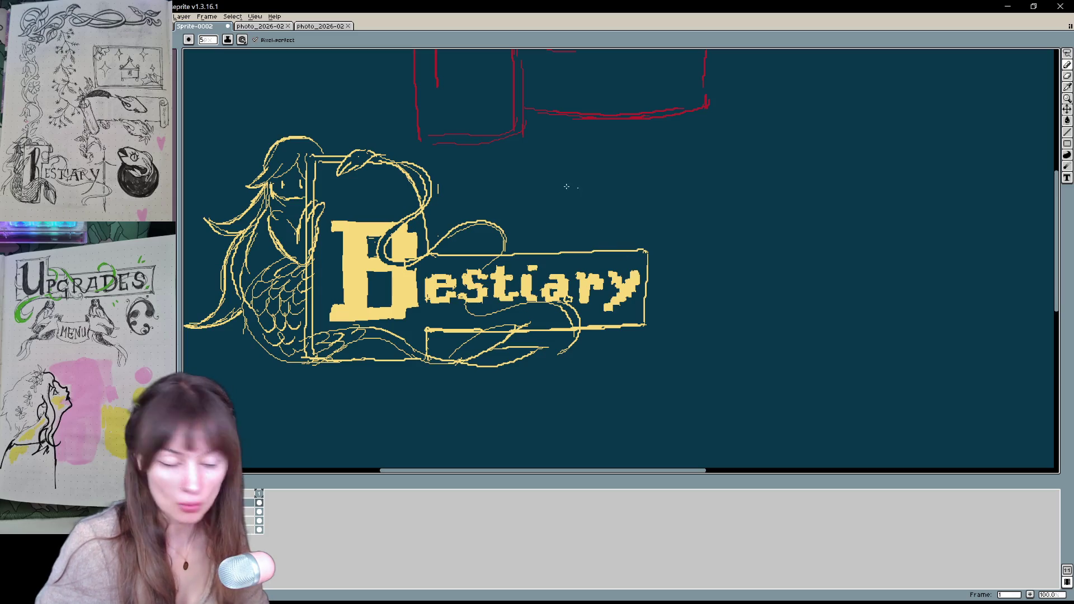
# Draw a curling tail stroke sweeping out past the banner's lower right end
pyautogui.moveTo(455, 312); pyautogui.dragTo(462, 341)
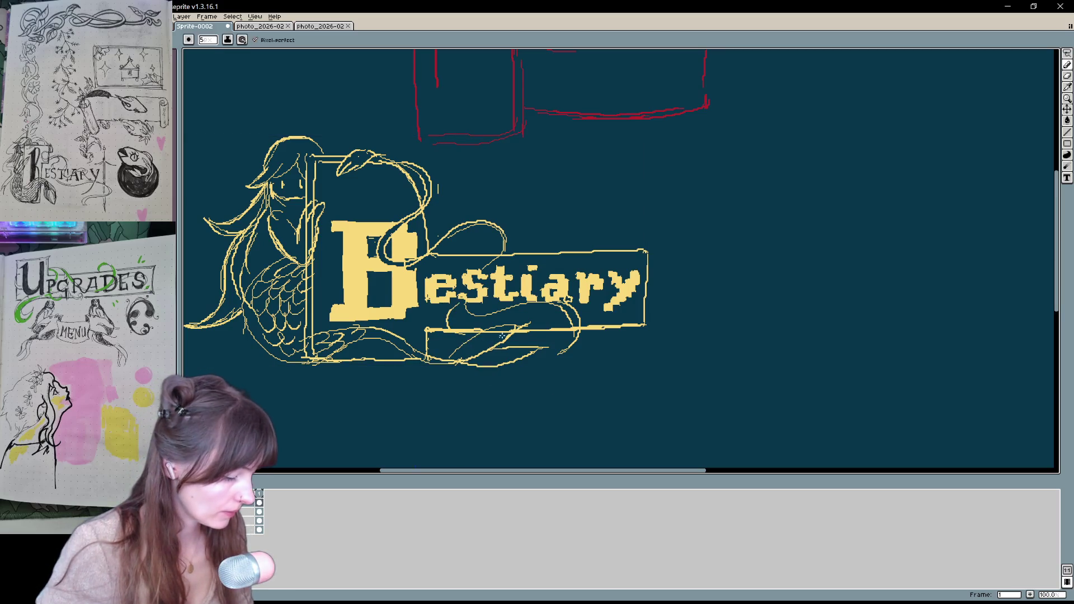
pyautogui.moveTo(503, 340)
pyautogui.mouseDown()
pyautogui.moveTo(639, 310)
pyautogui.moveTo(636, 349)
pyautogui.moveTo(634, 337)
pyautogui.mouseUp()
pyautogui.hotkey('ctrl', 'z')
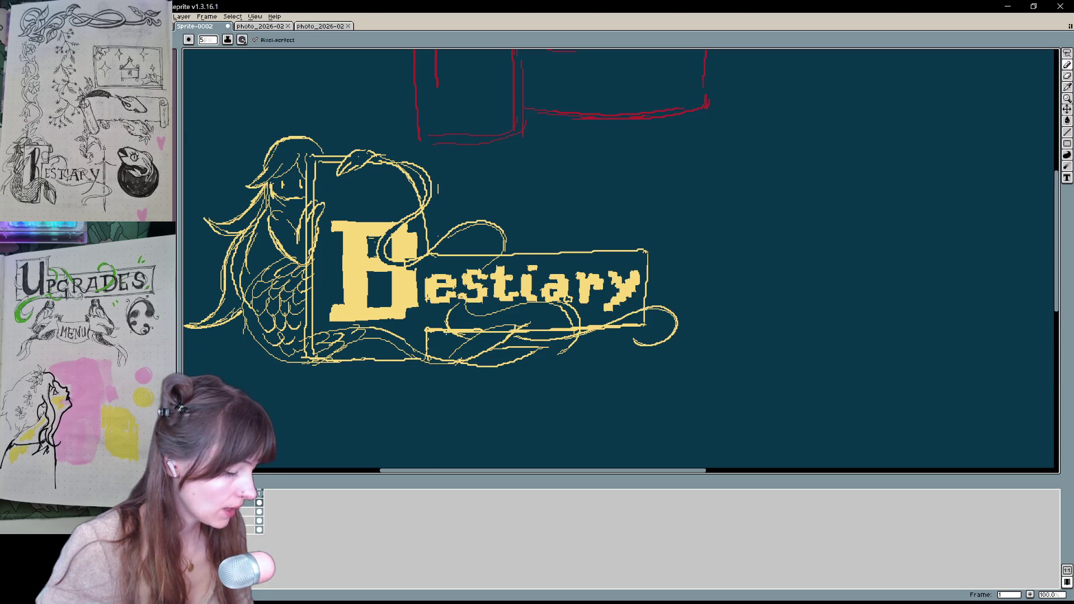
pyautogui.moveTo(684, 244); pyautogui.dragTo(740, 262)
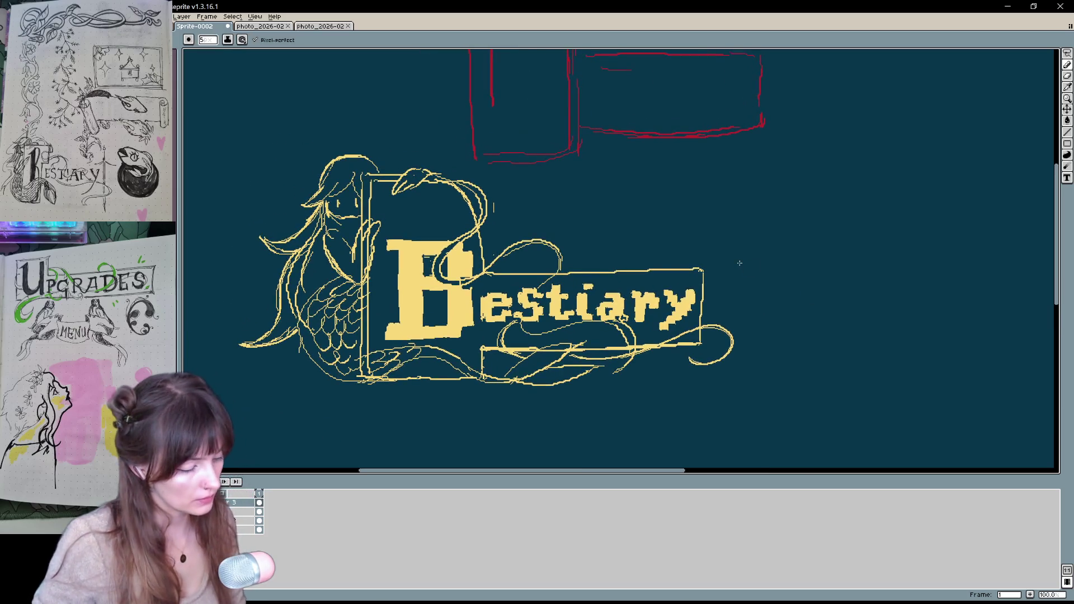
pyautogui.press('v')
pyautogui.scroll(-1, 739, 263)
# Drag the Bestiary mermaid banner artwork down toward the lower left of the teal canvas
pyautogui.scroll(-1, 743, 268)
pyautogui.scroll(1, 744, 269)
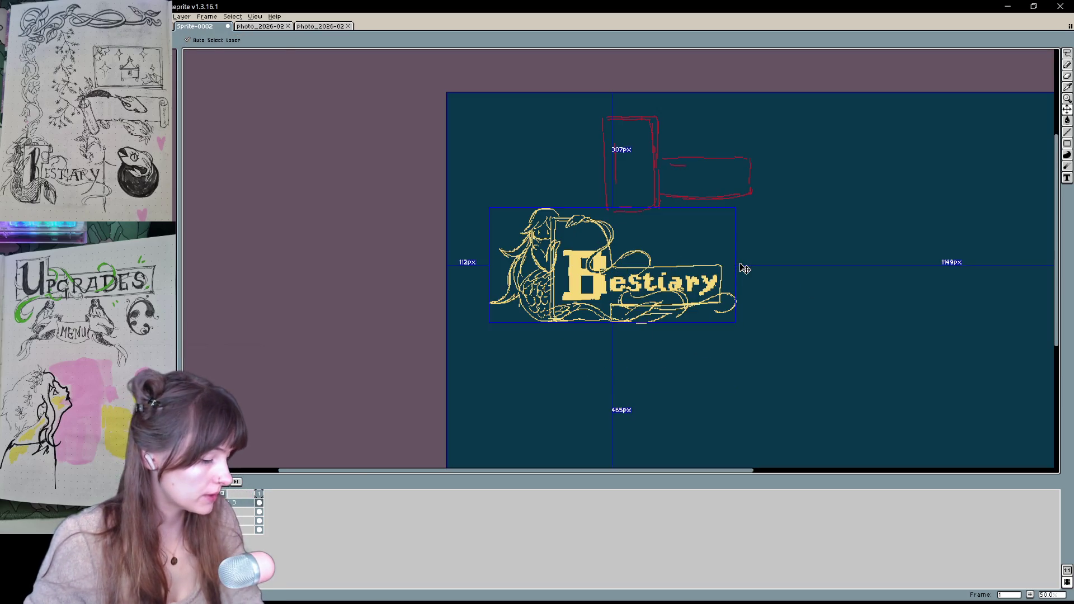
pyautogui.press('h')
pyautogui.moveTo(737, 267)
pyautogui.mouseDown()
pyautogui.moveTo(482, 233)
pyautogui.moveTo(492, 279)
pyautogui.mouseUp()
pyautogui.press('t')
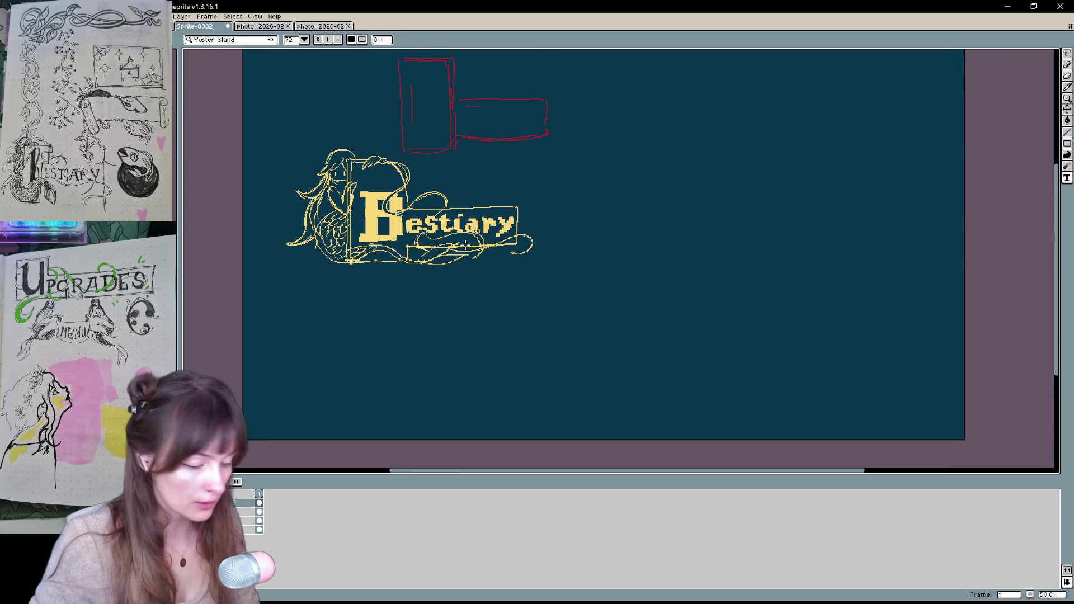
pyautogui.press('v')
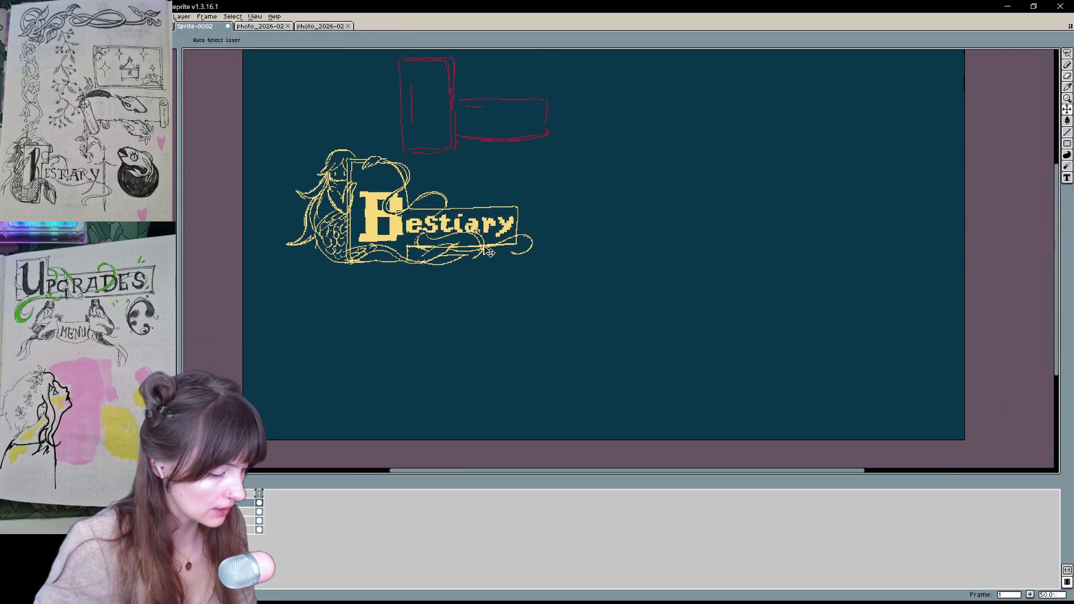
pyautogui.moveTo(489, 253); pyautogui.dragTo(500, 358)
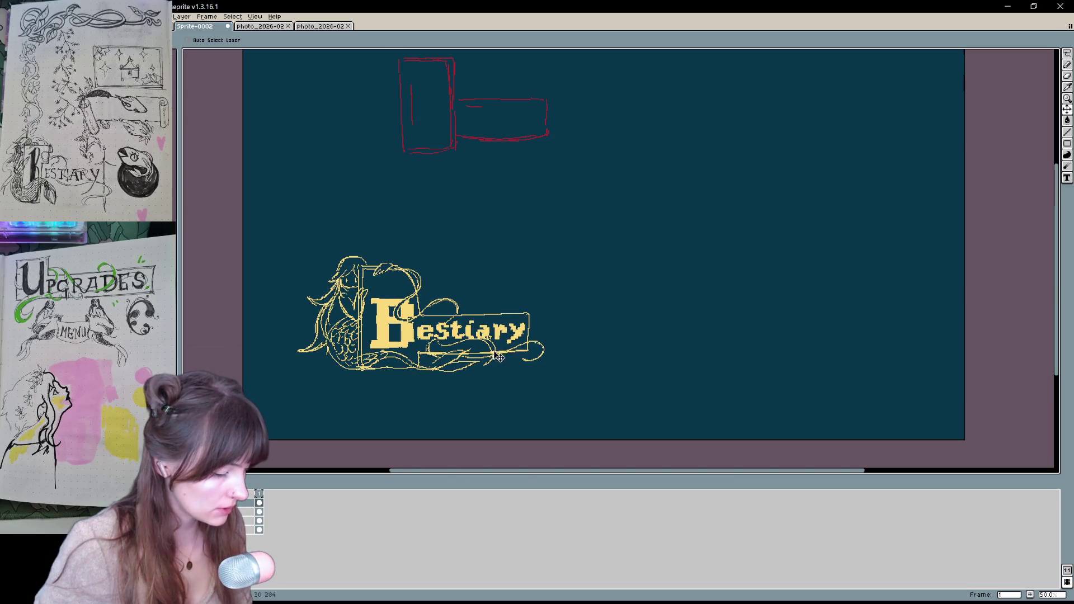
pyautogui.scroll(2, 499, 358)
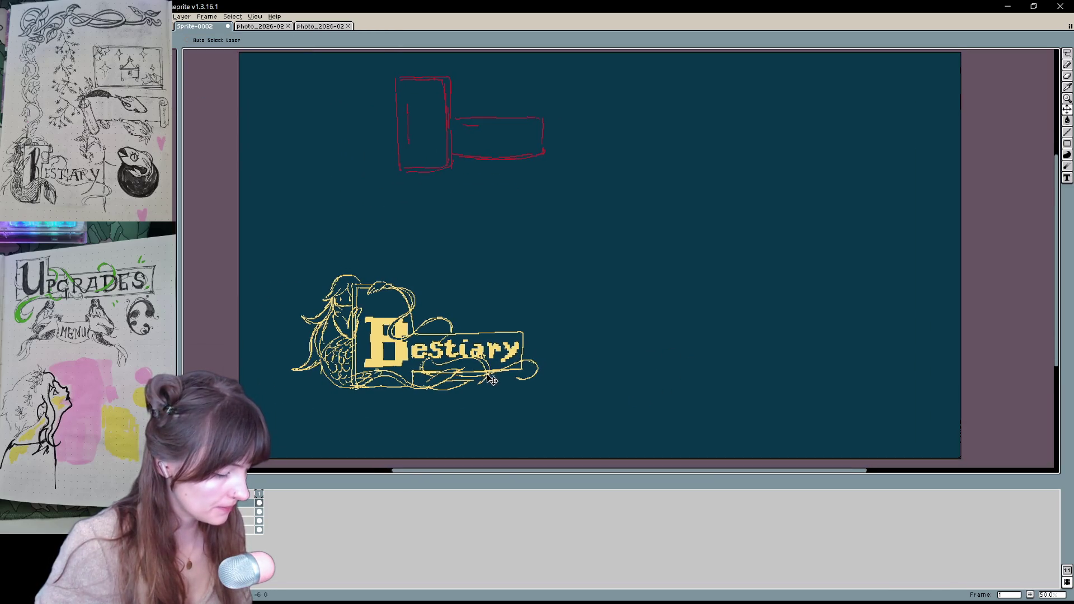
pyautogui.hscroll(2, 638, 354)
pyautogui.hscroll(-2, 645, 331)
pyautogui.scroll(2, 619, 341)
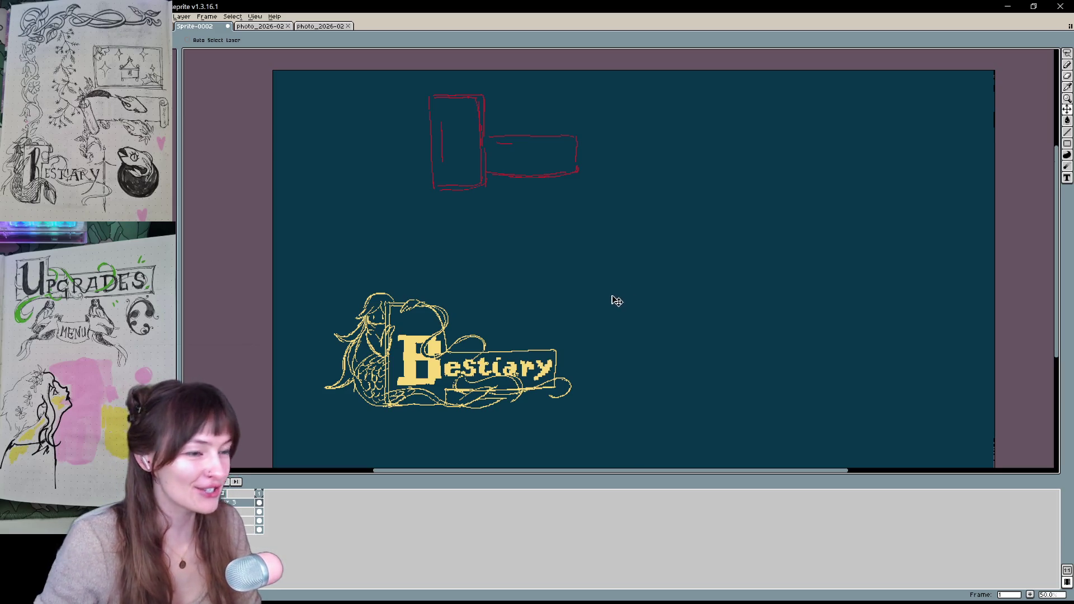
# Undo a trial pencil stroke and hide the red rectangle sketch frames
pyautogui.press('b')
pyautogui.moveTo(636, 258); pyautogui.dragTo(599, 344)
pyautogui.hotkey('ctrl', 'z')
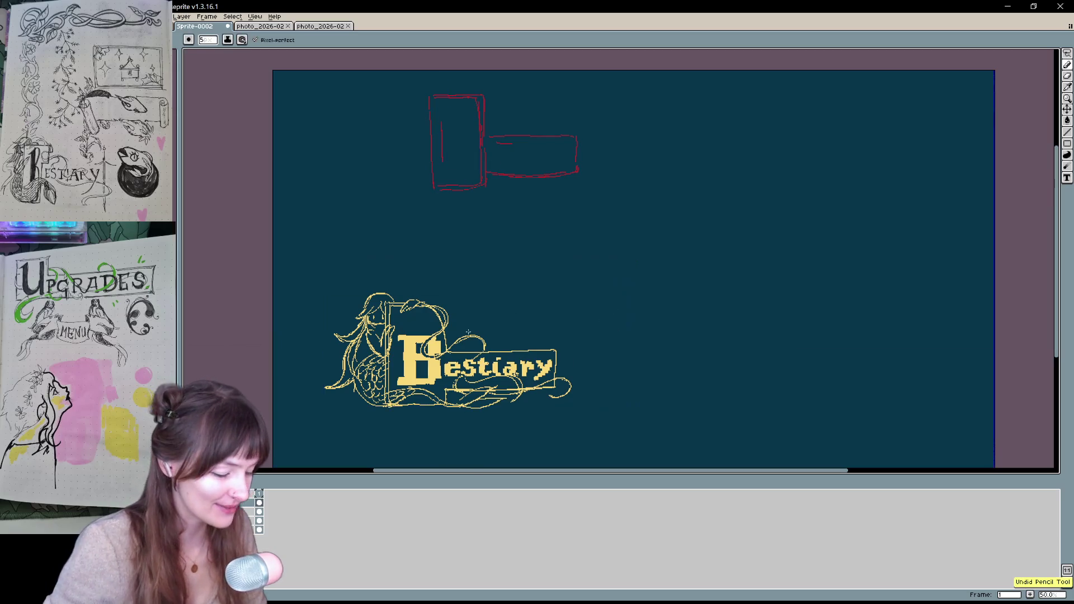
pyautogui.hotkey('ctrl', 'z')
pyautogui.moveTo(734, 357)
pyautogui.mouseDown()
pyautogui.moveTo(652, 302)
pyautogui.moveTo(680, 311)
pyautogui.mouseUp()
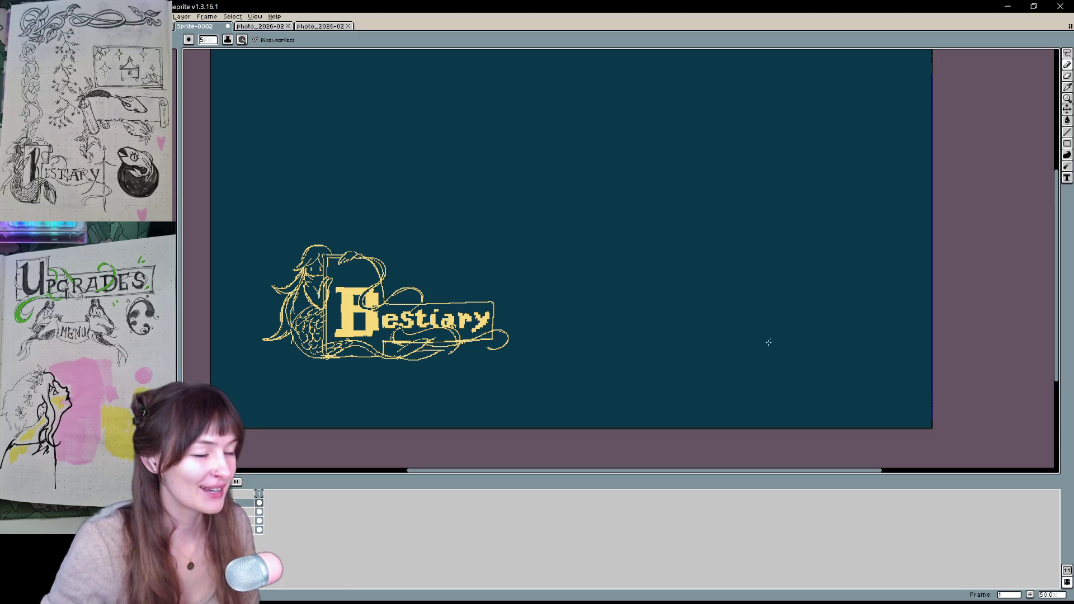
pyautogui.moveTo(765, 340)
pyautogui.mouseDown()
pyautogui.moveTo(755, 335)
pyautogui.moveTo(764, 335)
pyautogui.mouseUp()
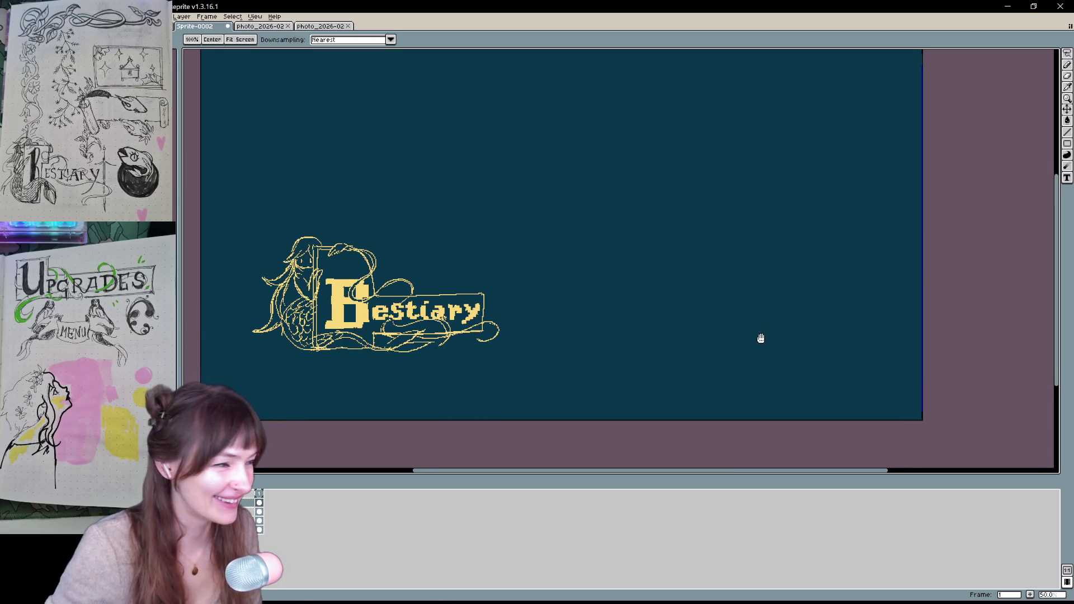
pyautogui.moveTo(763, 323)
pyautogui.mouseDown()
pyautogui.moveTo(810, 292)
pyautogui.moveTo(801, 297)
pyautogui.mouseUp()
# Remove a test X sketched above the banner and pan the view back up
pyautogui.press('b')
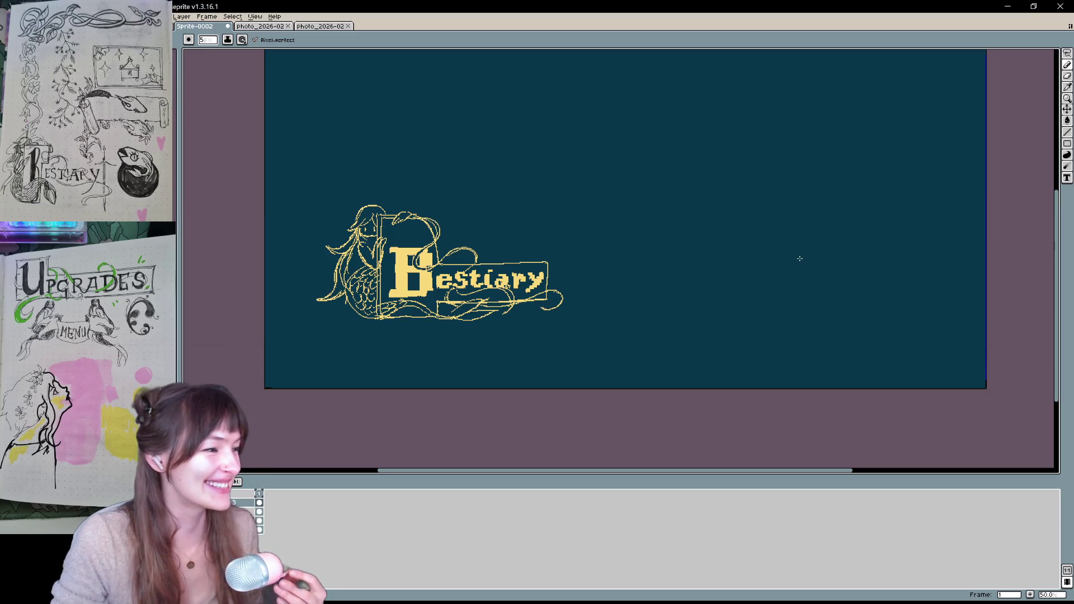
pyautogui.scroll(3, 633, 269)
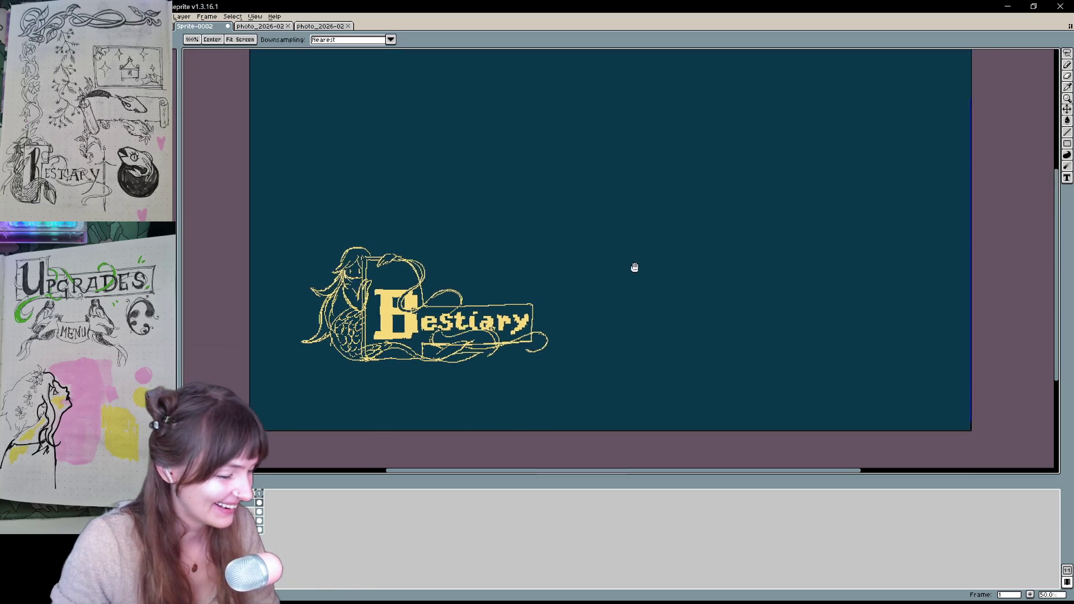
pyautogui.moveTo(451, 99)
pyautogui.mouseDown()
pyautogui.moveTo(435, 99)
pyautogui.moveTo(441, 135)
pyautogui.moveTo(476, 98)
pyautogui.moveTo(473, 137)
pyautogui.moveTo(462, 124)
pyautogui.moveTo(484, 138)
pyautogui.mouseUp()
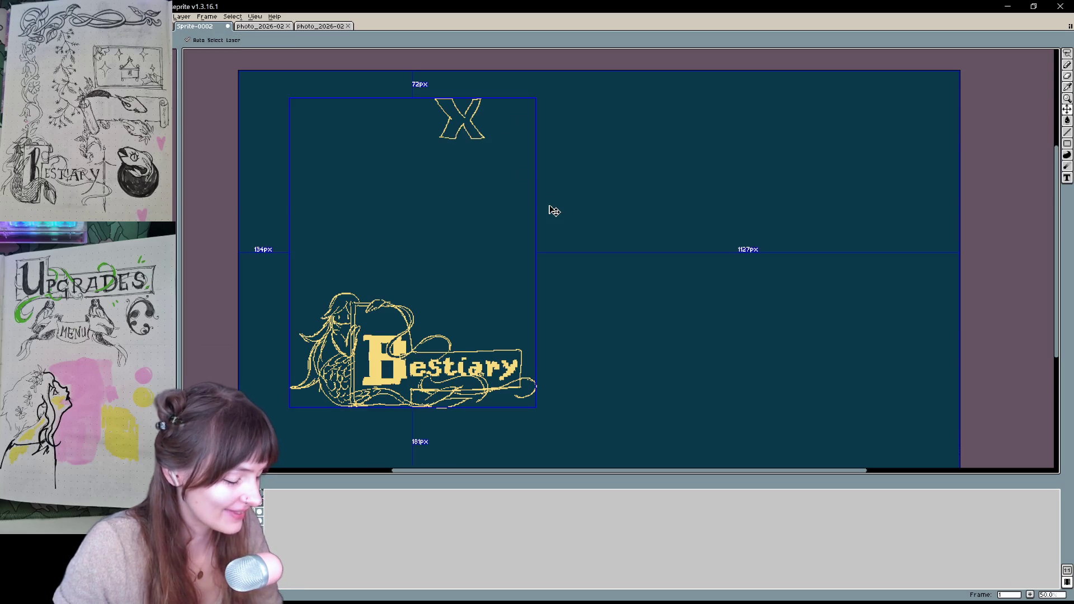
pyautogui.hotkey('ctrl', 'z')
pyautogui.hotkey('ctrl', 'z')
pyautogui.hotkey('ctrl', 'z')
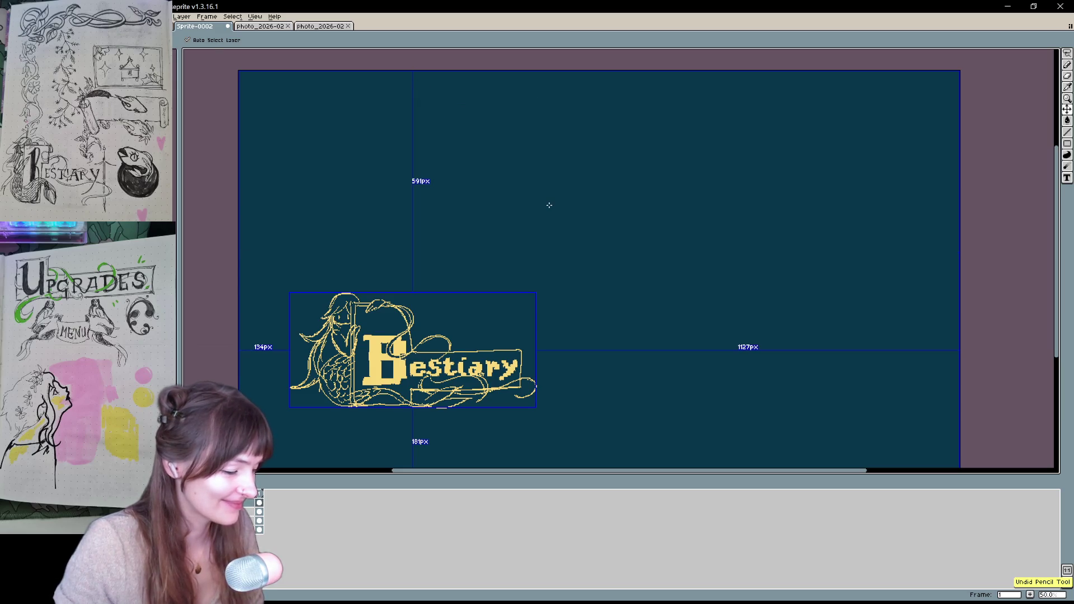
pyautogui.press('space')
pyautogui.moveTo(549, 204)
pyautogui.mouseDown()
pyautogui.moveTo(844, 304)
pyautogui.moveTo(777, 353)
pyautogui.moveTo(815, 311)
pyautogui.moveTo(779, 343)
pyautogui.moveTo(760, 405)
pyautogui.moveTo(767, 430)
pyautogui.moveTo(784, 418)
pyautogui.mouseUp()
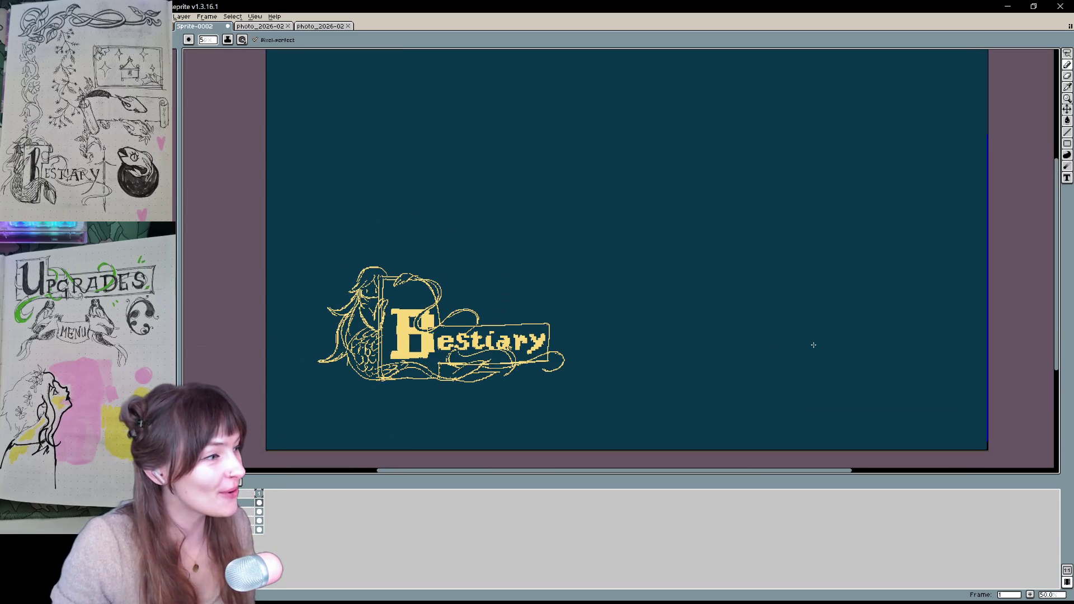
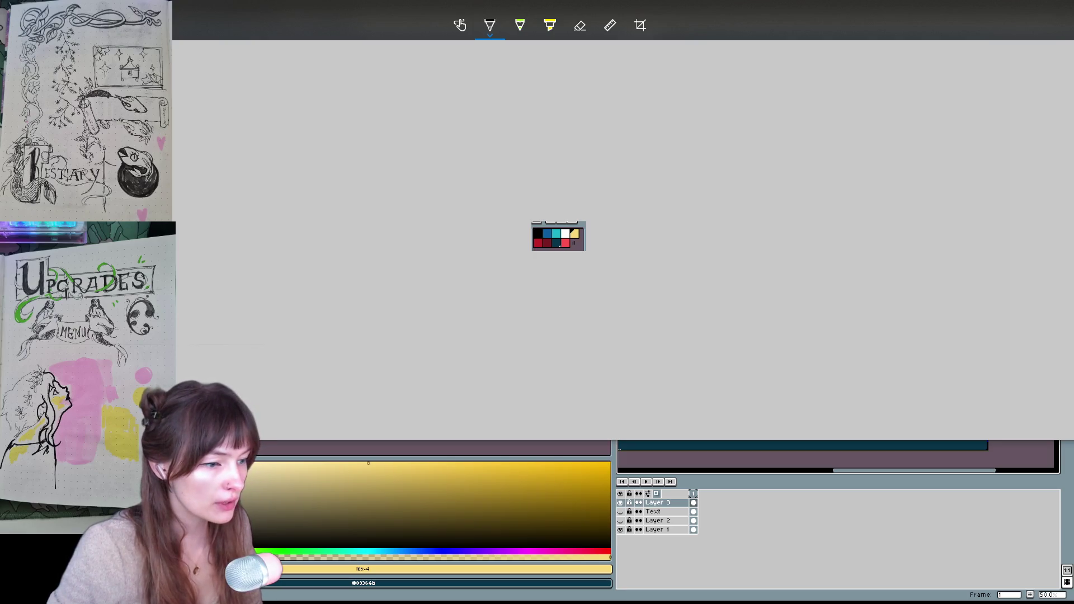
# Close the Snip & Sketch palette capture to bring the Aseprite Bestiary drawing back
pyautogui.moveTo(560, 439); pyautogui.dragTo(559, 318)
pyautogui.moveTo(909, 12)
pyautogui.mouseDown()
pyautogui.moveTo(909, 224)
pyautogui.moveTo(909, 201)
pyautogui.mouseUp()
pyautogui.click(973, 201)
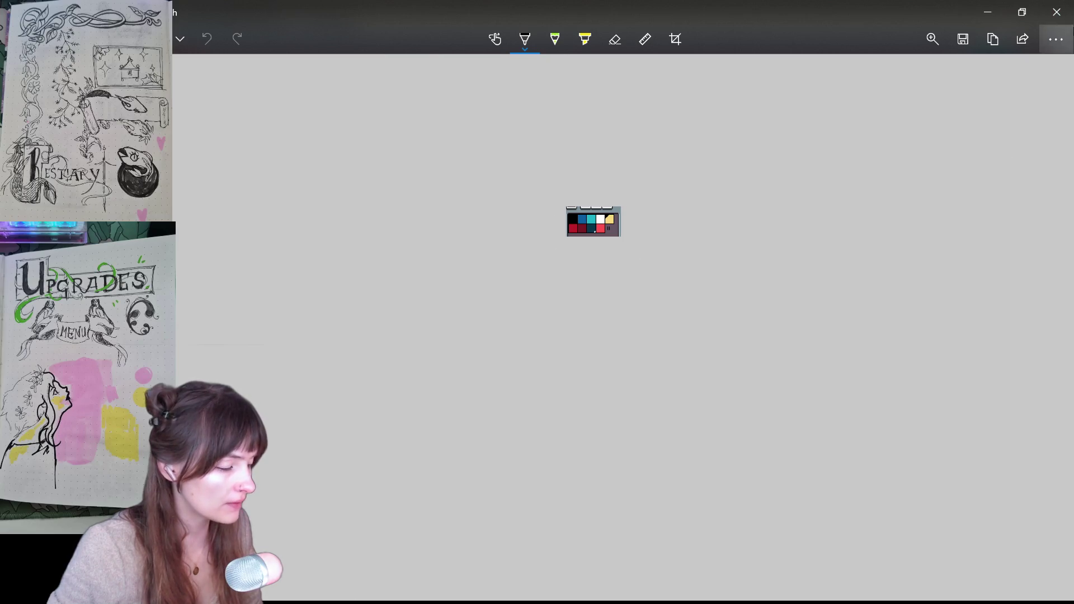
pyautogui.click(1056, 12)
pyautogui.moveTo(696, 226)
pyautogui.mouseDown()
pyautogui.moveTo(171, 226)
pyautogui.moveTo(203, 205)
pyautogui.mouseUp()
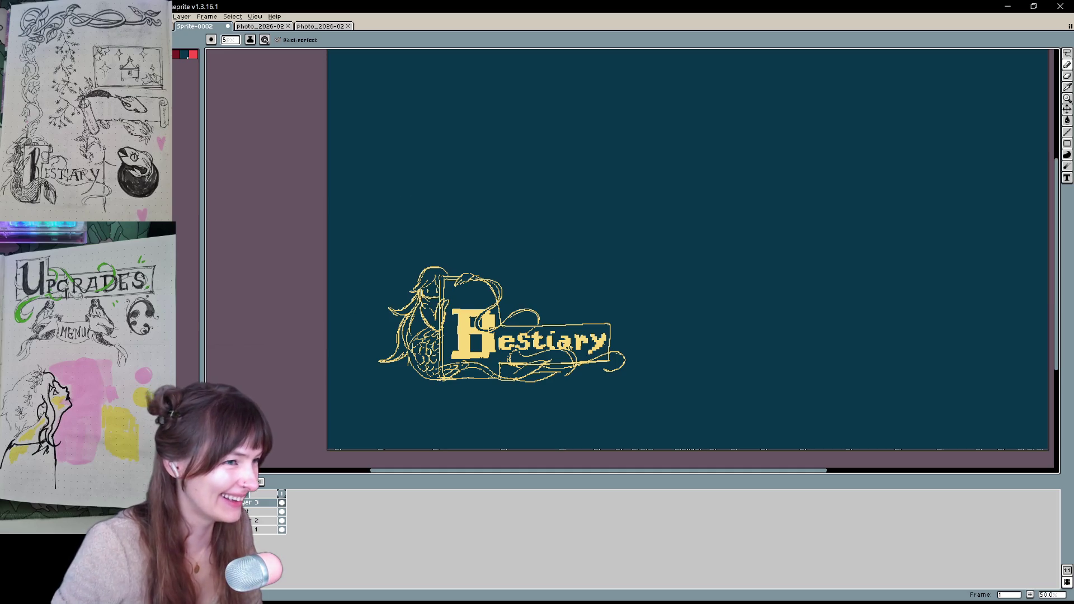
# Hide the palette column beside the canvas, then switch to the bully ps2 image results
pyautogui.moveTo(202, 237); pyautogui.dragTo(172, 237)
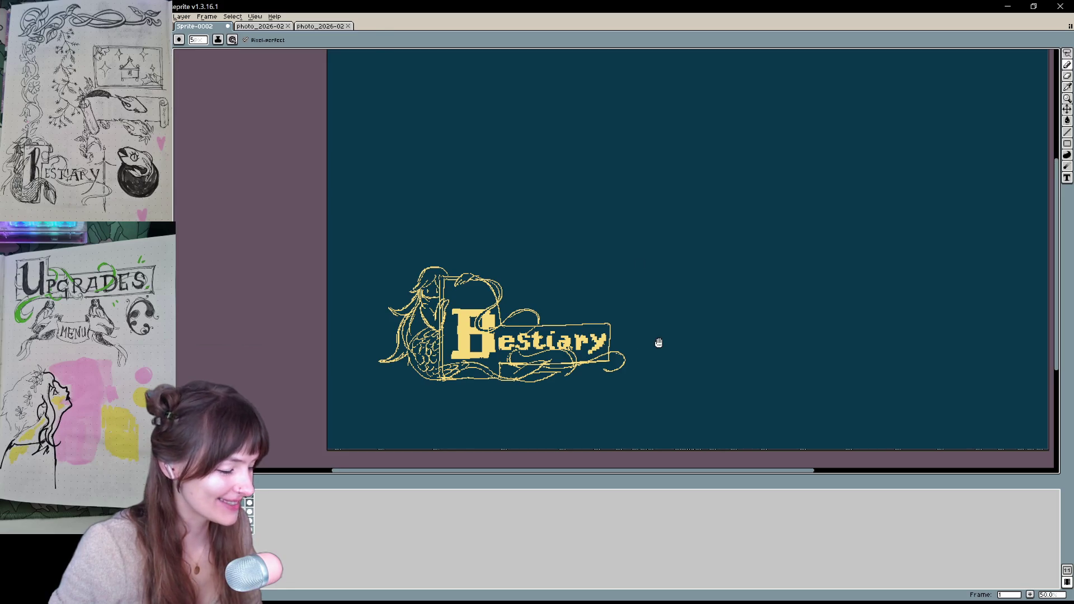
pyautogui.scroll(2, 576, 313)
pyautogui.scroll(-1, 576, 315)
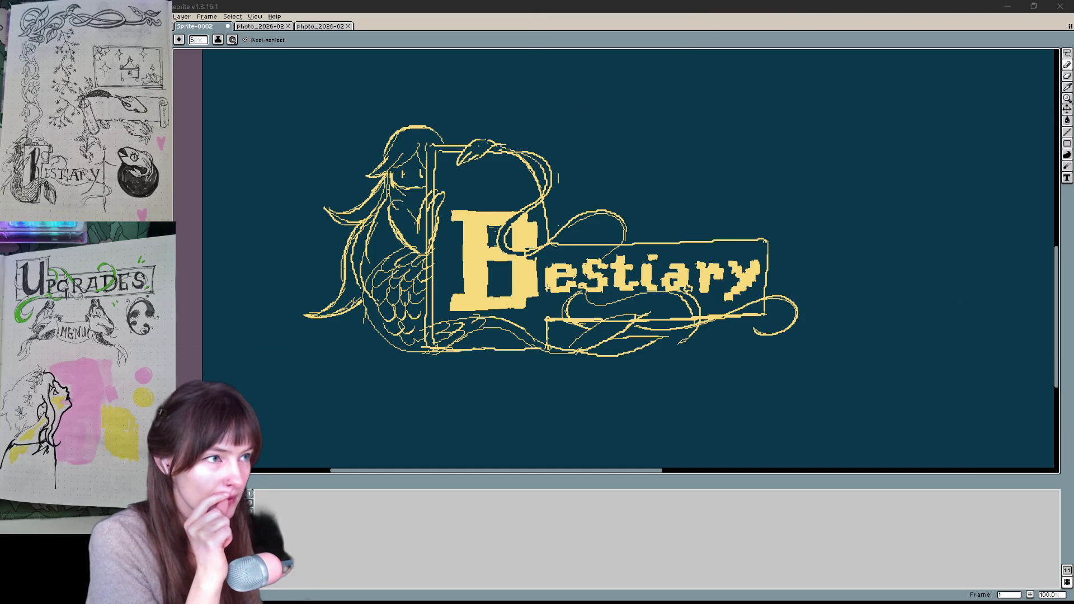
pyautogui.hotkey('alt', 'Tab')
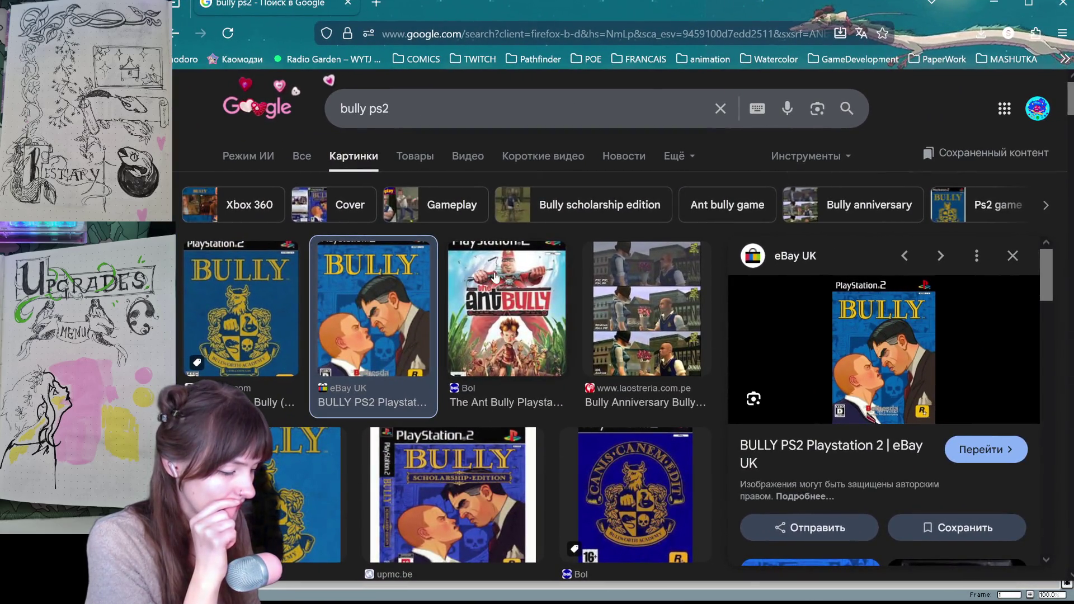
# View the Ant Bully cover result, then close the browser to return to Aseprite
pyautogui.click(495, 276)
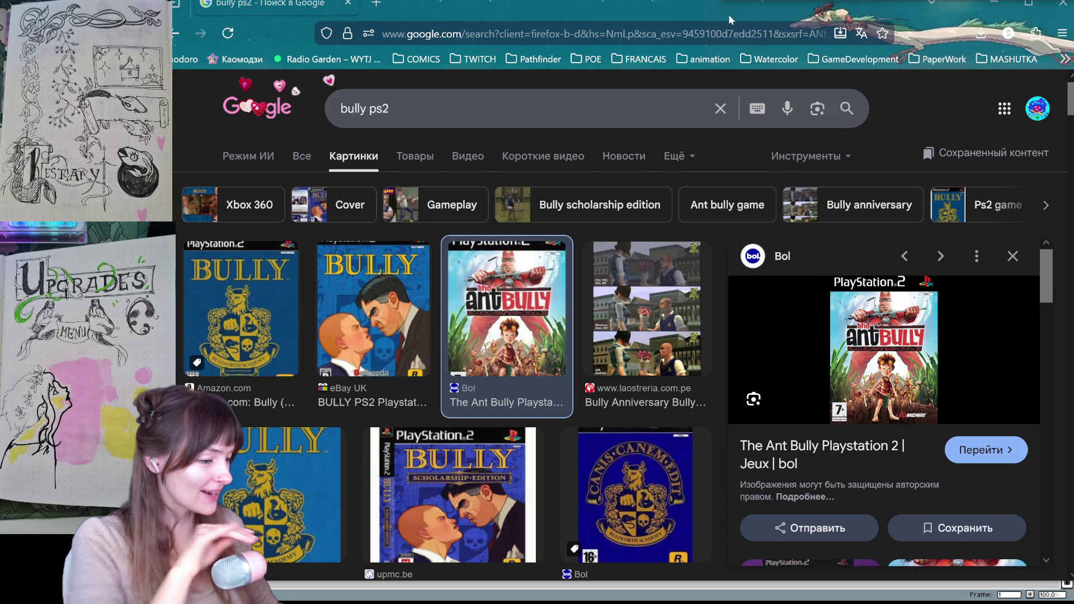
pyautogui.moveTo(728, 14); pyautogui.dragTo(717, 54)
pyautogui.click(980, 43)
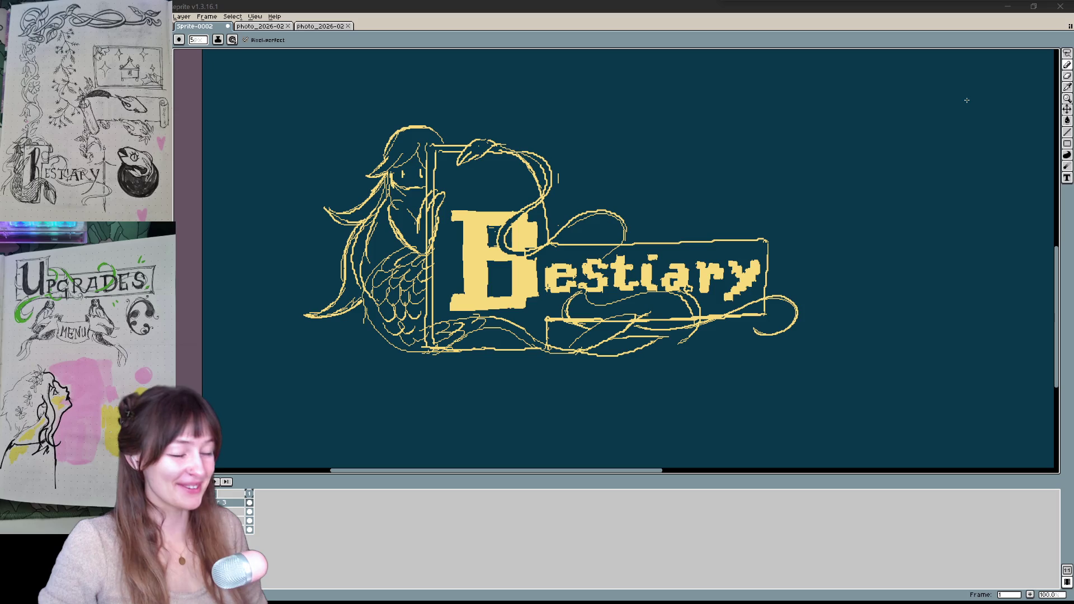
# Recenter the logo and dismiss the Canvas Size settings without changes
pyautogui.moveTo(851, 248)
pyautogui.mouseDown()
pyautogui.moveTo(689, 262)
pyautogui.moveTo(760, 273)
pyautogui.mouseUp()
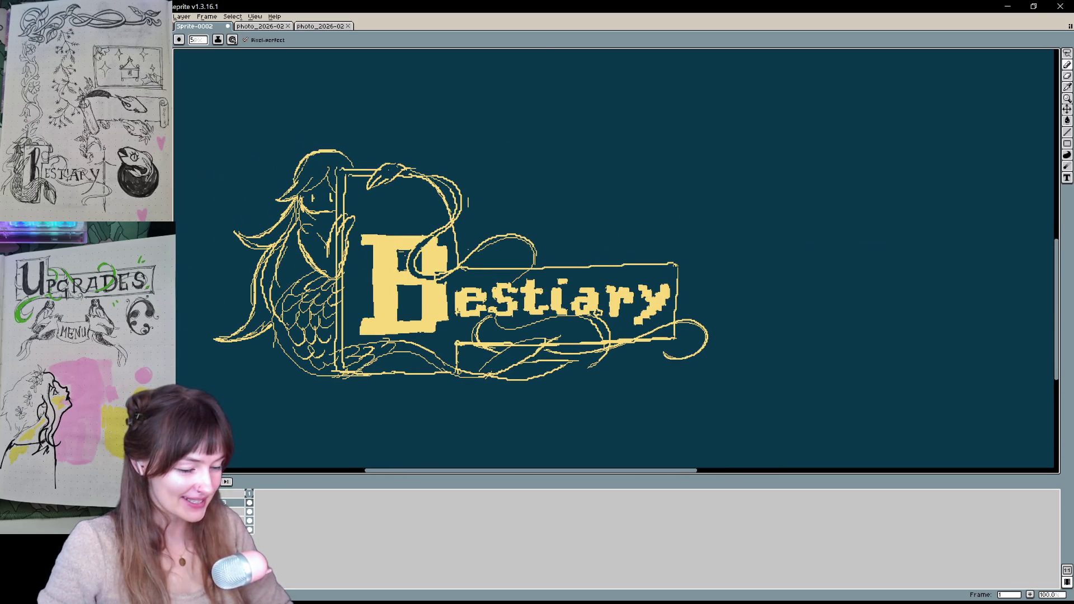
pyautogui.hotkey('ctrl', 'alt', 'c')
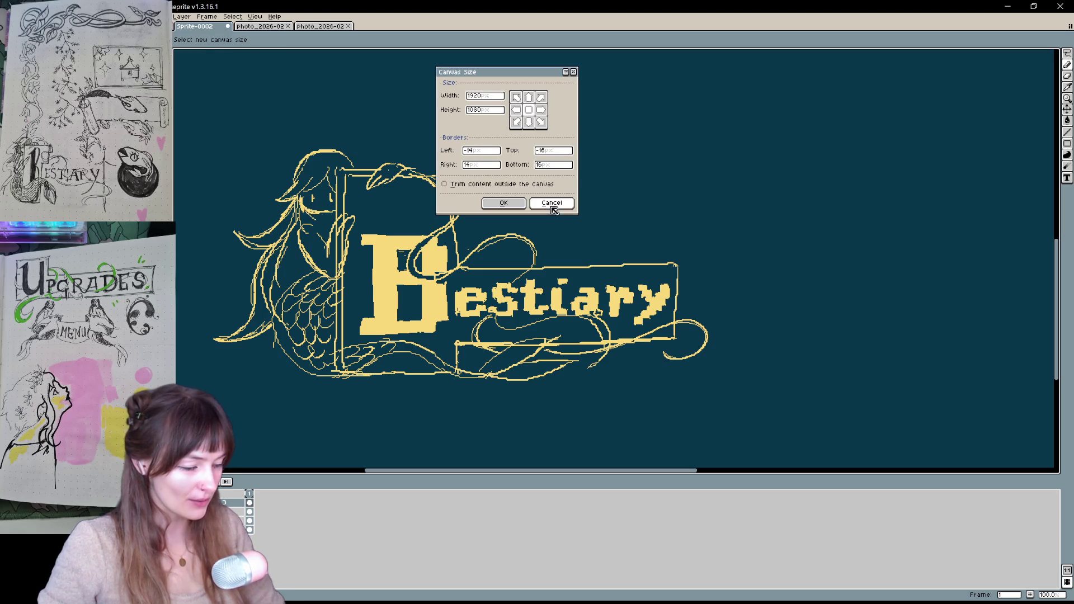
pyautogui.click(552, 203)
pyautogui.hotkey('ctrl', 'alt', 'c')
pyautogui.click(542, 203)
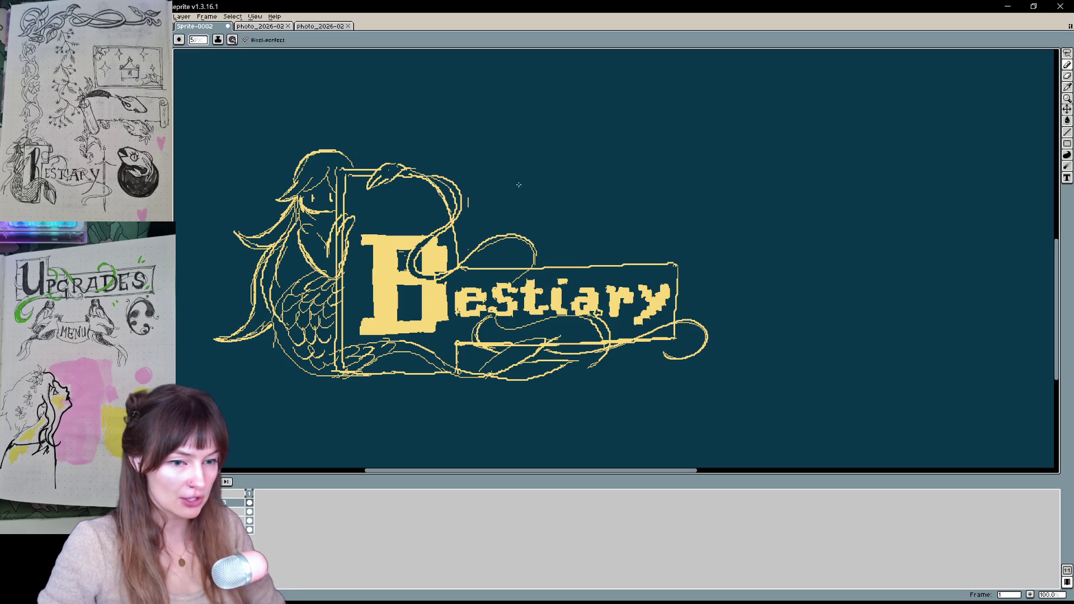
# Erase the stray yellow marks near the mermaid's hand, then return to the pencil
pyautogui.press('e')
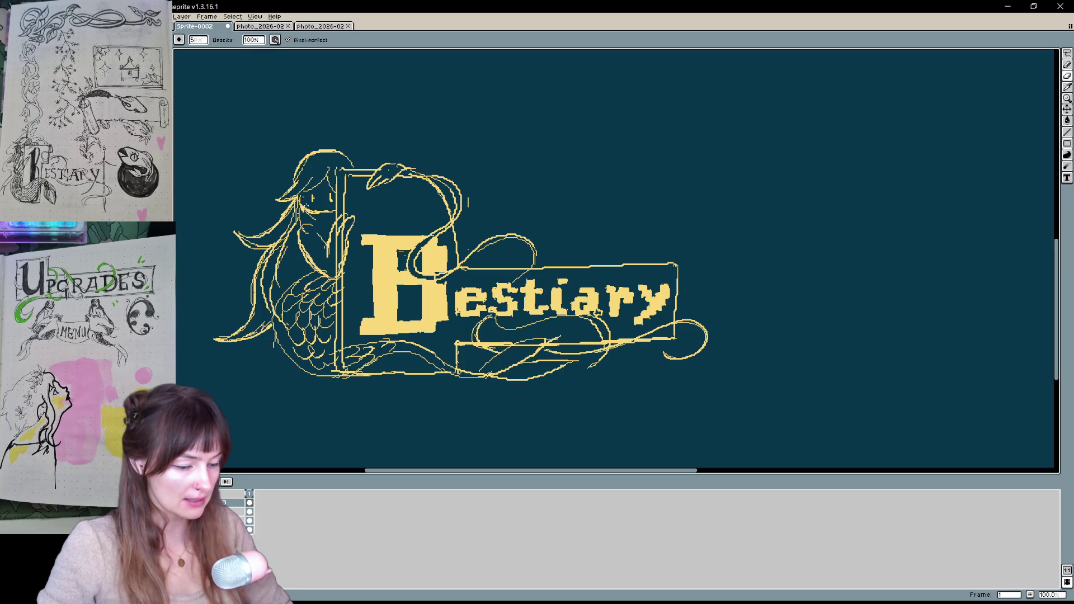
pyautogui.moveTo(326, 196)
pyautogui.mouseDown()
pyautogui.moveTo(315, 203)
pyautogui.moveTo(332, 201)
pyautogui.mouseUp()
pyautogui.press('b')
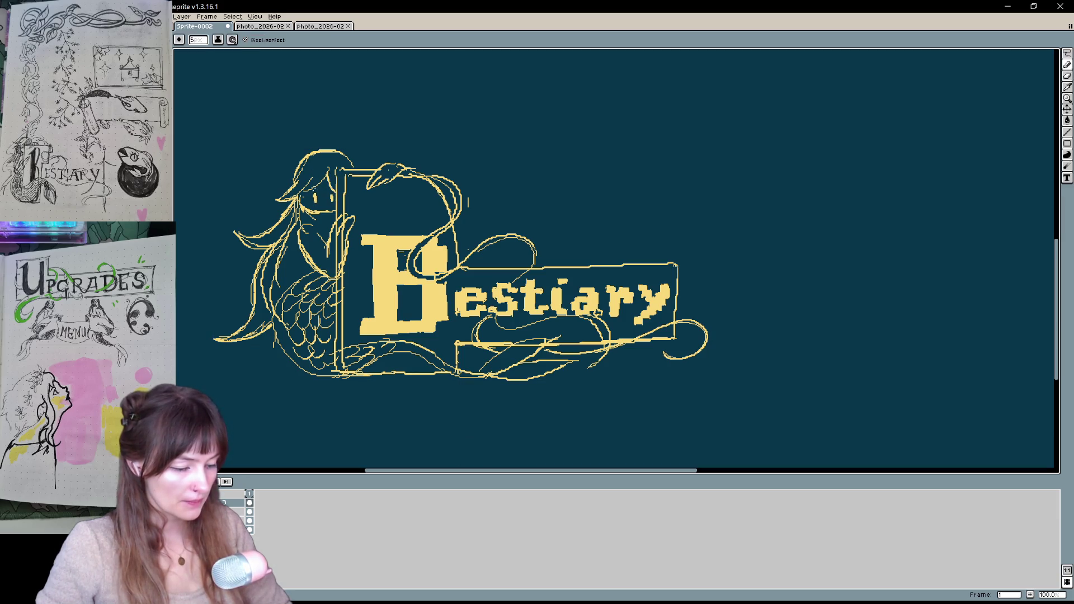
pyautogui.press('e')
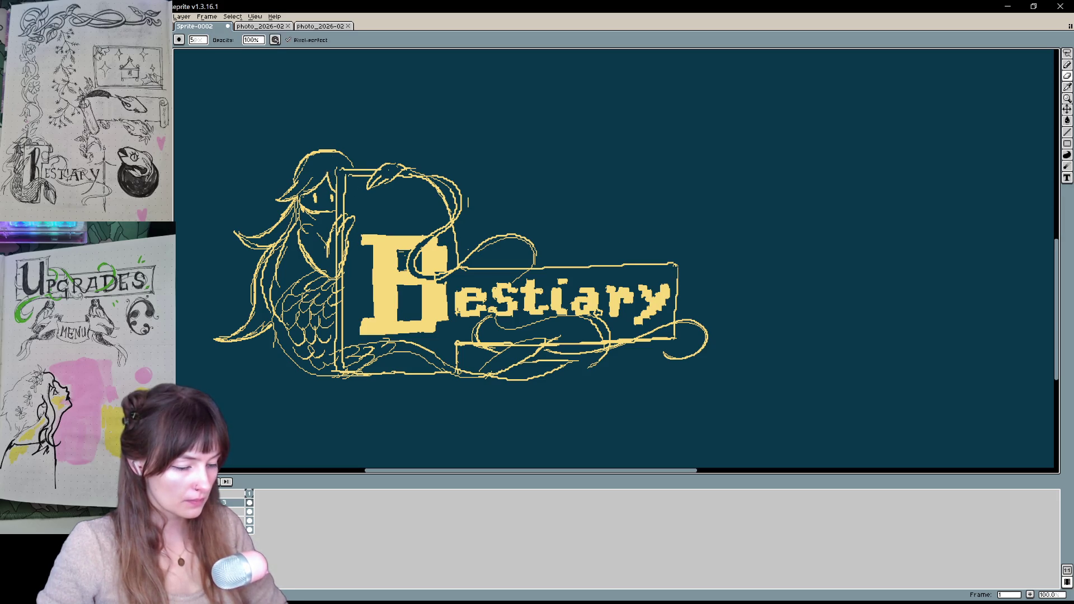
pyautogui.moveTo(331, 246)
pyautogui.mouseDown()
pyautogui.moveTo(341, 224)
pyautogui.moveTo(336, 276)
pyautogui.moveTo(339, 224)
pyautogui.mouseUp()
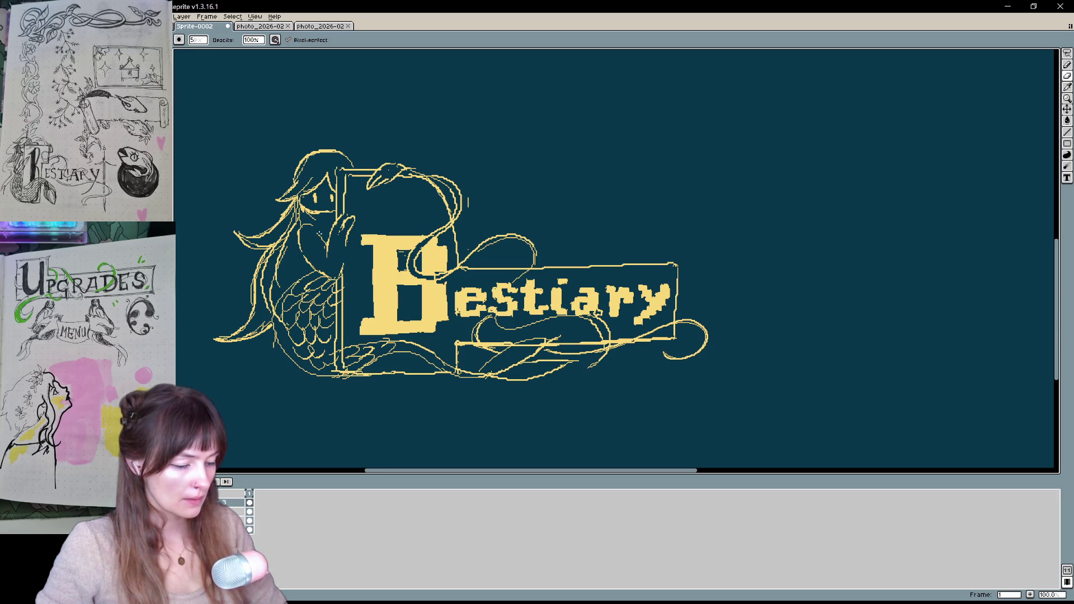
pyautogui.press('b')
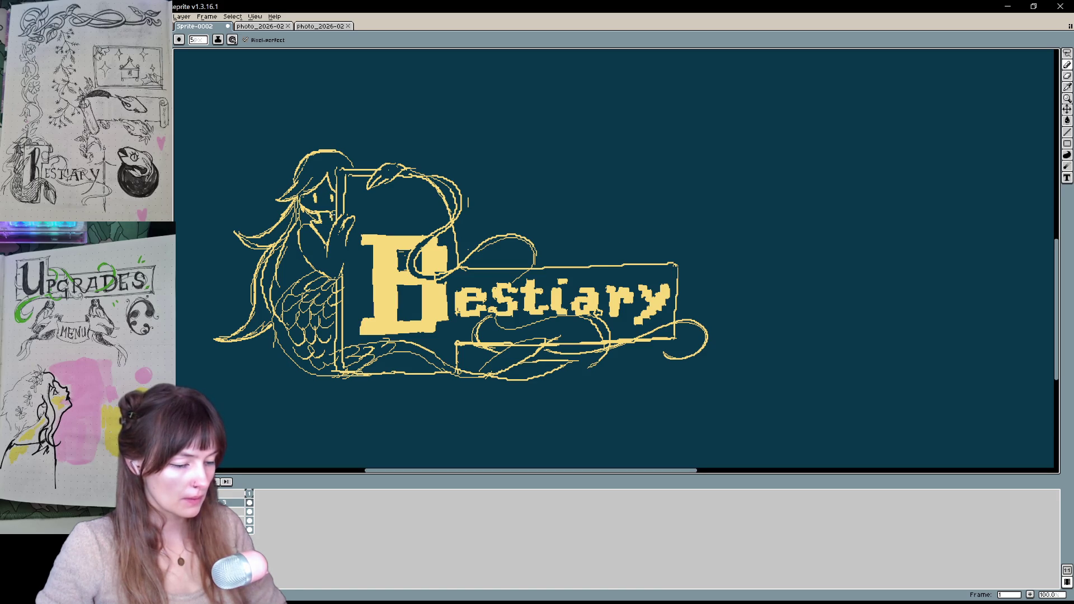
pyautogui.moveTo(437, 429); pyautogui.dragTo(413, 443)
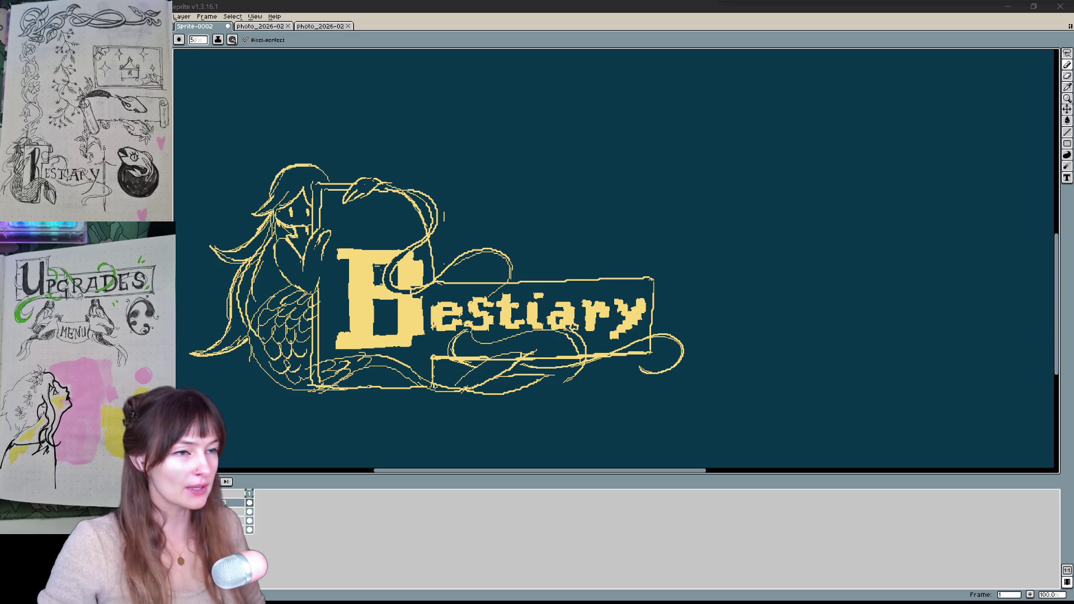
# Trace the banner's top edge to its right corner, trim it, and draw the right edge downward
pyautogui.moveTo(709, 295); pyautogui.dragTo(642, 292)
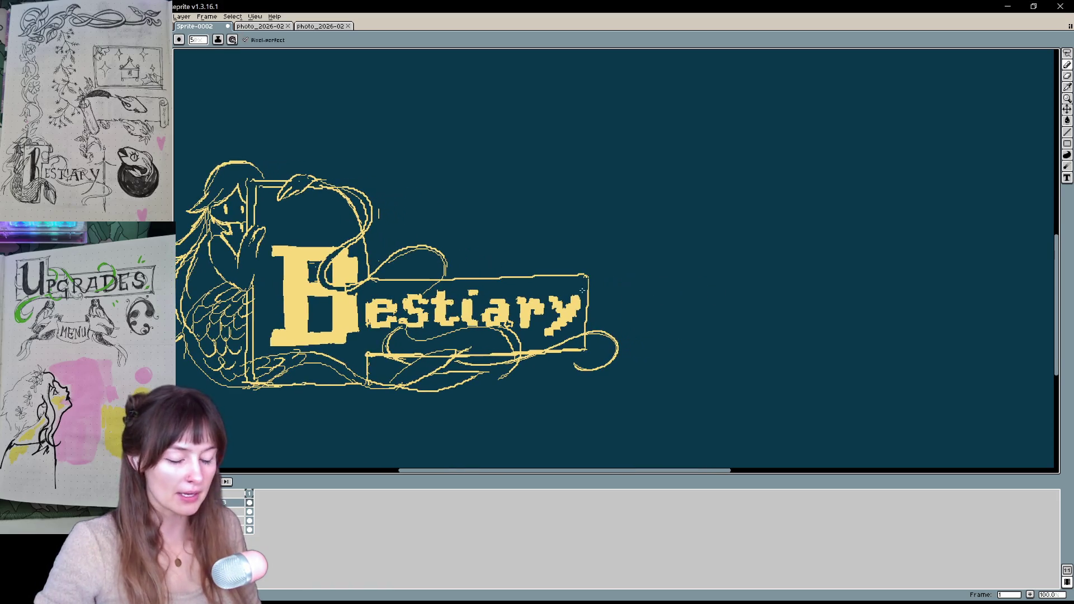
pyautogui.moveTo(384, 280)
pyautogui.mouseDown()
pyautogui.moveTo(580, 275)
pyautogui.moveTo(564, 279)
pyautogui.moveTo(588, 278)
pyautogui.moveTo(587, 352)
pyautogui.mouseUp()
pyautogui.hotkey('ctrl', 'z')
pyautogui.press('e')
pyautogui.press('b')
pyautogui.moveTo(765, 300)
pyautogui.mouseDown()
pyautogui.moveTo(844, 309)
pyautogui.moveTo(815, 307)
pyautogui.moveTo(815, 292)
pyautogui.moveTo(904, 296)
pyautogui.moveTo(815, 307)
pyautogui.moveTo(748, 295)
pyautogui.mouseUp()
pyautogui.press('space')
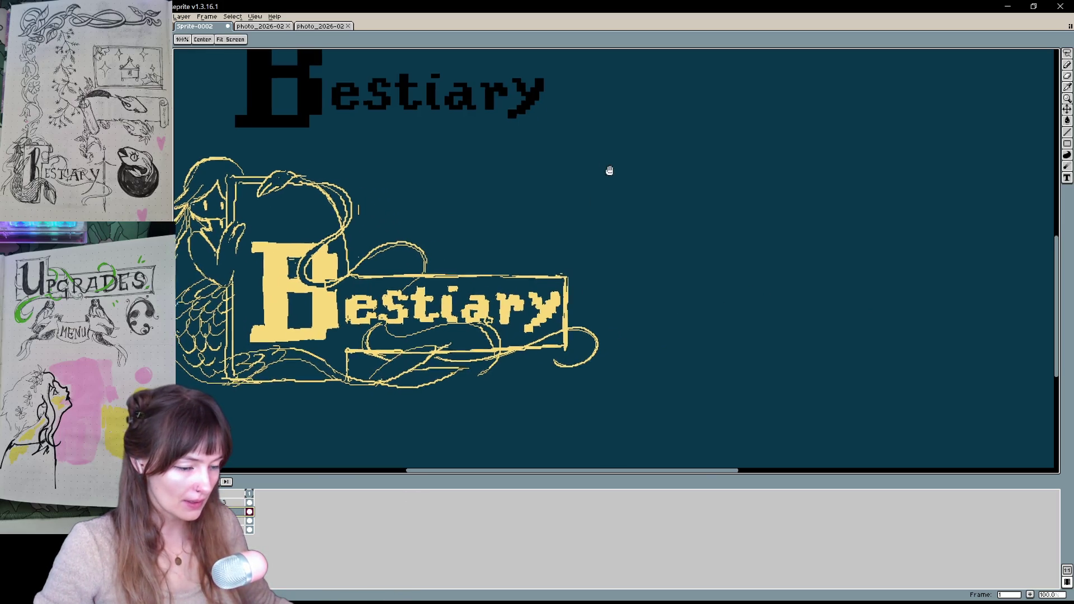
# Pan down to bring the large black Bestiary title into view above the mermaid logo
pyautogui.moveTo(606, 171); pyautogui.dragTo(606, 248)
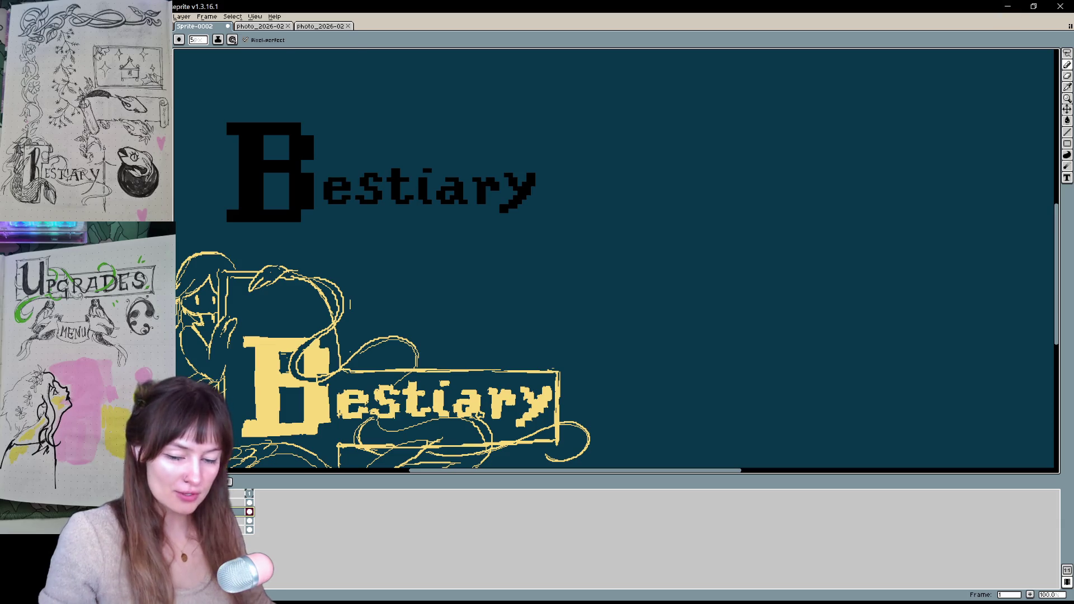
pyautogui.press('t')
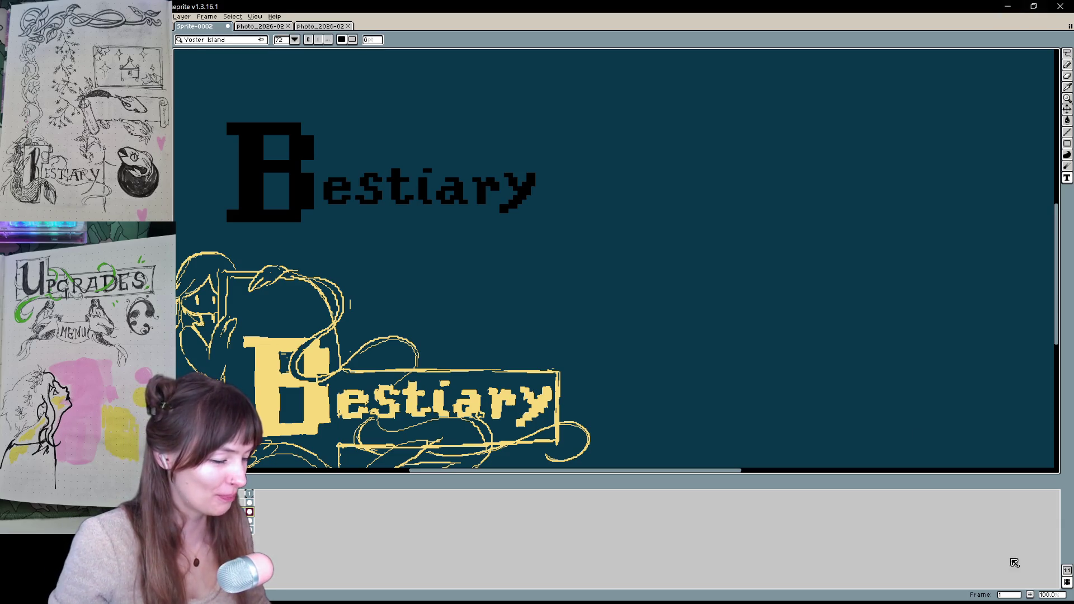
# Draw a text box right of the Bestiary title and type 'p8rades' in yellow pixel font
pyautogui.moveTo(707, 194); pyautogui.dragTo(922, 246)
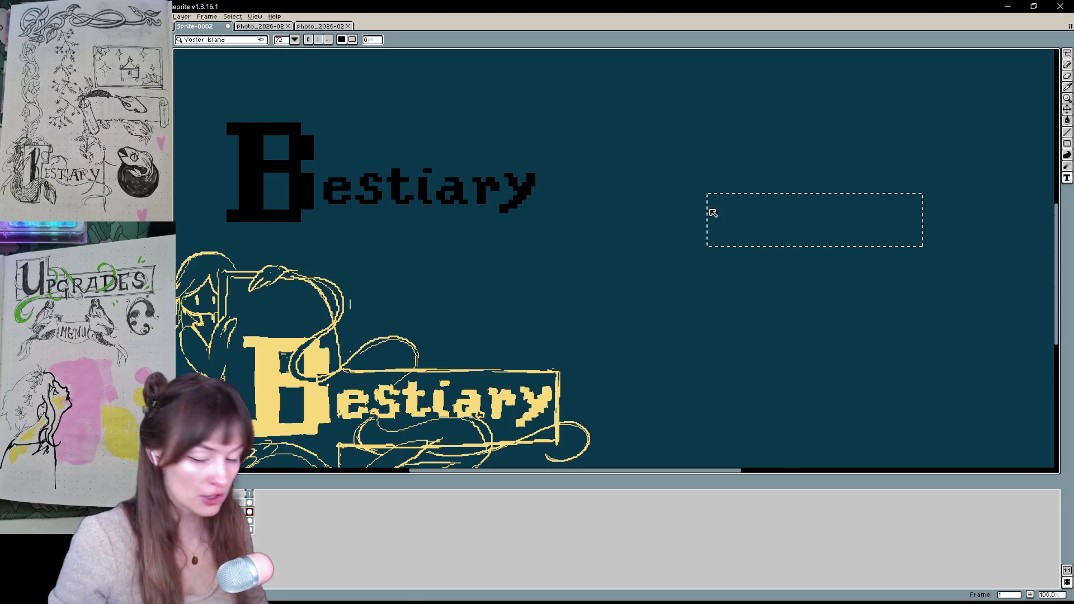
pyautogui.write('p8')
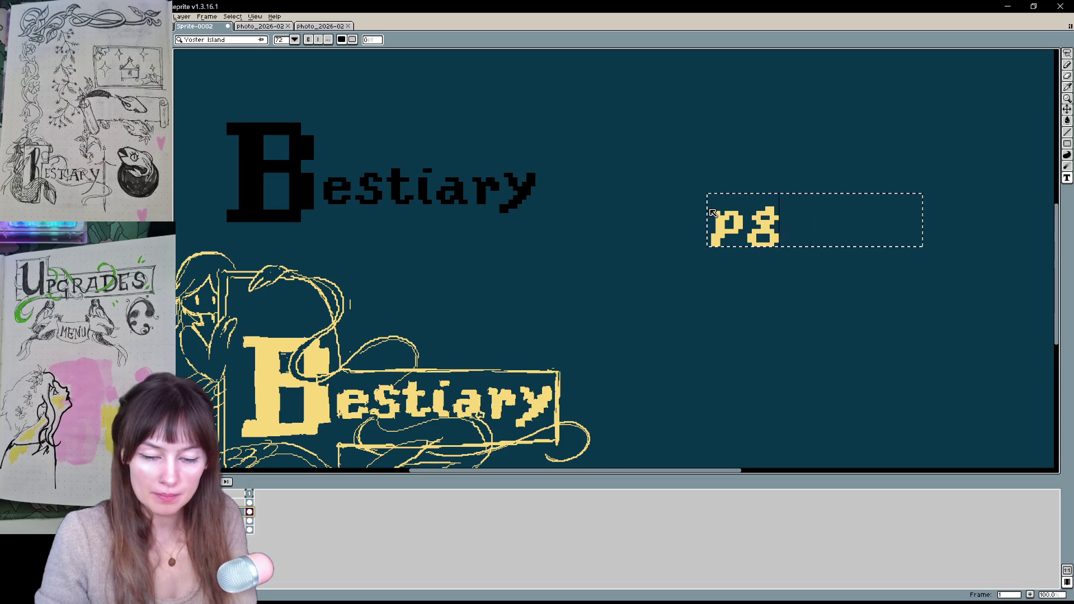
pyautogui.write('rades')
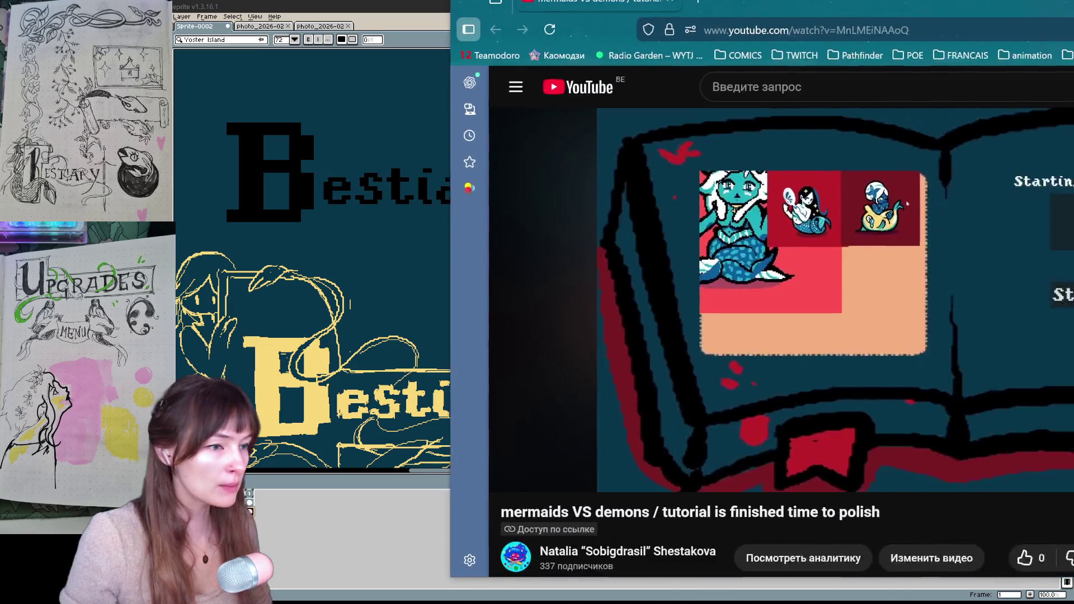
# Move the mermaids VS demons video over the canvas and maximize it full screen
pyautogui.moveTo(1073, 0)
pyautogui.mouseDown()
pyautogui.moveTo(971, 38)
pyautogui.moveTo(971, 61)
pyautogui.mouseUp()
pyautogui.doubleClick(971, 61)
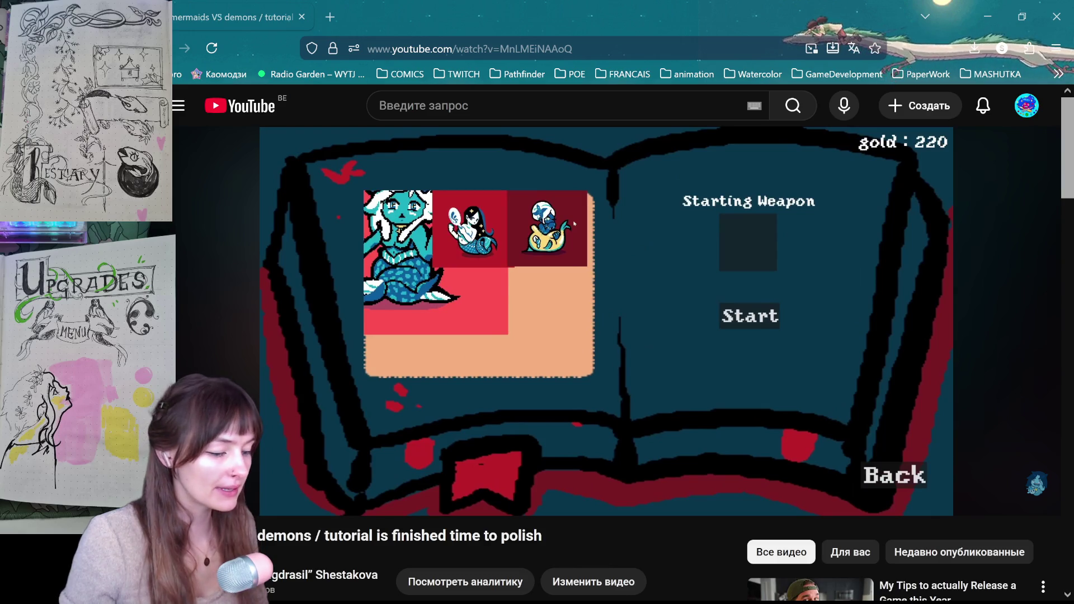
pyautogui.click(1038, 492)
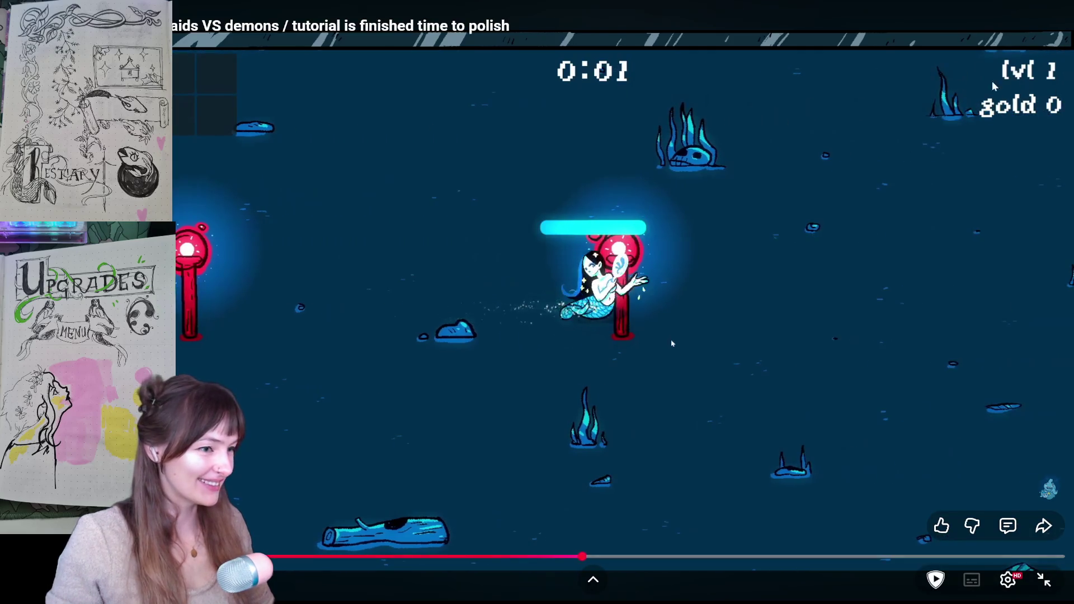
# Pause the game video, exit full screen and leave the browser for Aseprite
pyautogui.click(671, 343)
pyautogui.press('Escape')
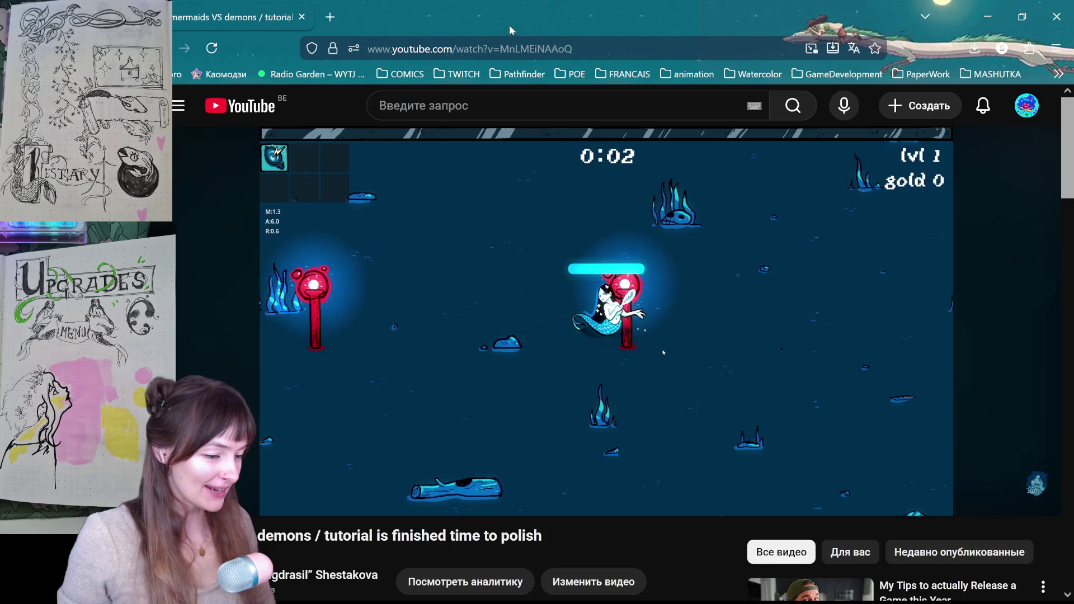
pyautogui.moveTo(509, 25)
pyautogui.mouseDown()
pyautogui.moveTo(408, 8)
pyautogui.moveTo(693, 252)
pyautogui.moveTo(766, 3)
pyautogui.mouseUp()
pyautogui.hotkey('alt', 'Tab')
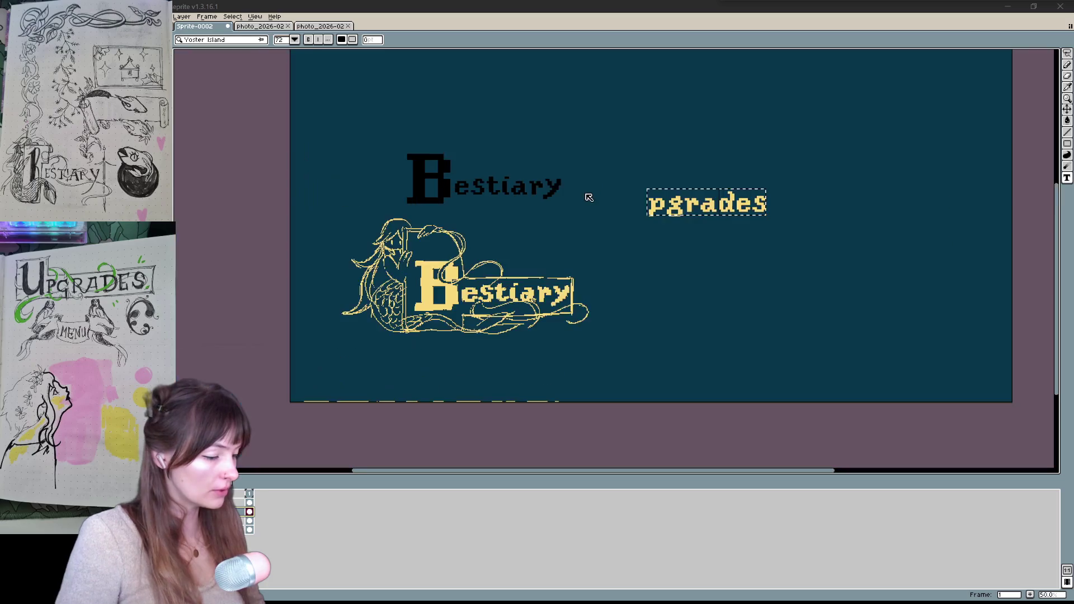
# Commit the pgrades text and mark out a new text area to its left
pyautogui.scroll(-1, 584, 187)
pyautogui.scroll(1, 747, 179)
pyautogui.press('Return')
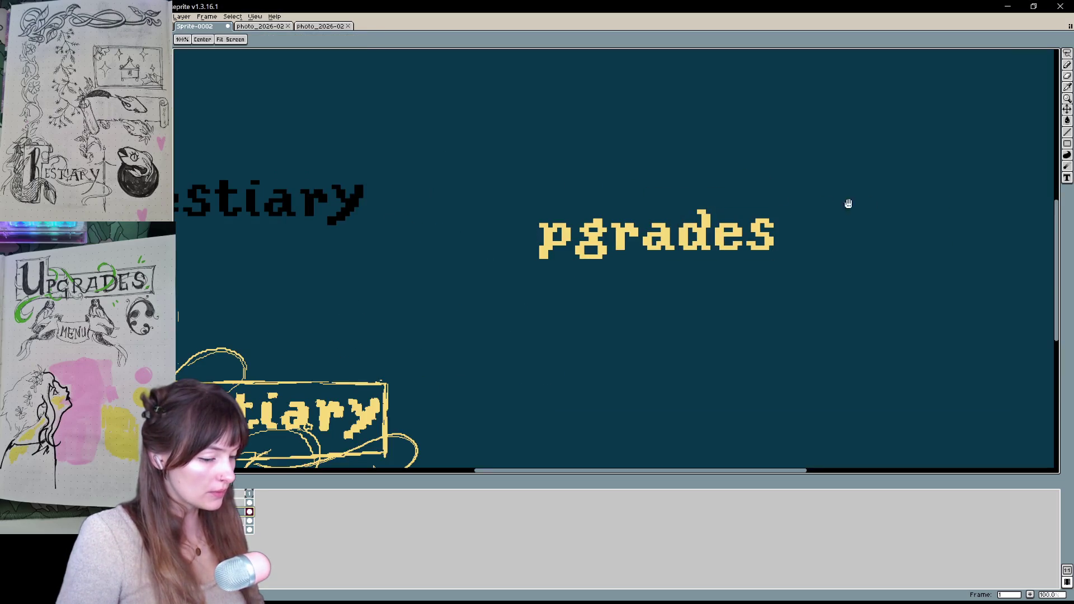
pyautogui.scroll(-1, 610, 205)
pyautogui.scroll(1, 389, 205)
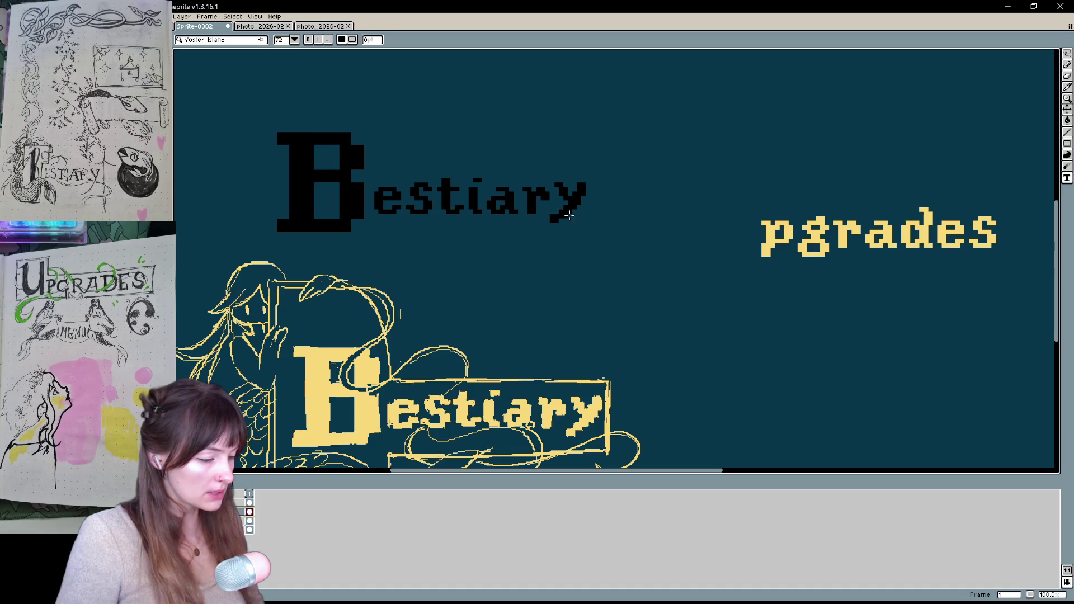
pyautogui.moveTo(647, 146); pyautogui.dragTo(766, 333)
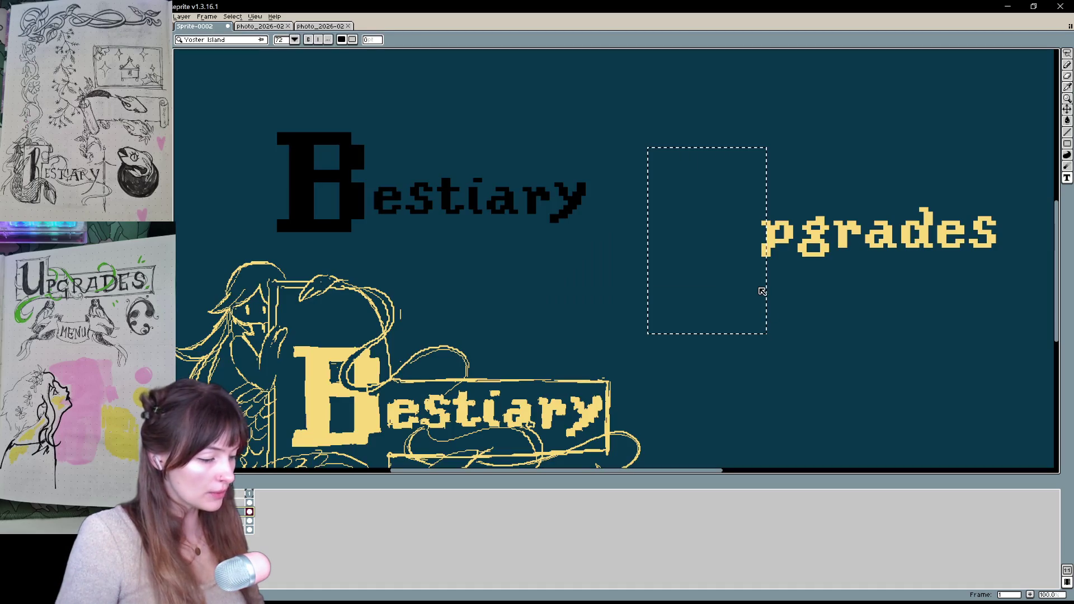
# Remove the small U and set the text font size to 200
pyautogui.write('U')
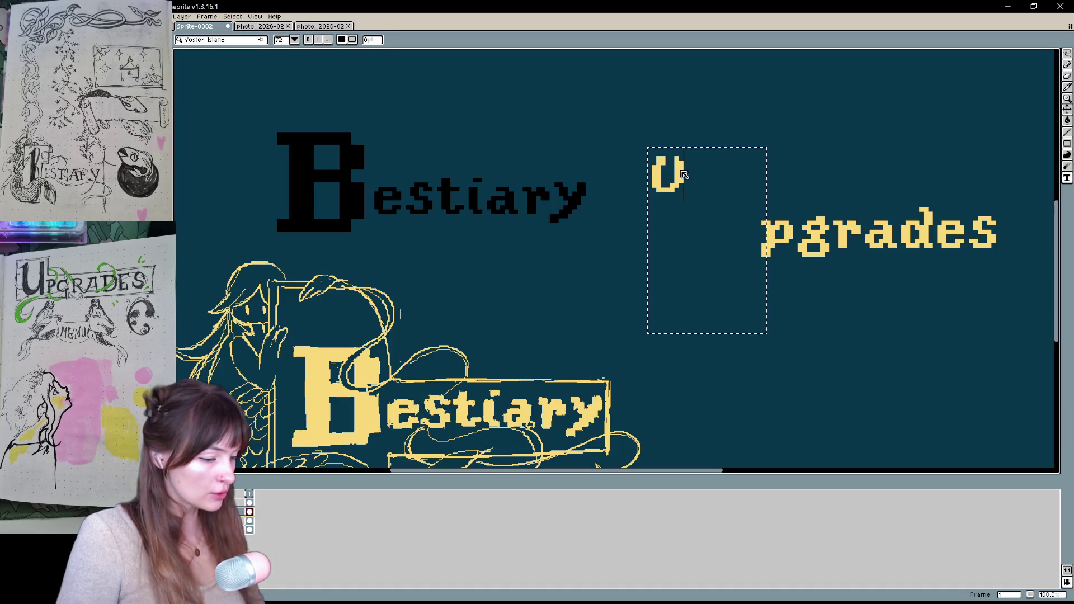
pyautogui.press('BackSpace')
pyautogui.write('T')
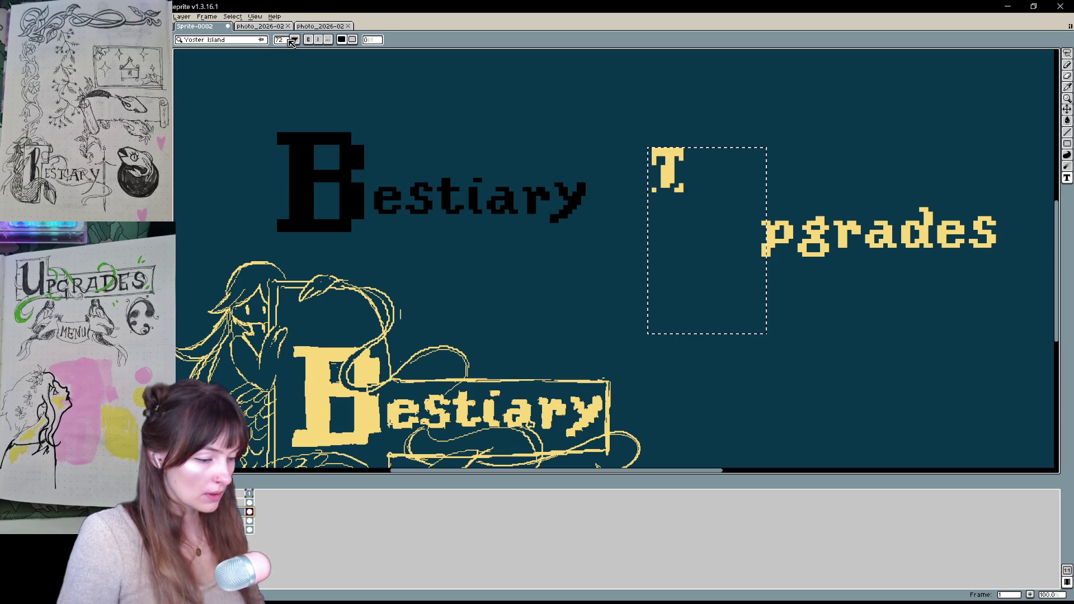
pyautogui.click(294, 39)
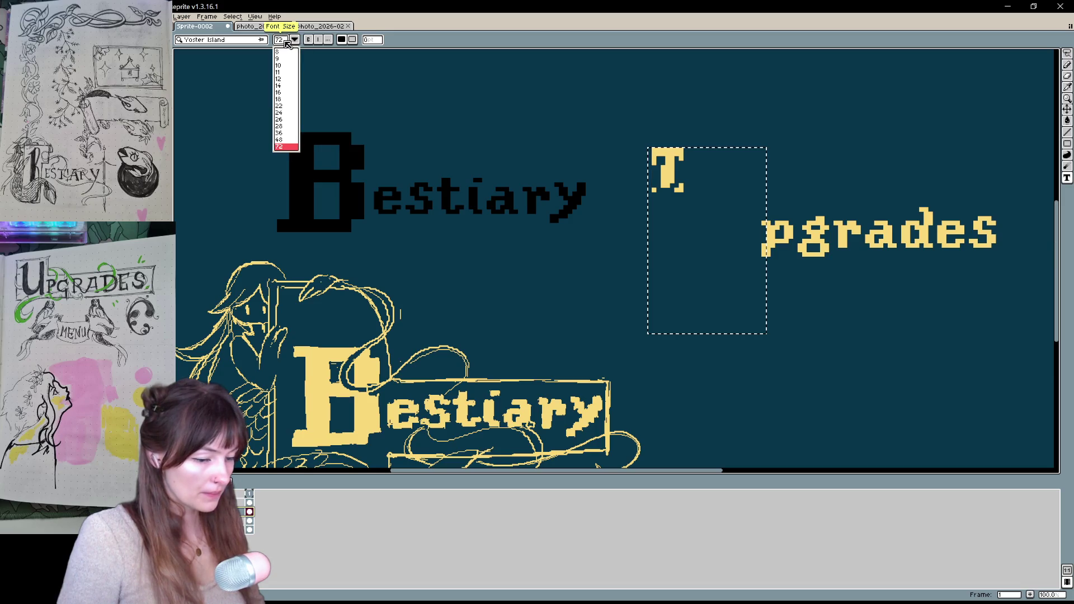
pyautogui.click(294, 39)
pyautogui.doubleClick(280, 39)
pyautogui.press('BackSpace')
pyautogui.write('200')
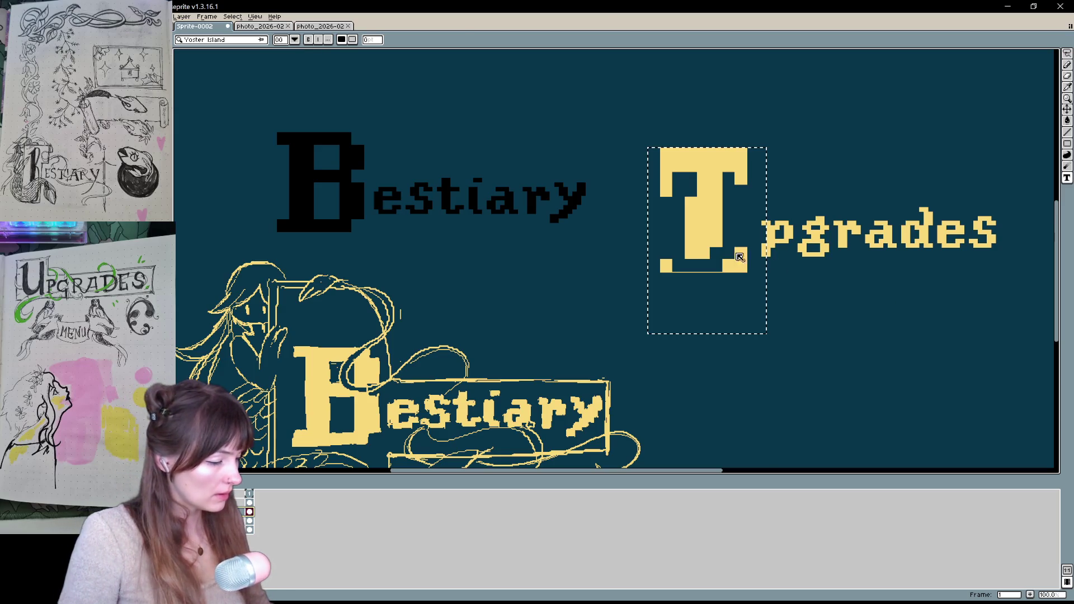
# Retype U at size 200 and commit the big letter before 'pgrades'
pyautogui.click(737, 254)
pyautogui.press('BackSpace')
pyautogui.write('U')
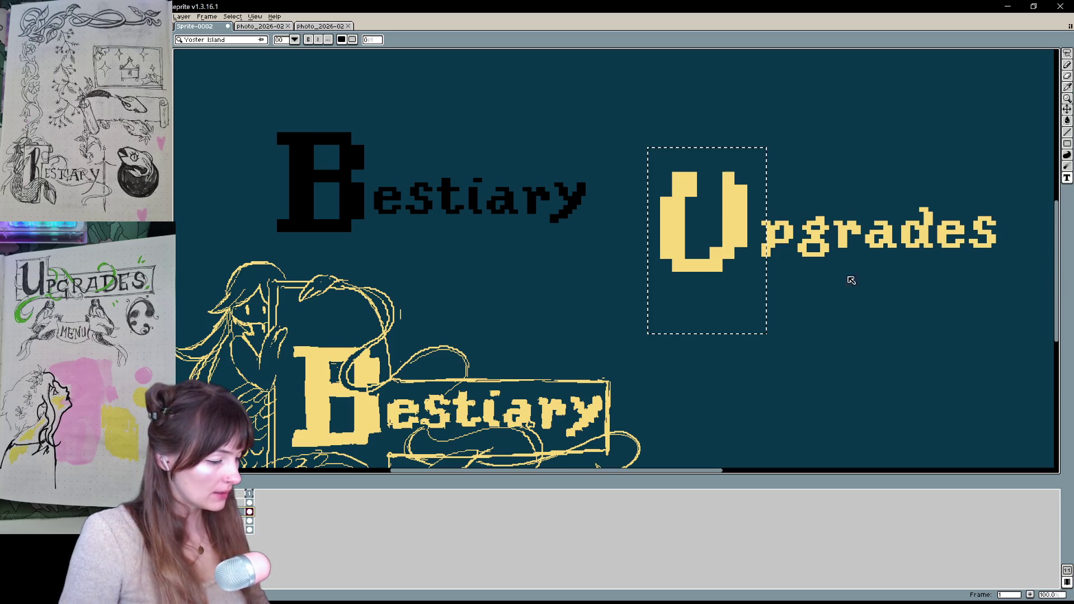
pyautogui.click(832, 196)
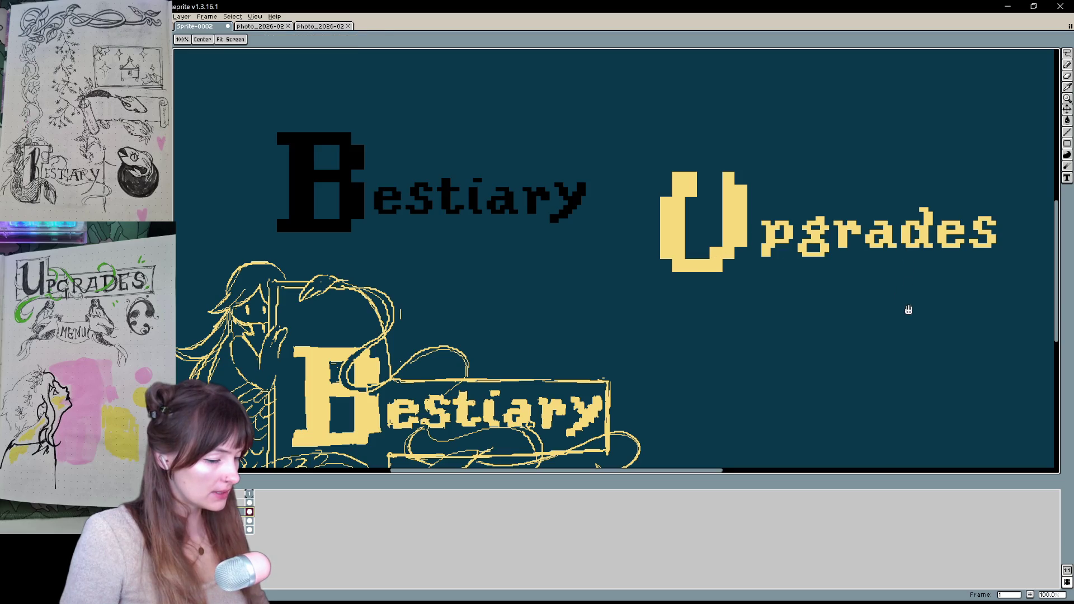
# Lasso the Upgrades word and move it left and up toward Bestiary
pyautogui.moveTo(906, 307); pyautogui.dragTo(808, 331)
pyautogui.press('q')
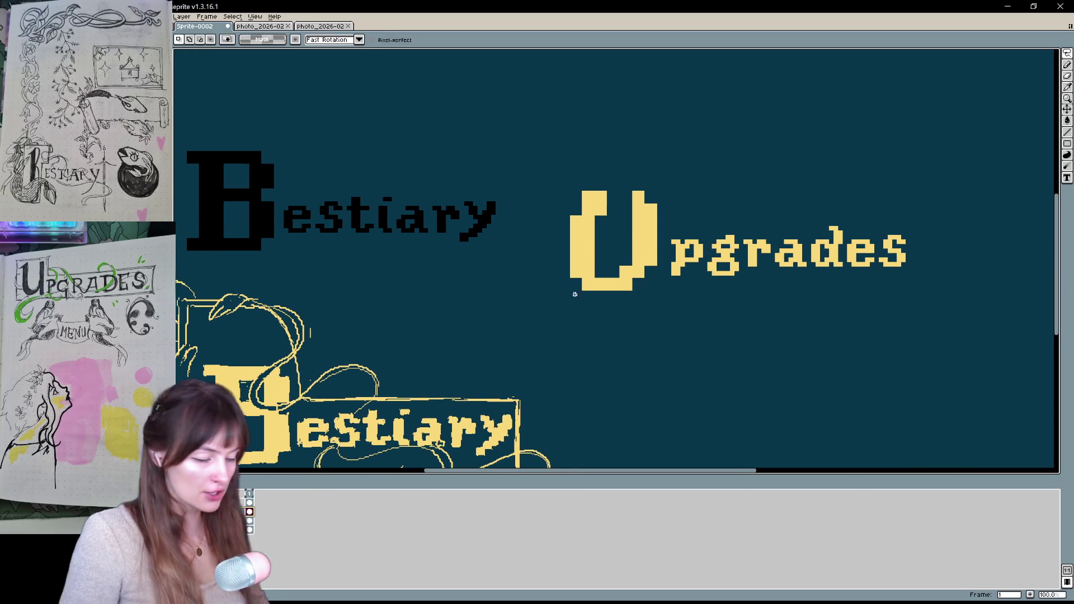
pyautogui.moveTo(585, 316)
pyautogui.mouseDown()
pyautogui.moveTo(901, 197)
pyautogui.moveTo(571, 207)
pyautogui.moveTo(584, 316)
pyautogui.mouseUp()
pyautogui.moveTo(596, 228)
pyautogui.mouseDown()
pyautogui.moveTo(596, 186)
pyautogui.moveTo(597, 228)
pyautogui.mouseUp()
pyautogui.click(738, 120)
pyautogui.moveTo(648, 150)
pyautogui.mouseDown()
pyautogui.moveTo(545, 165)
pyautogui.moveTo(983, 288)
pyautogui.moveTo(660, 150)
pyautogui.mouseUp()
pyautogui.moveTo(719, 266)
pyautogui.mouseDown()
pyautogui.moveTo(562, 235)
pyautogui.moveTo(390, 229)
pyautogui.moveTo(714, 236)
pyautogui.mouseUp()
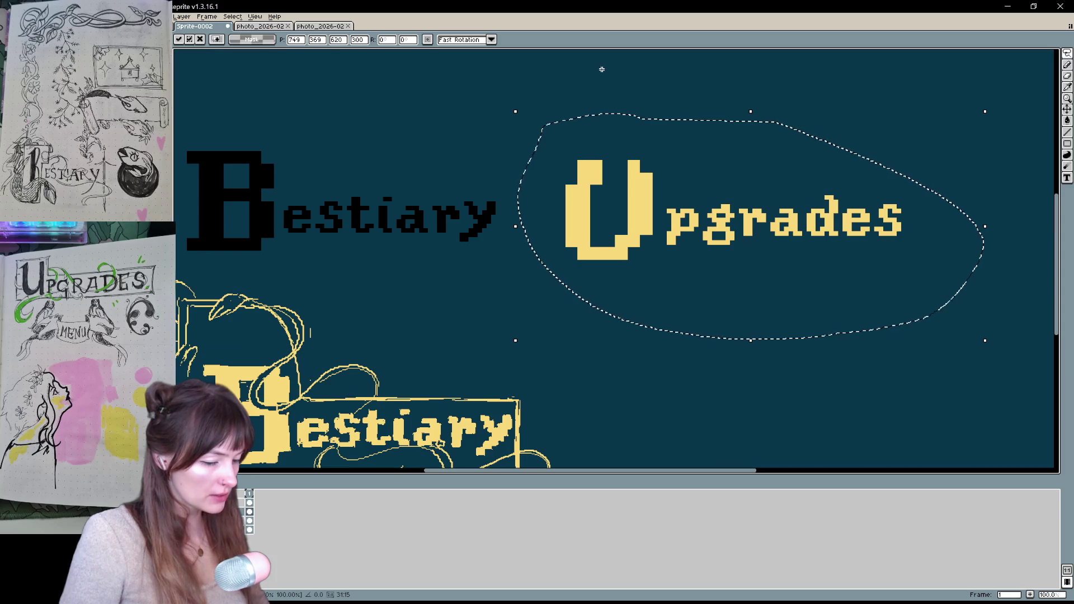
pyautogui.press('Return')
# Lasso the big U and raise it about 16 pixels
pyautogui.moveTo(625, 143)
pyautogui.mouseDown()
pyautogui.moveTo(565, 133)
pyautogui.moveTo(599, 260)
pyautogui.mouseUp()
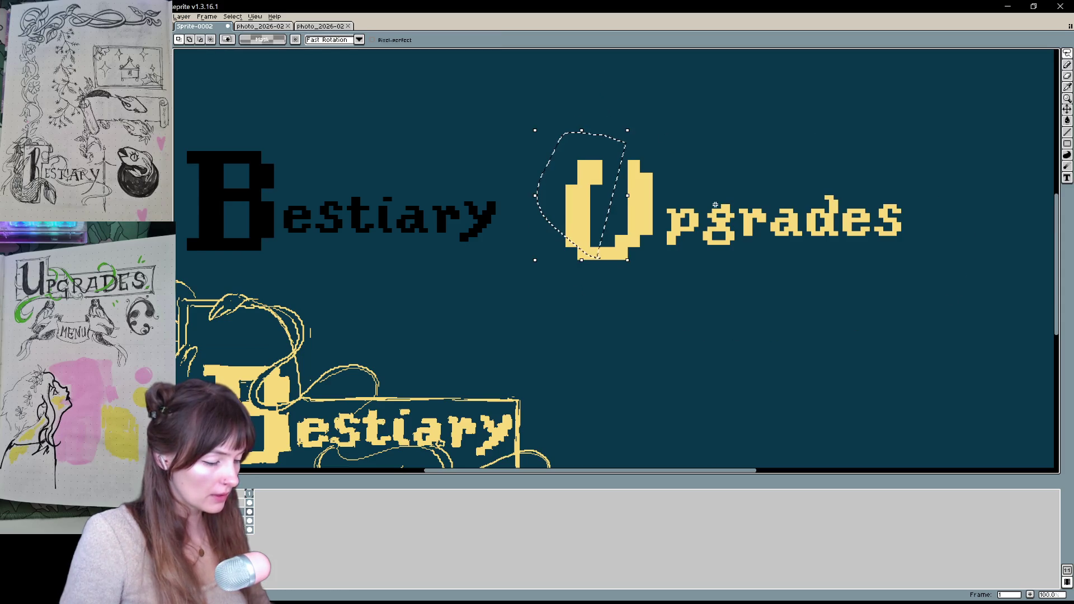
pyautogui.click(616, 305)
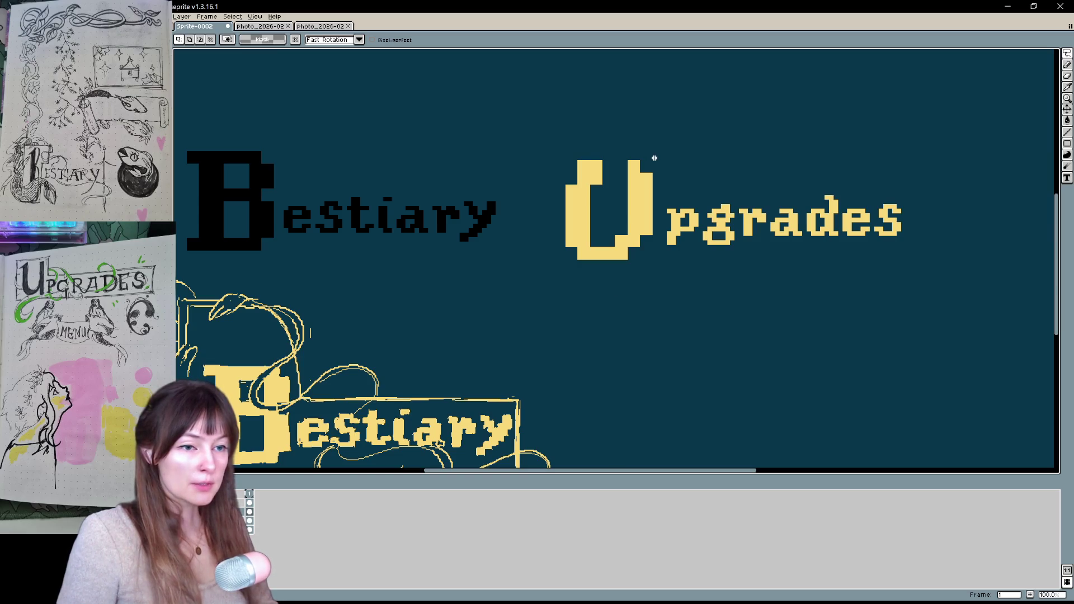
pyautogui.moveTo(626, 300)
pyautogui.mouseDown()
pyautogui.moveTo(647, 259)
pyautogui.moveTo(660, 168)
pyautogui.moveTo(555, 301)
pyautogui.moveTo(596, 303)
pyautogui.mouseUp()
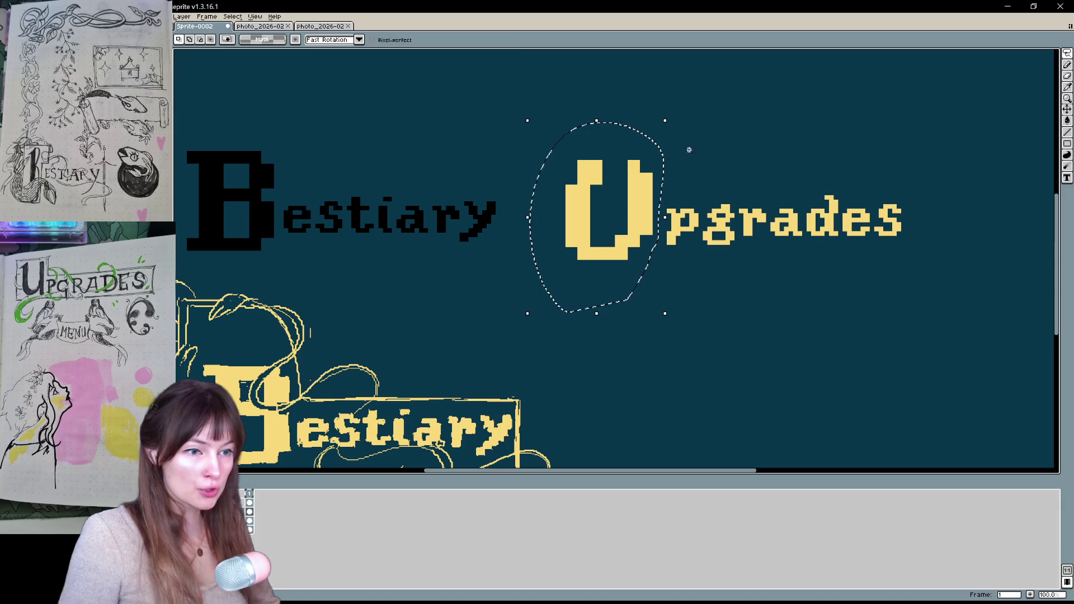
pyautogui.moveTo(652, 231); pyautogui.dragTo(653, 226)
pyautogui.hotkey('ctrl', 'd')
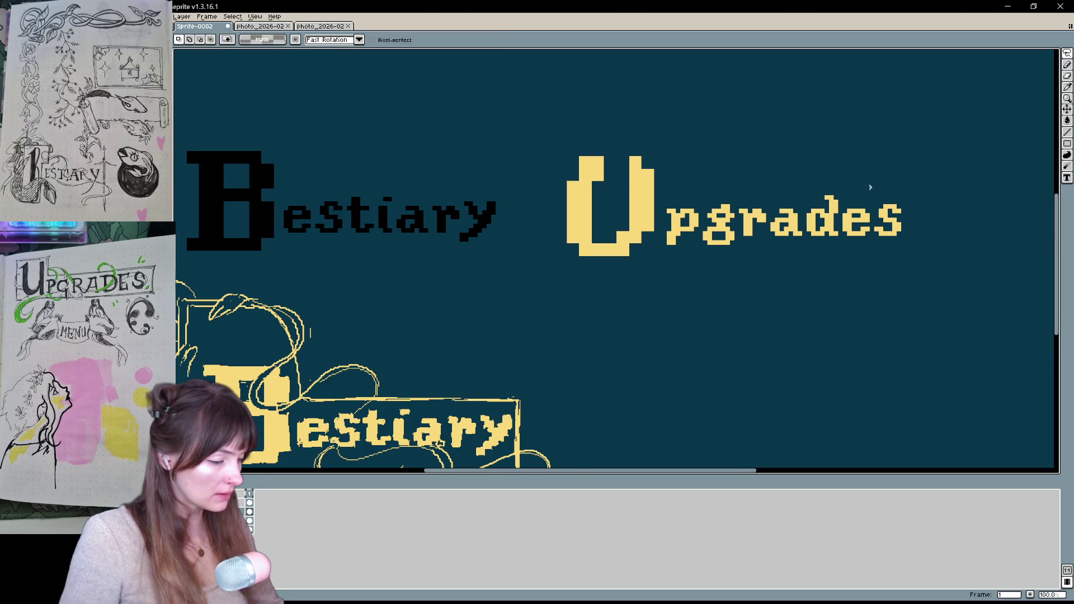
# Lasso the big black B and raise it about 10 pixels
pyautogui.moveTo(840, 148)
pyautogui.mouseDown()
pyautogui.moveTo(878, 158)
pyautogui.moveTo(889, 183)
pyautogui.mouseUp()
pyautogui.moveTo(332, 295)
pyautogui.mouseDown()
pyautogui.moveTo(333, 270)
pyautogui.moveTo(208, 218)
pyautogui.moveTo(280, 305)
pyautogui.moveTo(331, 295)
pyautogui.mouseUp()
pyautogui.moveTo(335, 213); pyautogui.dragTo(336, 208)
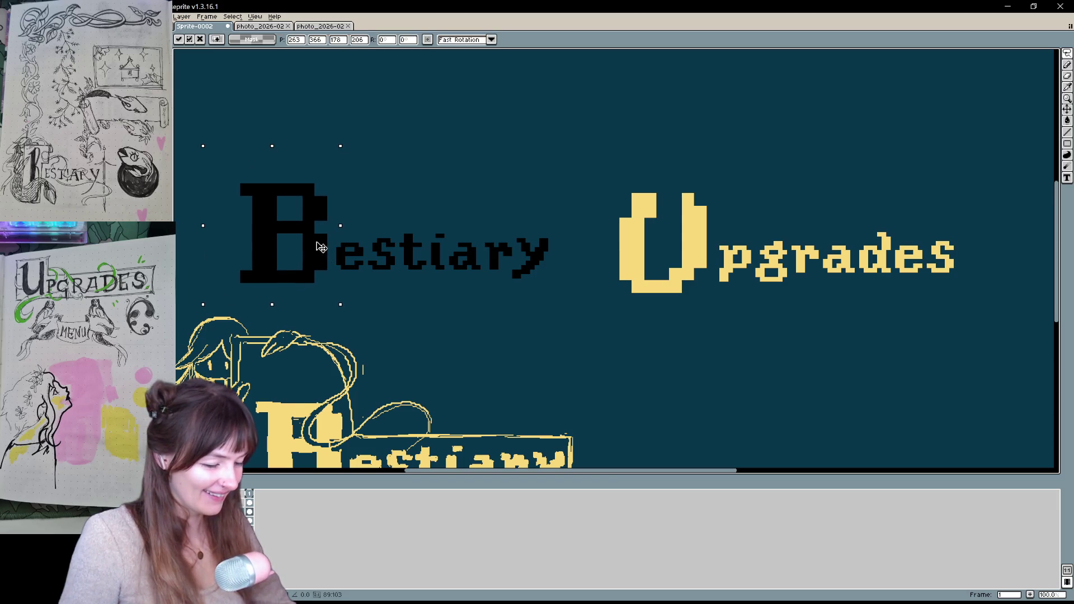
pyautogui.hotkey('ctrl', 'd')
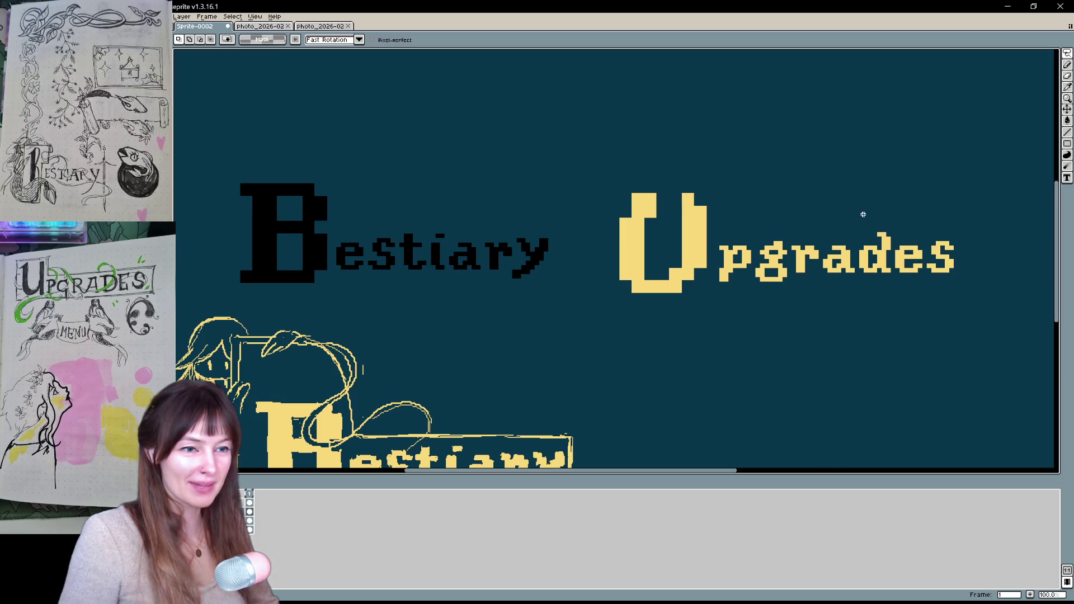
# Lasso the Upgrades word again, nudge it up slightly and drop it in place
pyautogui.moveTo(853, 297)
pyautogui.mouseDown()
pyautogui.moveTo(774, 324)
pyautogui.moveTo(872, 344)
pyautogui.mouseUp()
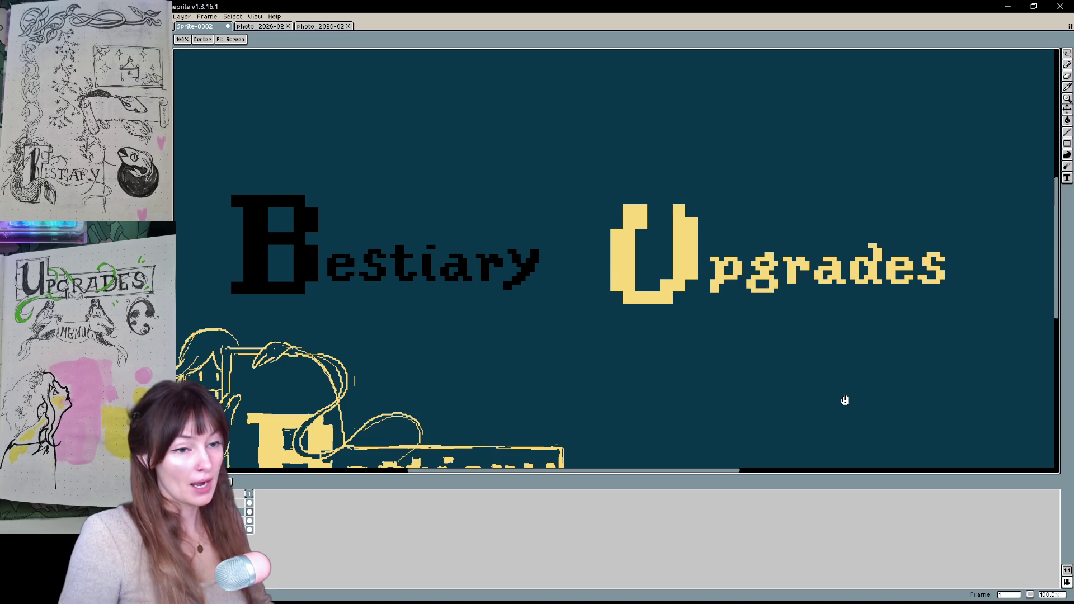
pyautogui.press('m')
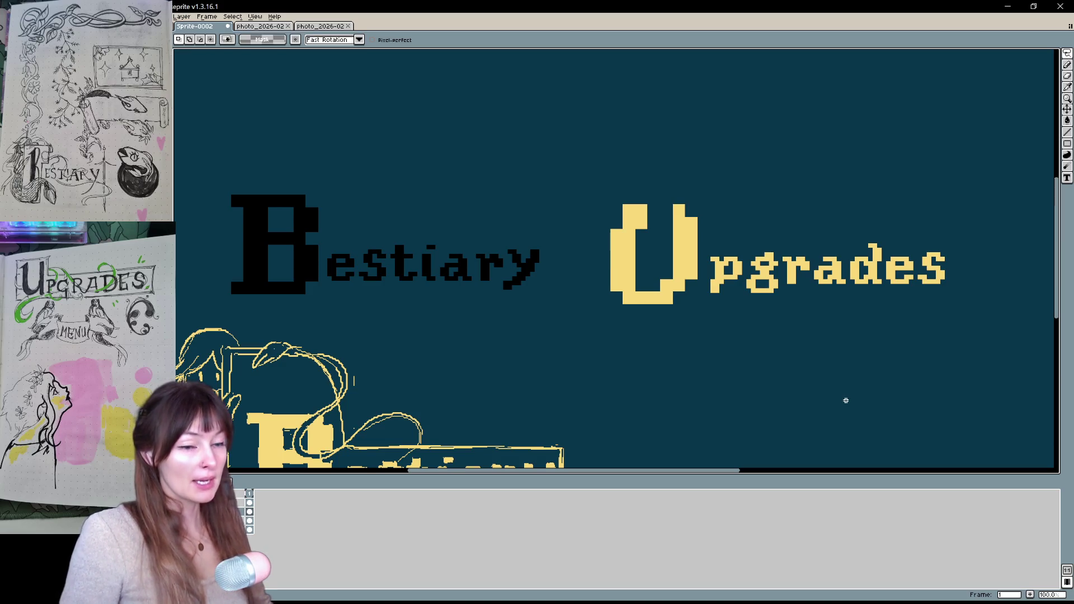
pyautogui.press('h')
pyautogui.moveTo(863, 312)
pyautogui.mouseDown()
pyautogui.moveTo(846, 324)
pyautogui.moveTo(866, 283)
pyautogui.mouseUp()
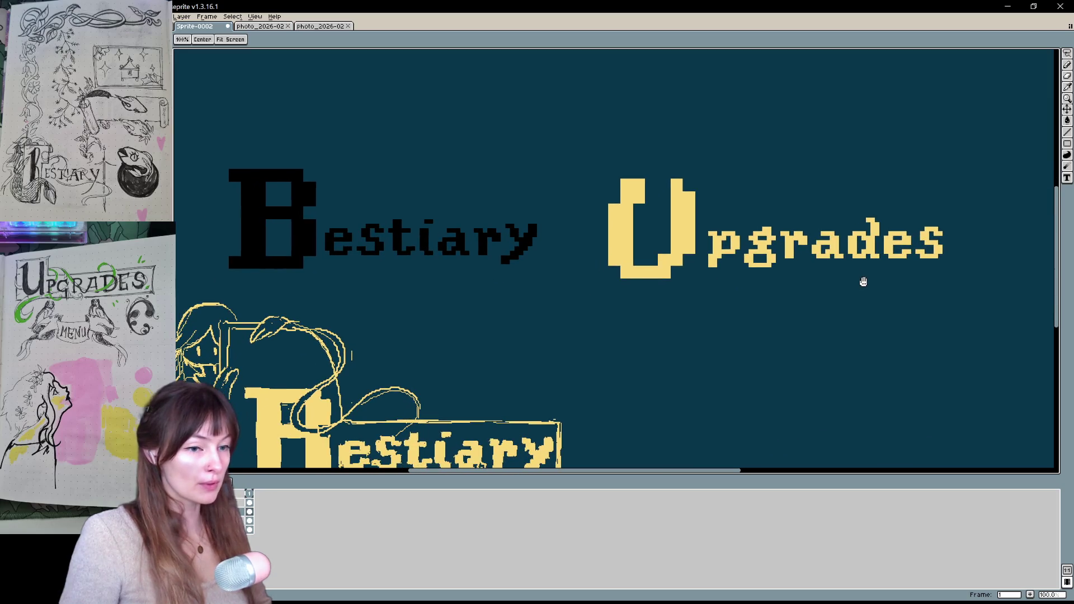
pyautogui.press('m')
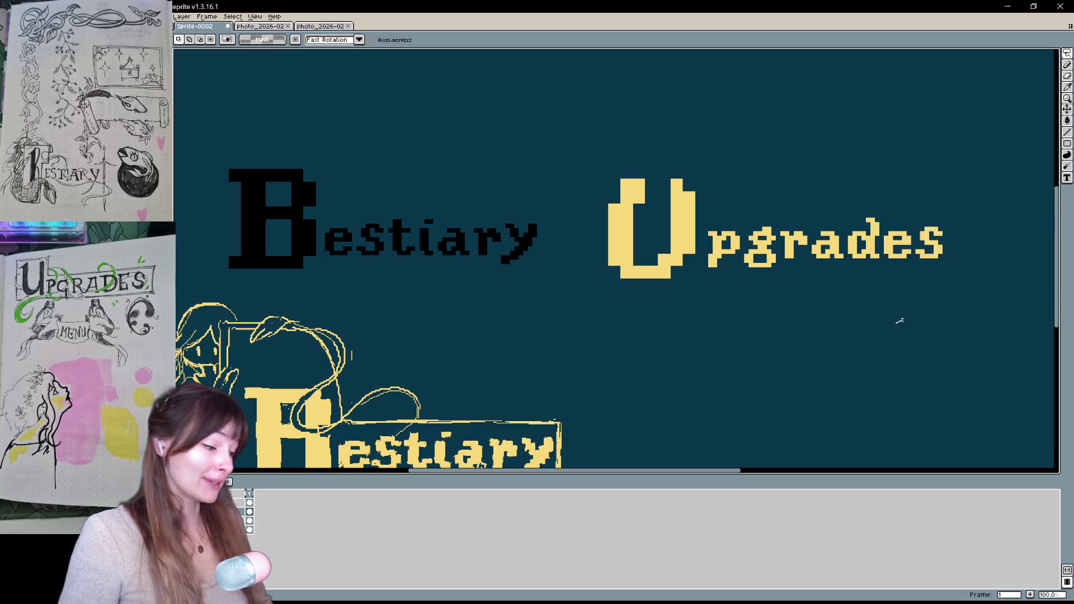
pyautogui.moveTo(900, 321)
pyautogui.mouseDown()
pyautogui.moveTo(839, 132)
pyautogui.moveTo(562, 195)
pyautogui.moveTo(688, 345)
pyautogui.mouseUp()
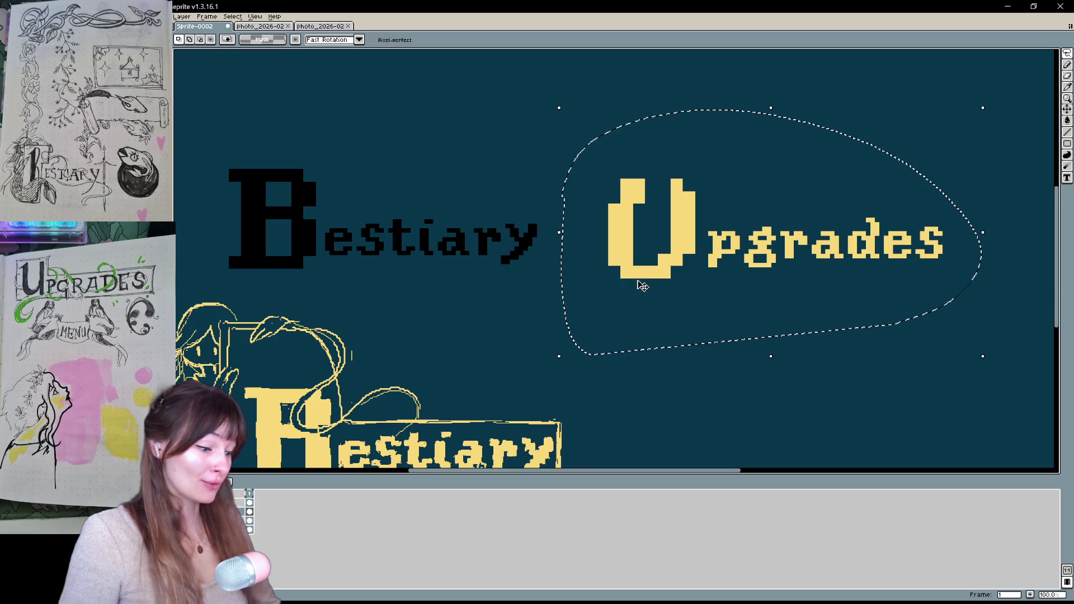
pyautogui.moveTo(647, 279); pyautogui.dragTo(649, 256)
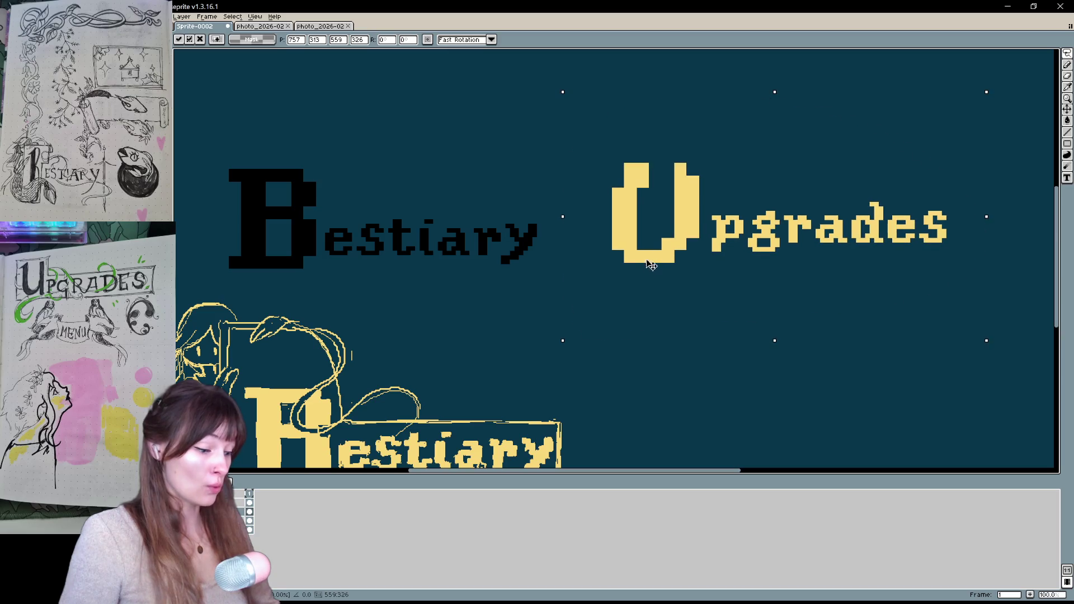
pyautogui.moveTo(548, 291); pyautogui.dragTo(666, 320)
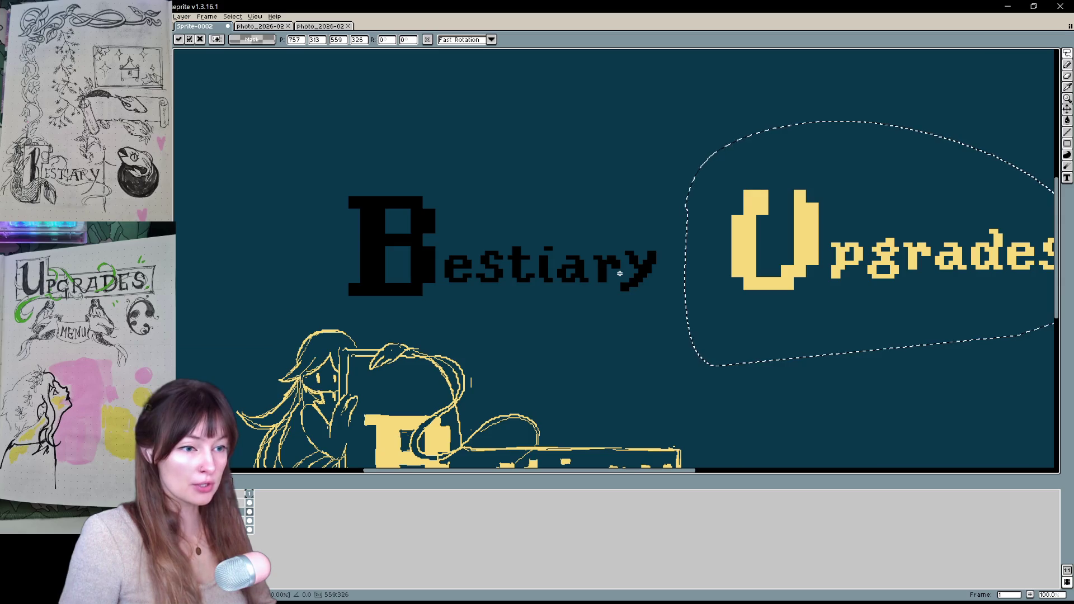
pyautogui.click(588, 344)
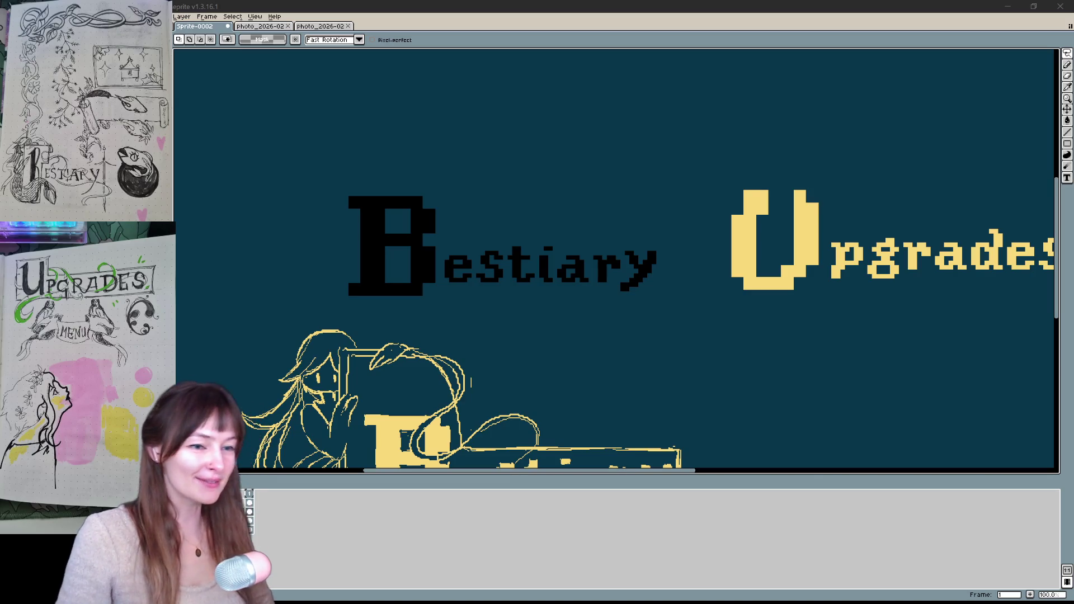
# Scroll the canvas view over the repositioned Upgrades title
pyautogui.scroll(1, 615, 257)
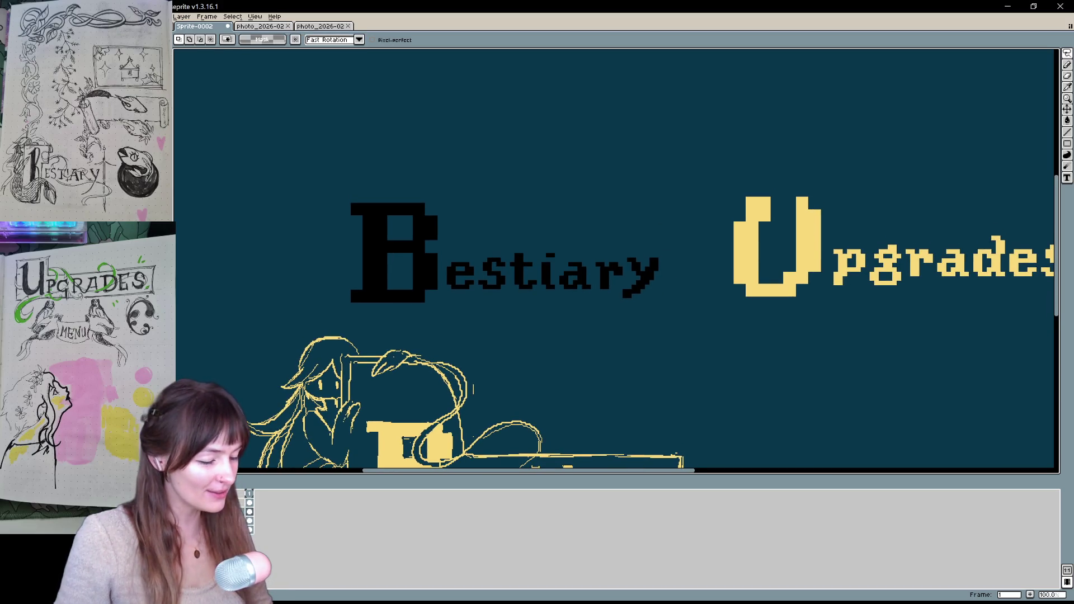
# Paint-bucket fill the B and each letter of 'estiary' yellow
pyautogui.press('g')
pyautogui.click(434, 275)
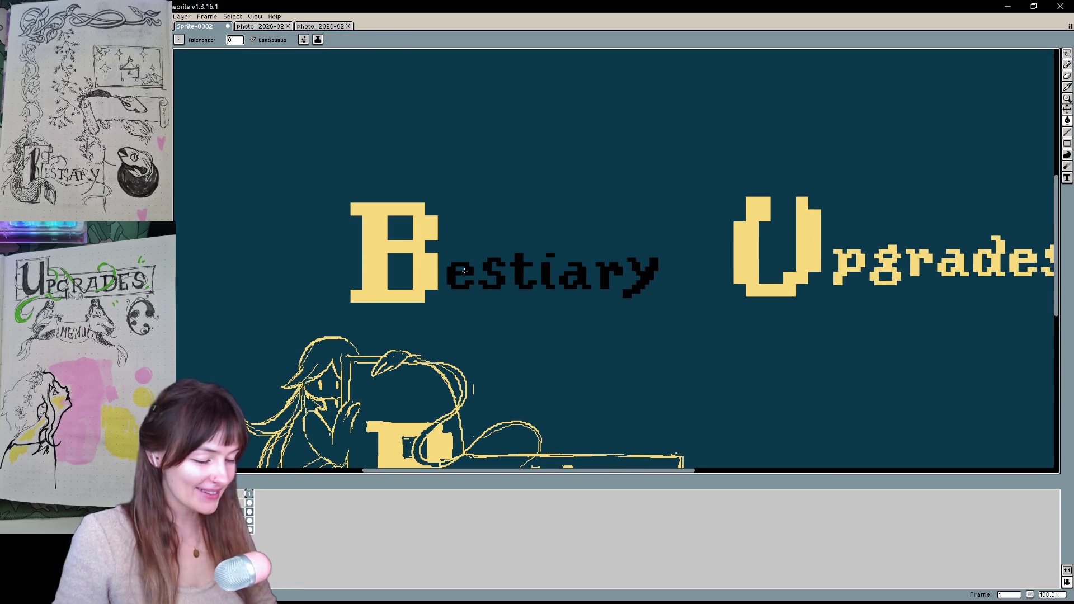
pyautogui.click(464, 271)
pyautogui.click(493, 274)
pyautogui.click(521, 267)
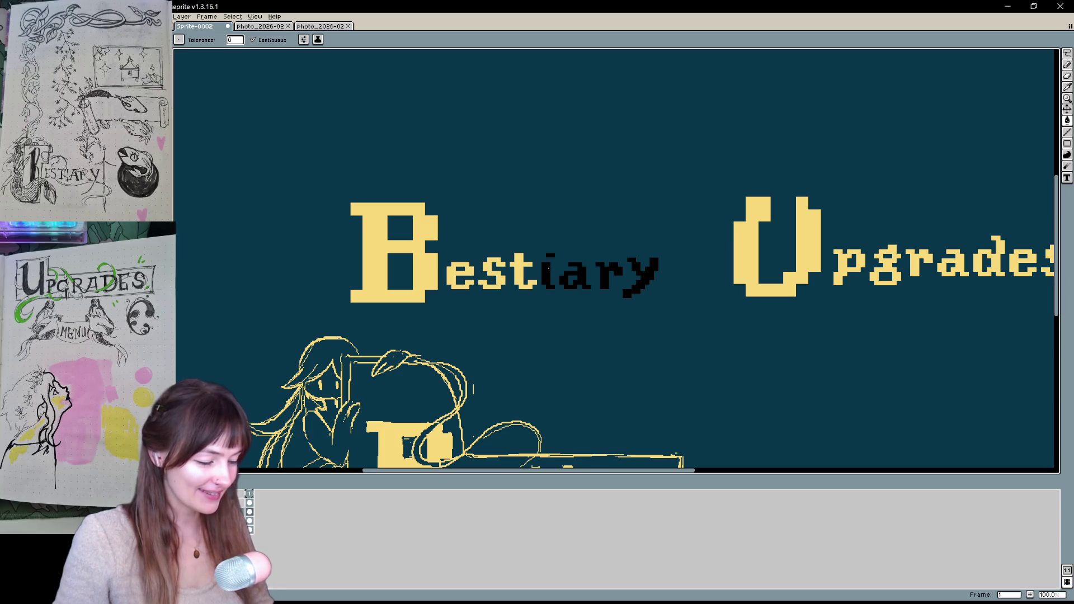
pyautogui.click(549, 277)
pyautogui.click(551, 255)
pyautogui.click(576, 278)
pyautogui.click(604, 274)
pyautogui.click(643, 274)
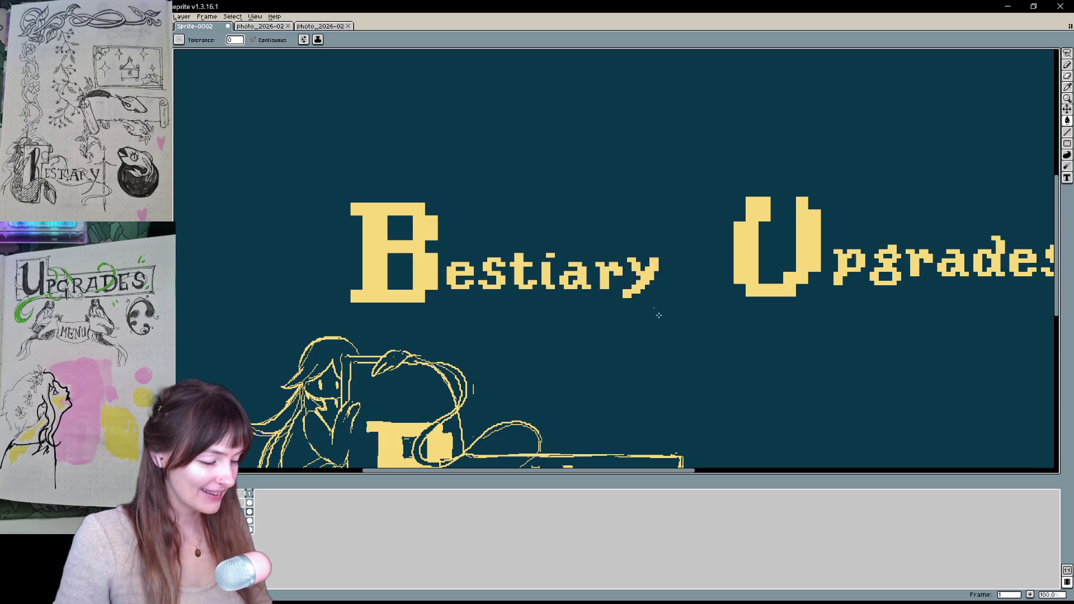
# Lasso-select the Upgrades word again
pyautogui.moveTo(659, 315)
pyautogui.mouseDown()
pyautogui.moveTo(702, 305)
pyautogui.moveTo(568, 314)
pyautogui.moveTo(685, 352)
pyautogui.moveTo(640, 333)
pyautogui.mouseUp()
pyautogui.press('g')
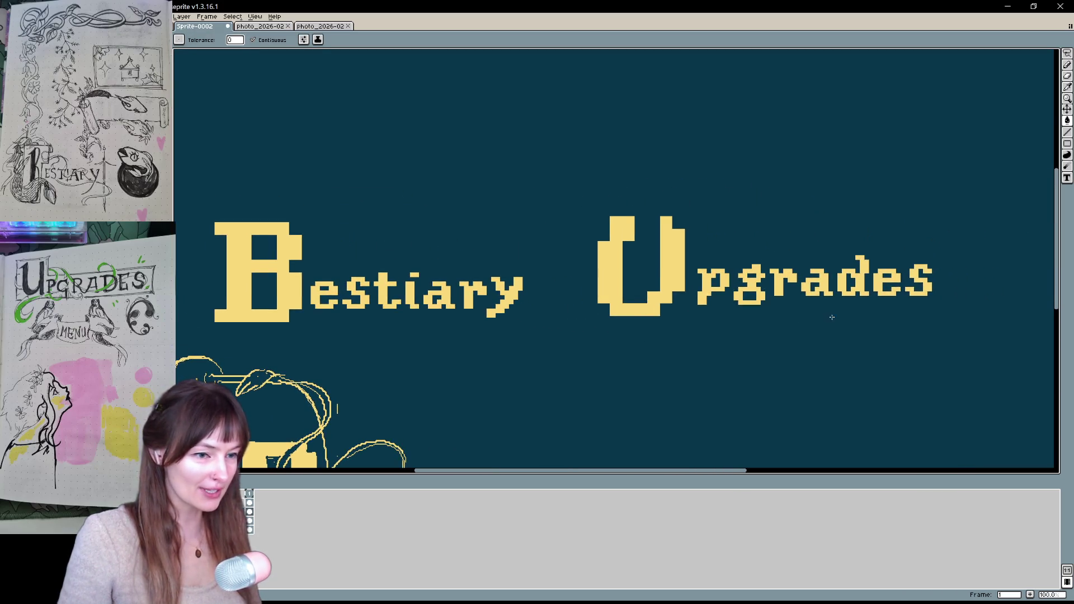
pyautogui.press('q')
pyautogui.moveTo(899, 325)
pyautogui.mouseDown()
pyautogui.moveTo(979, 252)
pyautogui.moveTo(643, 352)
pyautogui.moveTo(895, 327)
pyautogui.mouseUp()
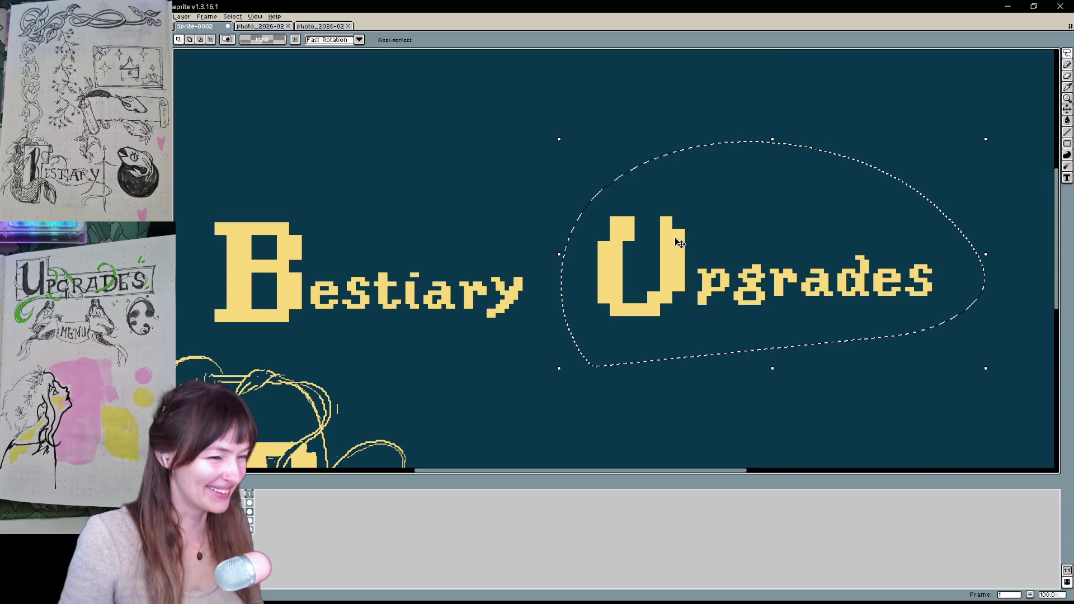
# Lower Upgrades and shift it a few pixels left to line up with Bestiary
pyautogui.moveTo(679, 243); pyautogui.dragTo(676, 257)
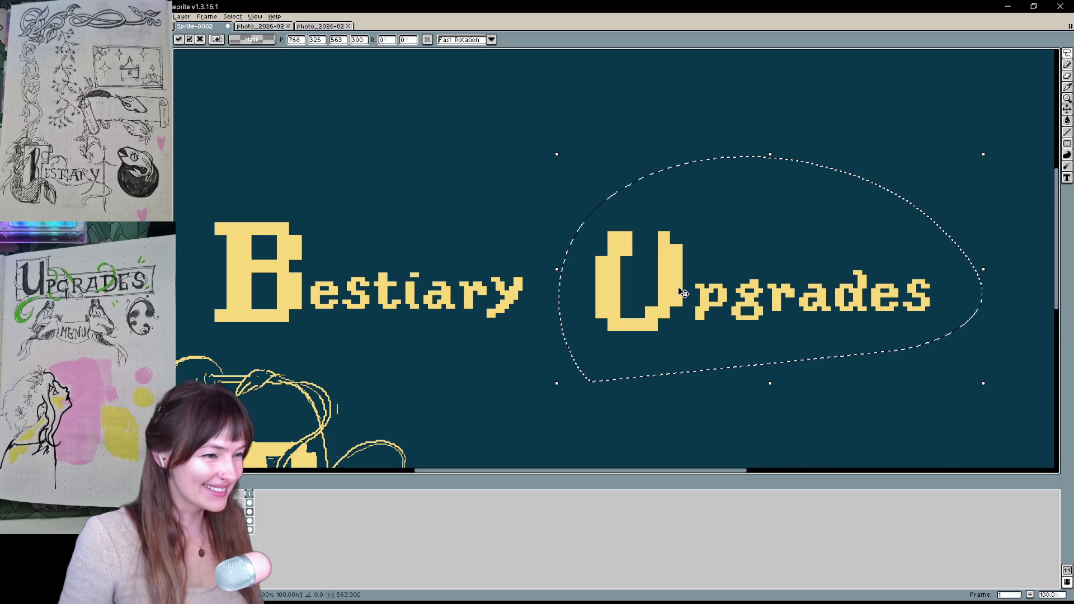
pyautogui.moveTo(683, 292); pyautogui.dragTo(665, 309)
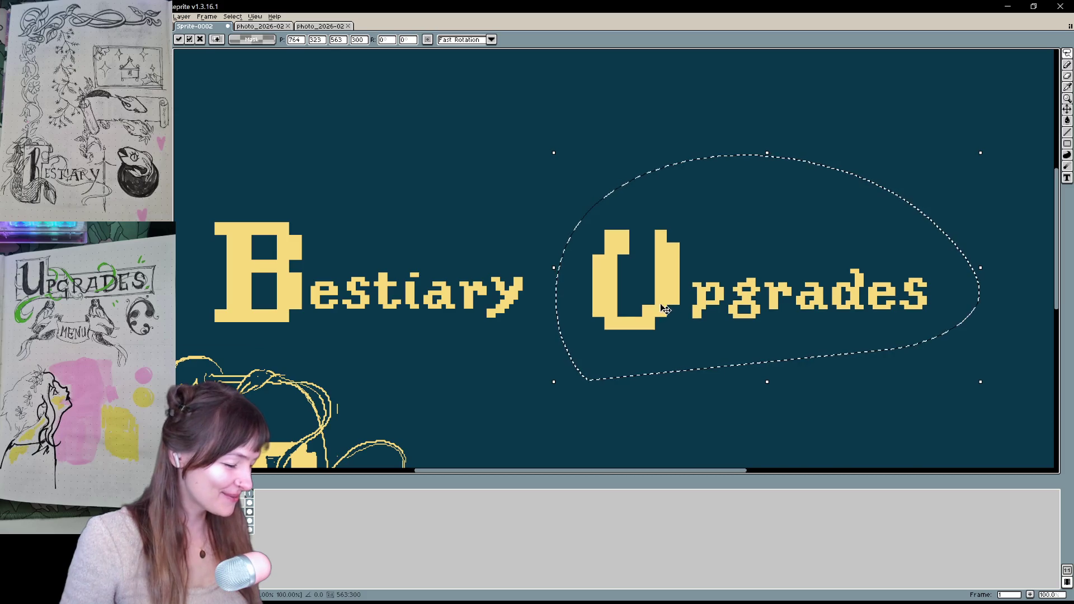
pyautogui.click(677, 393)
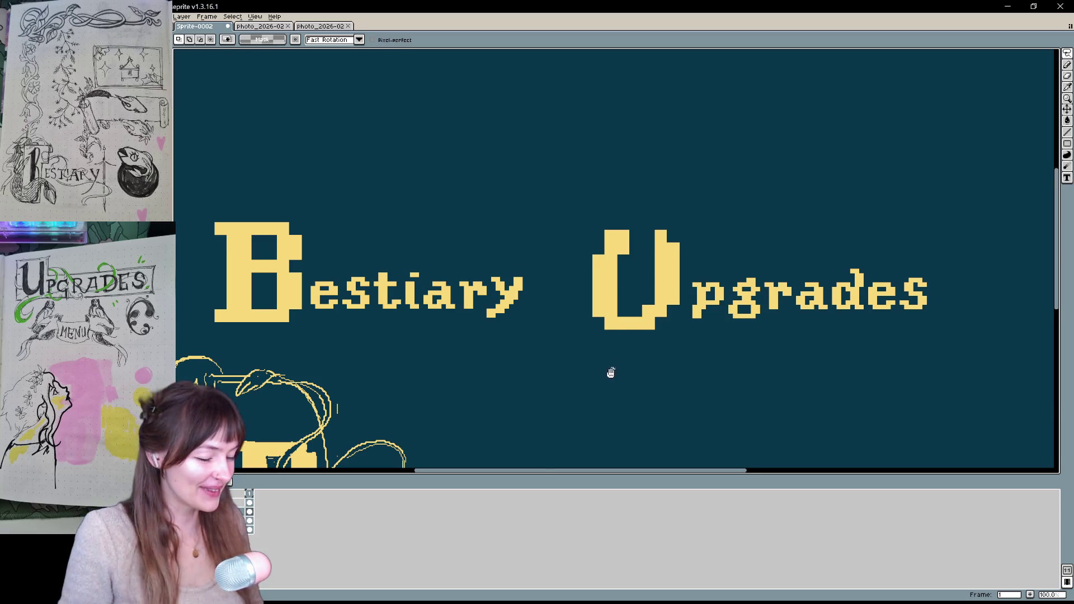
pyautogui.moveTo(611, 372); pyautogui.dragTo(660, 255)
pyautogui.moveTo(584, 320)
pyautogui.mouseDown()
pyautogui.moveTo(532, 353)
pyautogui.moveTo(563, 319)
pyautogui.moveTo(582, 319)
pyautogui.mouseUp()
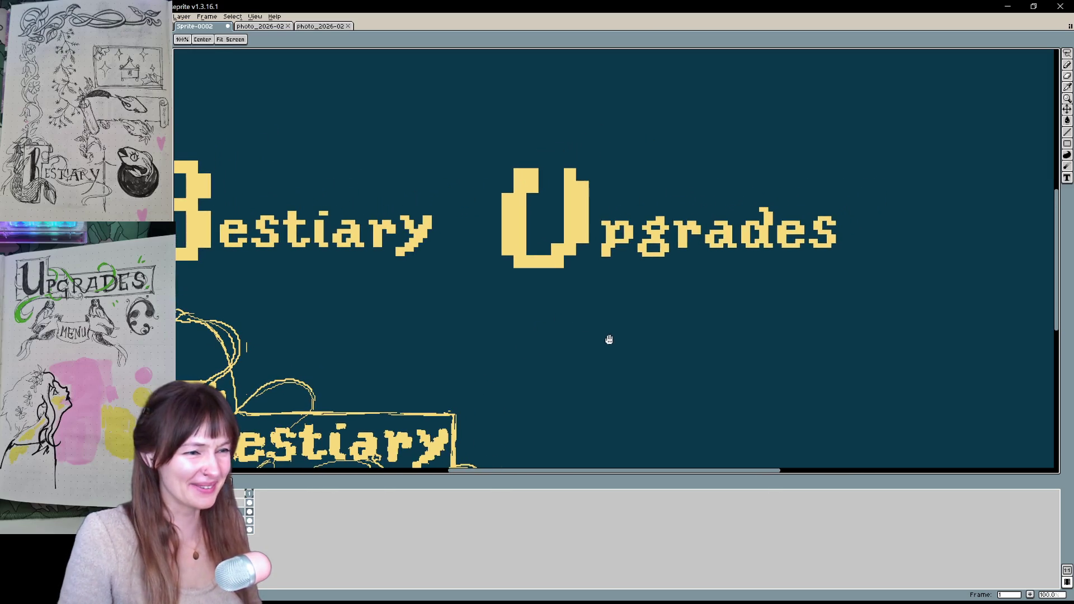
pyautogui.press('m')
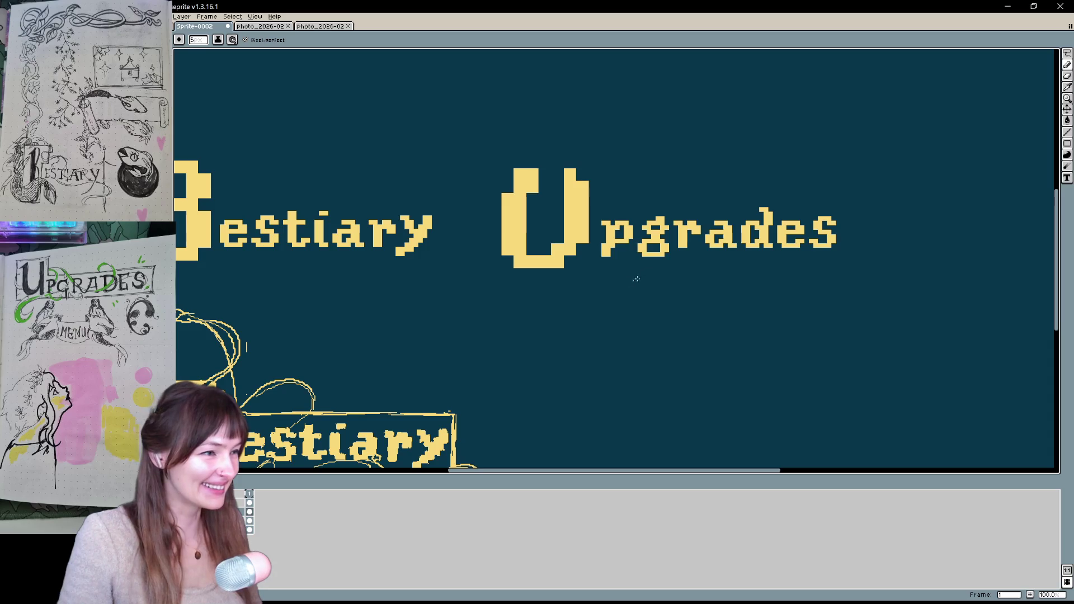
pyautogui.press('h')
pyautogui.moveTo(657, 324); pyautogui.dragTo(628, 407)
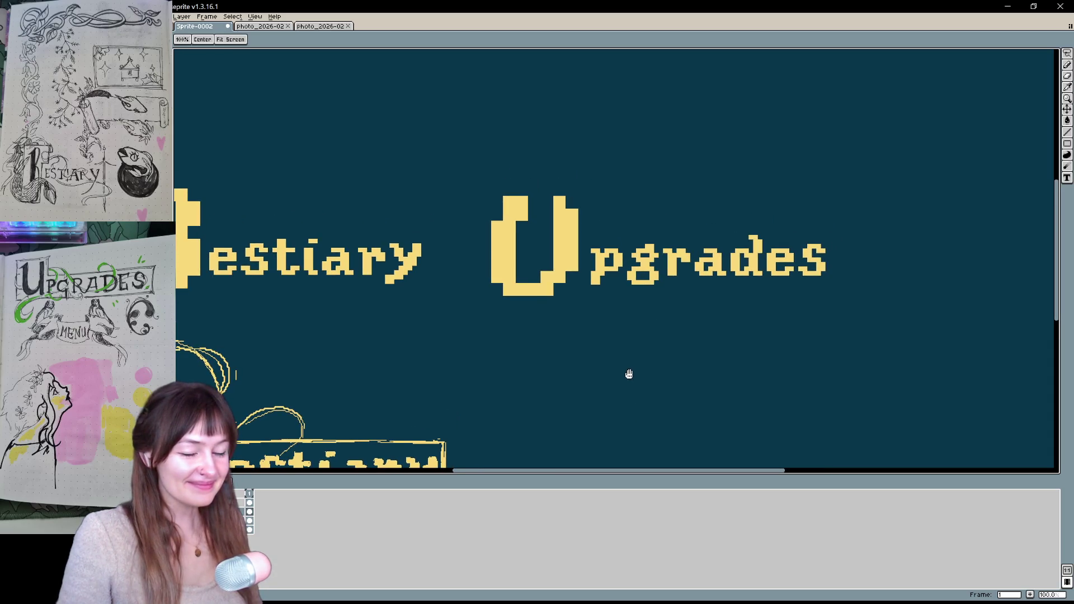
pyautogui.moveTo(628, 350); pyautogui.dragTo(624, 345)
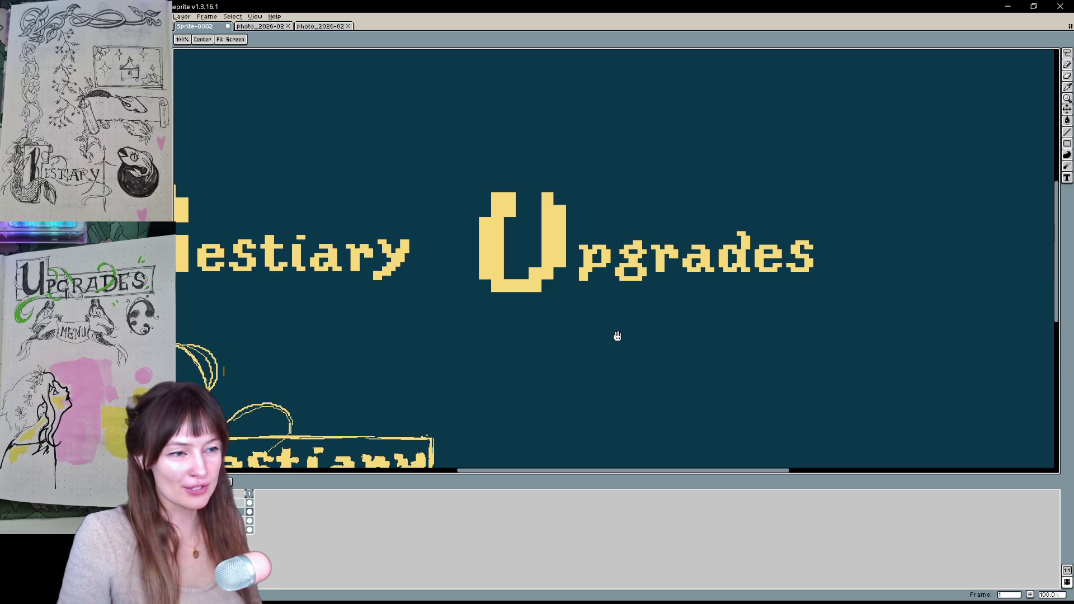
# Pencil a vertical line just right of the big U, redraw it higher, and start a top edge
pyautogui.press('b')
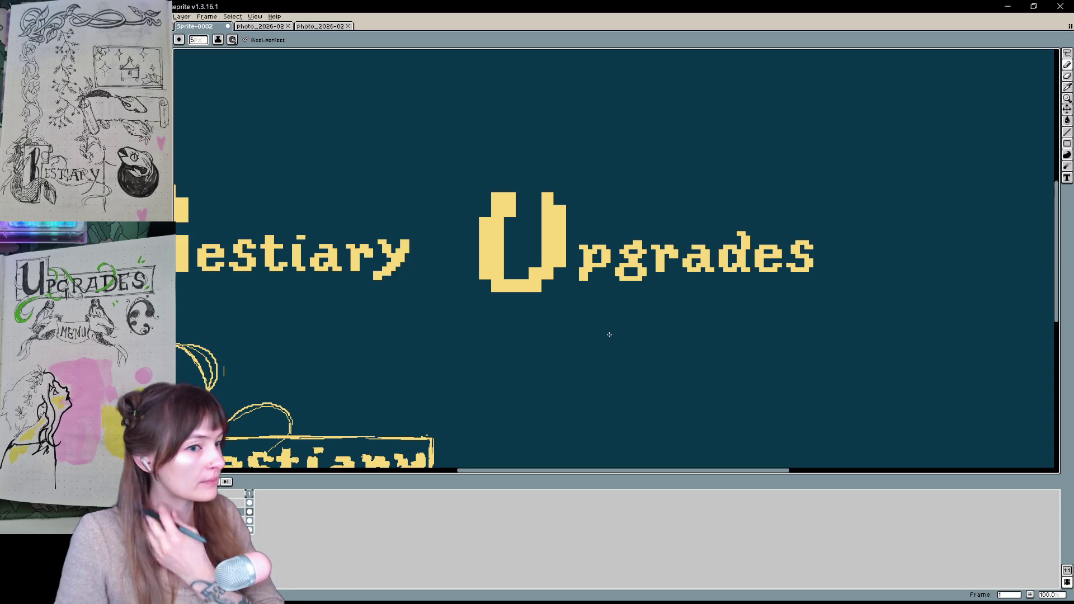
pyautogui.press('h')
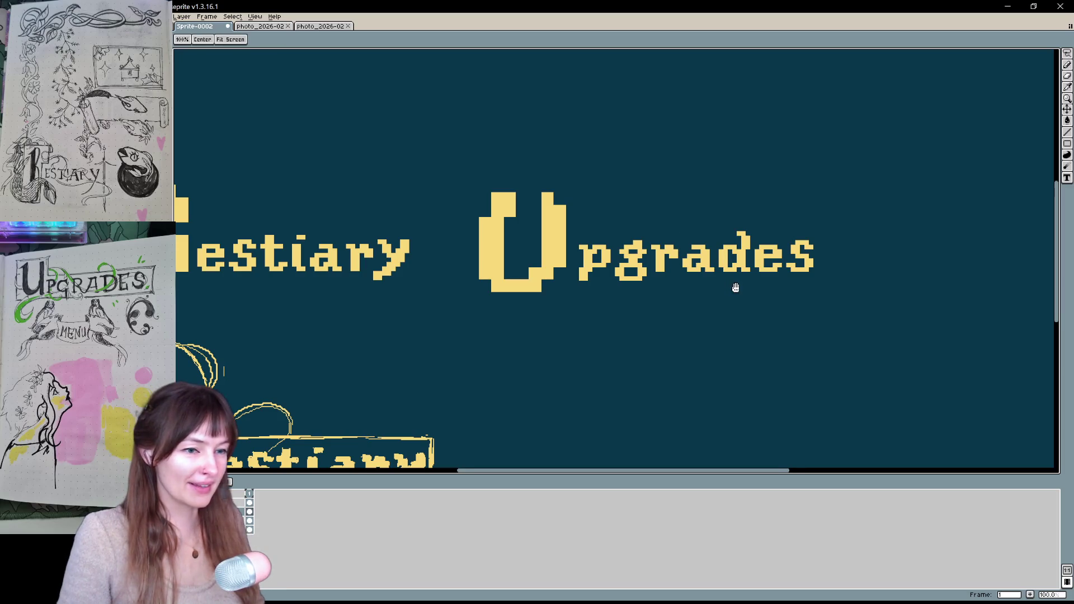
pyautogui.moveTo(734, 283)
pyautogui.mouseDown()
pyautogui.moveTo(714, 304)
pyautogui.moveTo(727, 278)
pyautogui.mouseUp()
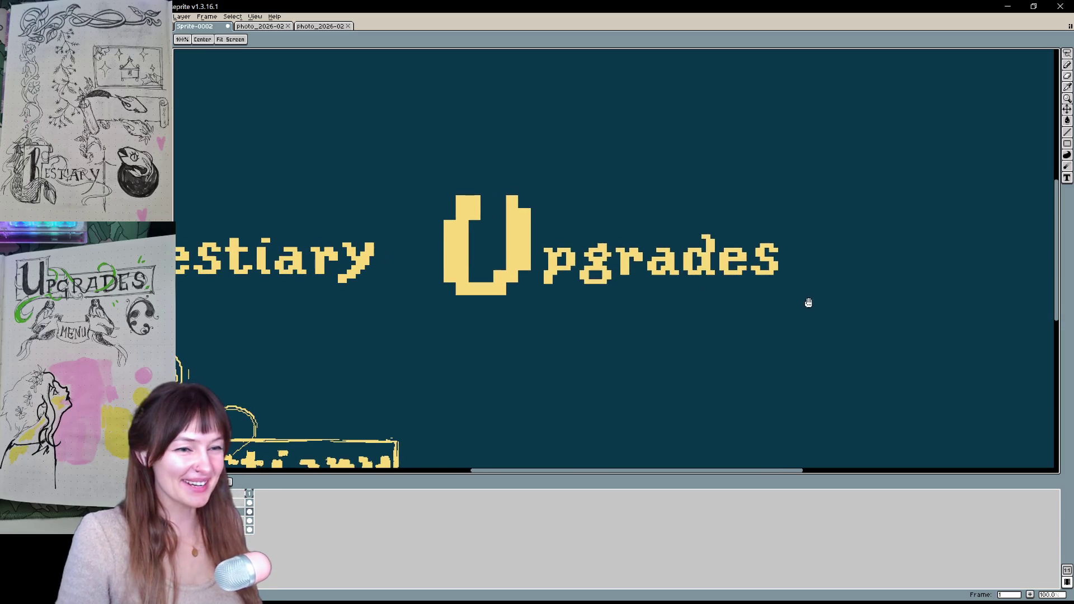
pyautogui.press('b')
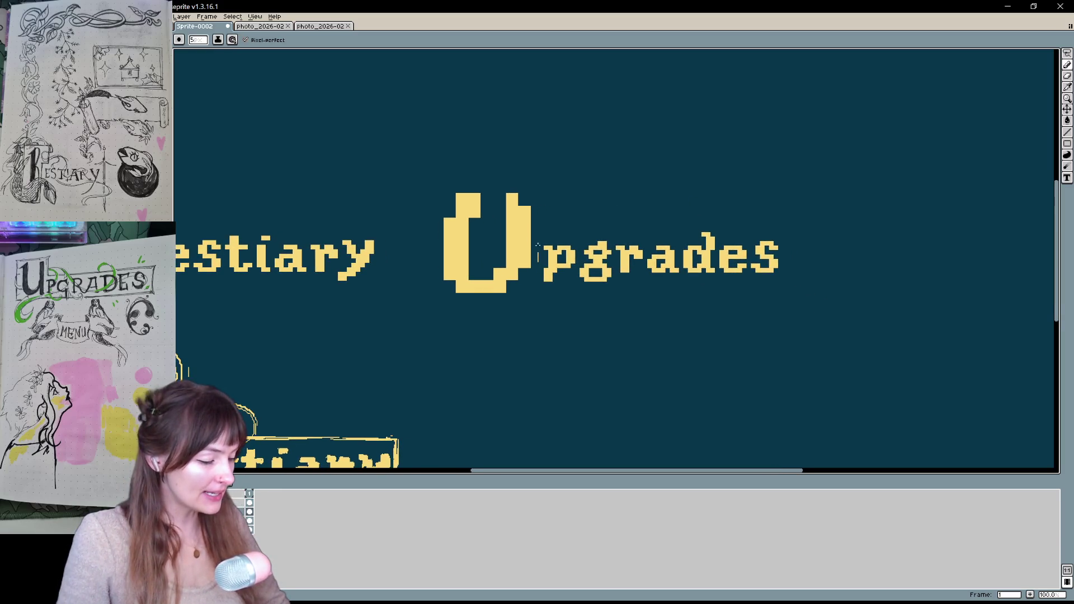
pyautogui.press('h')
pyautogui.moveTo(614, 208); pyautogui.dragTo(786, 149)
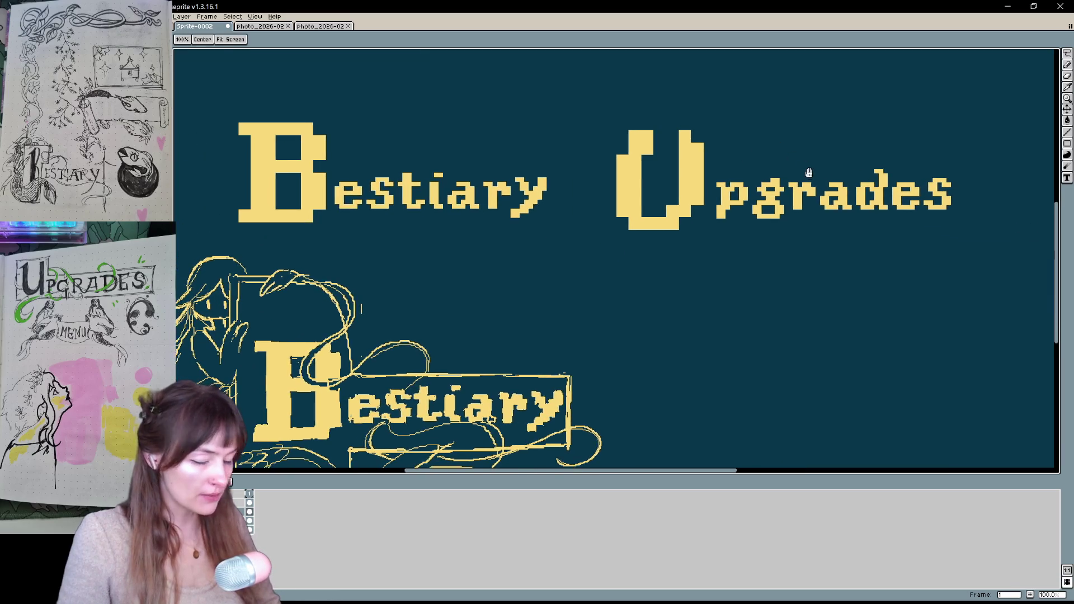
pyautogui.moveTo(833, 193); pyautogui.dragTo(750, 246)
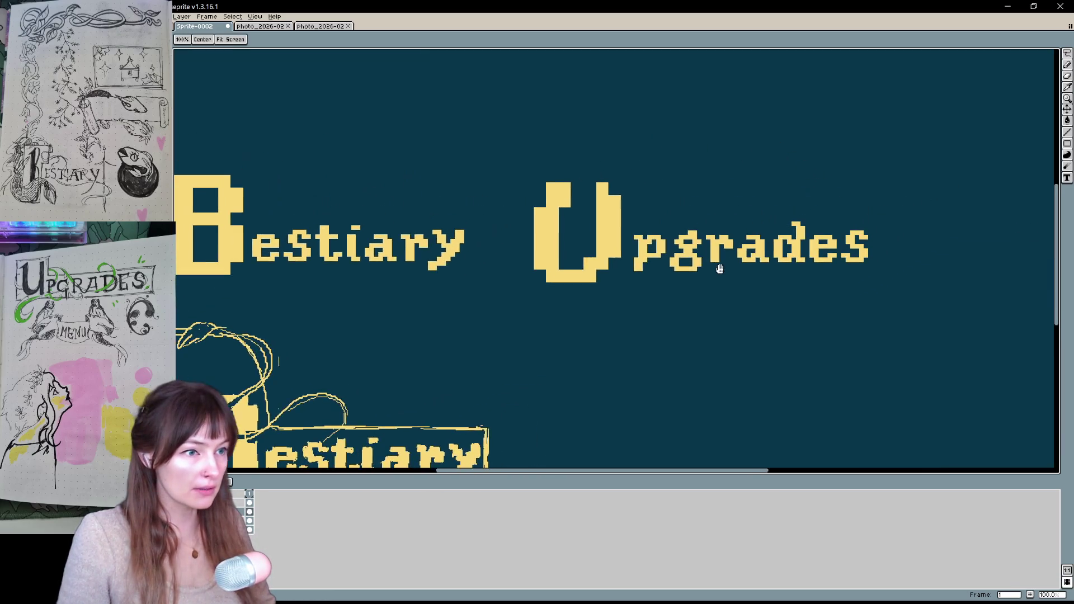
pyautogui.press('b')
pyautogui.moveTo(634, 168)
pyautogui.mouseDown()
pyautogui.moveTo(583, 175)
pyautogui.moveTo(583, 234)
pyautogui.mouseUp()
pyautogui.hotkey('ctrl', 'z')
pyautogui.moveTo(582, 156); pyautogui.dragTo(584, 226)
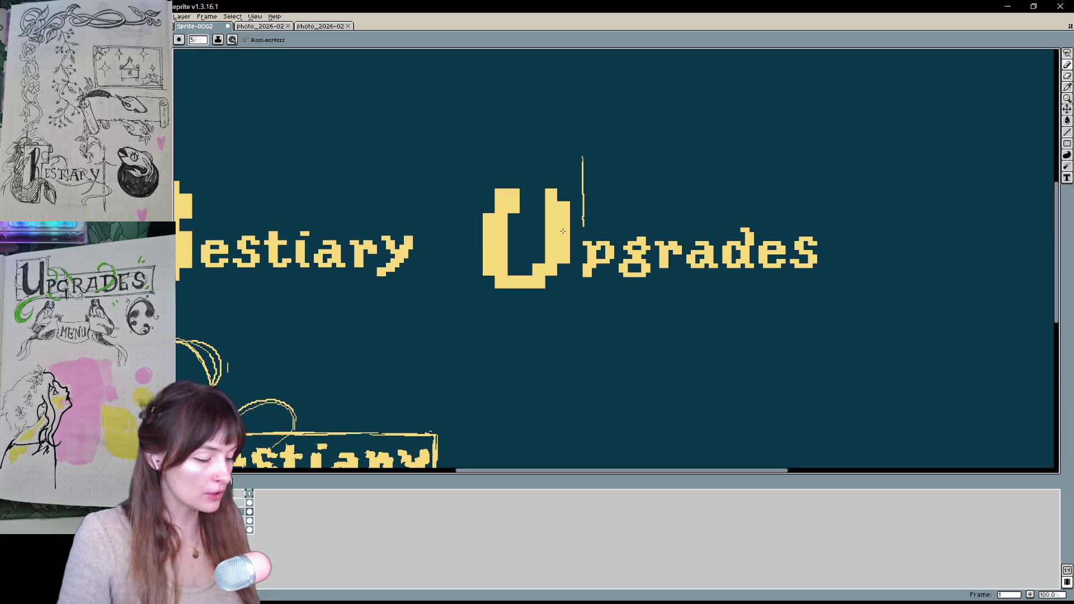
pyautogui.moveTo(586, 222); pyautogui.dragTo(807, 222)
# Redraw the frame's top edge across to past the s
pyautogui.hotkey('ctrl', 'z')
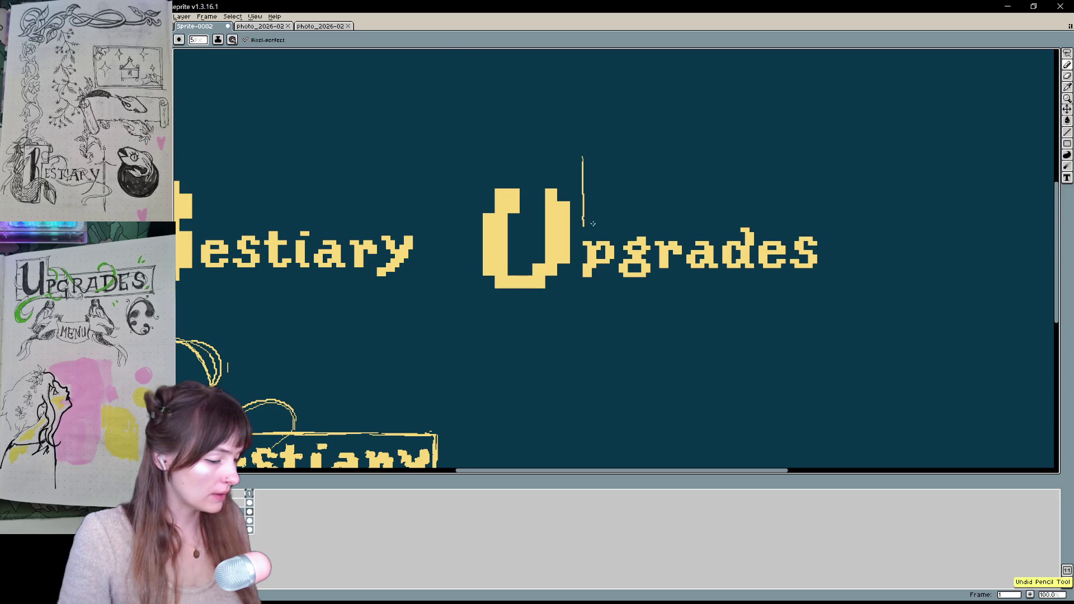
pyautogui.moveTo(584, 222); pyautogui.dragTo(825, 221)
pyautogui.hotkey('ctrl', 'z')
pyautogui.moveTo(582, 222)
pyautogui.mouseDown()
pyautogui.moveTo(824, 220)
pyautogui.moveTo(807, 232)
pyautogui.moveTo(801, 296)
pyautogui.moveTo(827, 277)
pyautogui.mouseUp()
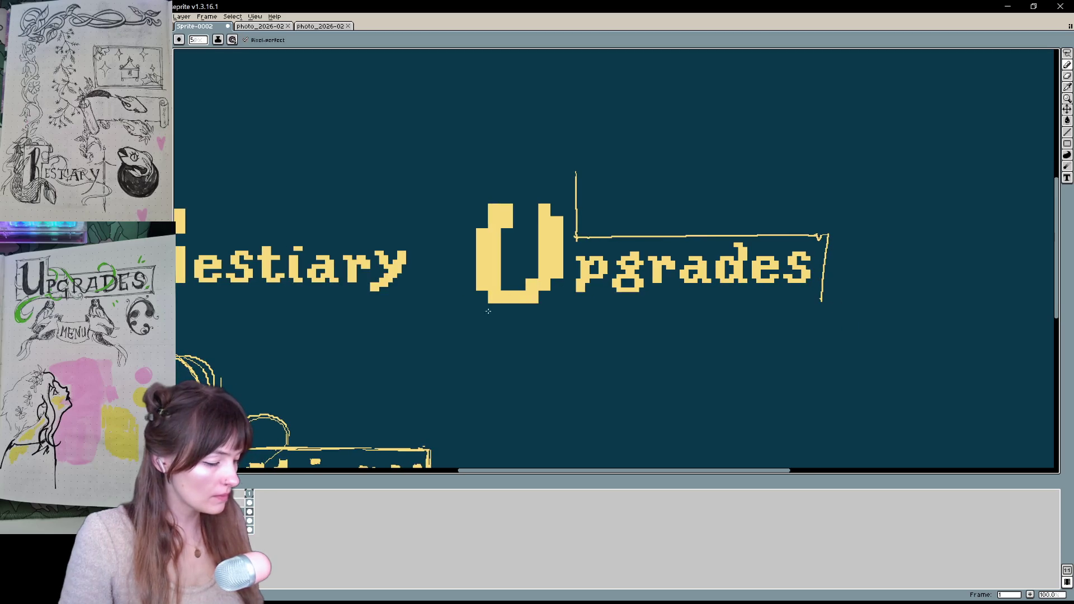
# Draw the frame's bottom edge beneath Upgrades, redoing it until it sits right
pyautogui.moveTo(479, 316); pyautogui.dragTo(835, 303)
pyautogui.hotkey('ctrl', 'z')
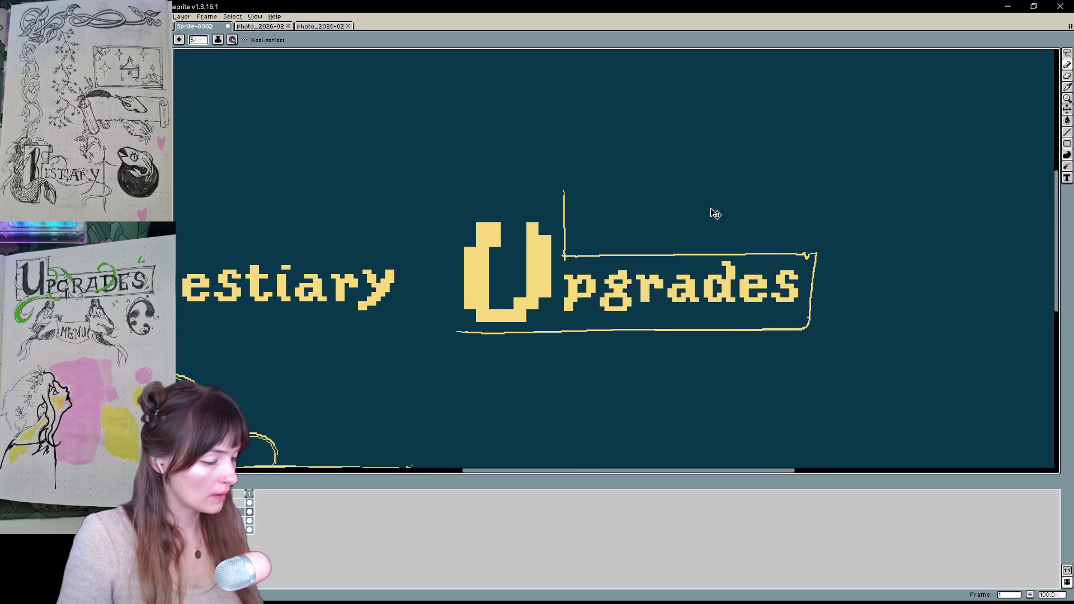
pyautogui.hotkey('ctrl', 'z')
pyautogui.moveTo(457, 334); pyautogui.dragTo(813, 327)
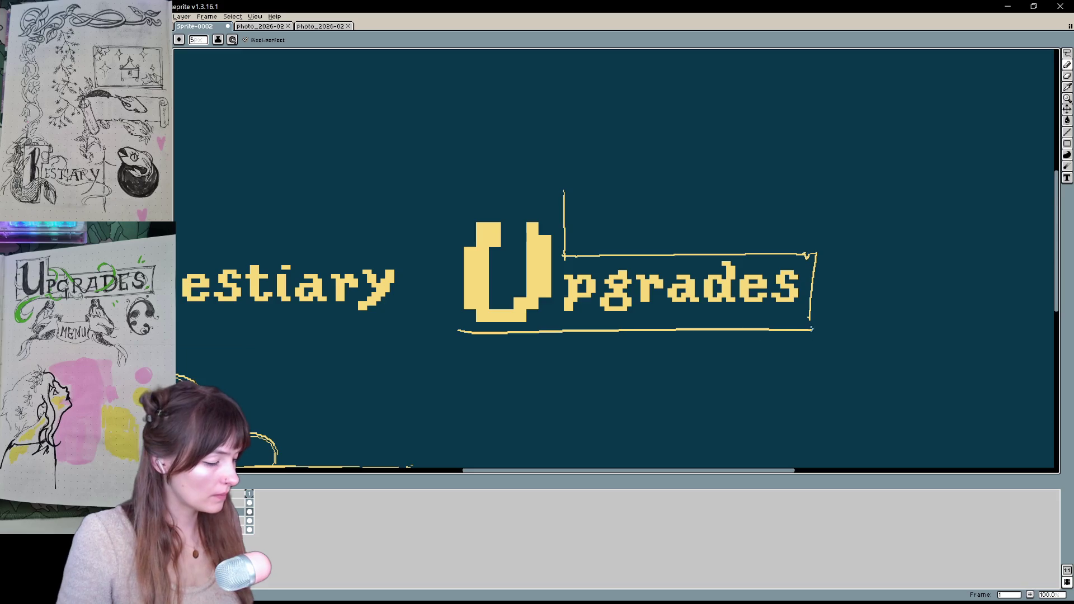
pyautogui.hotkey('ctrl', 'z')
pyautogui.moveTo(447, 338); pyautogui.dragTo(790, 334)
pyautogui.hotkey('ctrl', 'z')
pyautogui.moveTo(449, 338); pyautogui.dragTo(811, 337)
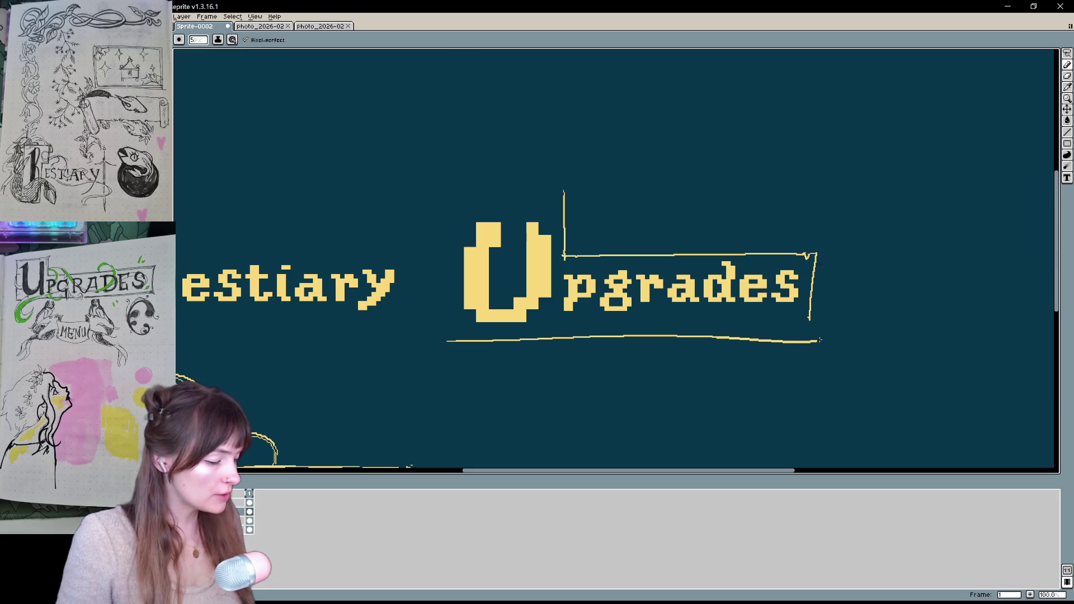
pyautogui.hotkey('ctrl', 'z')
pyautogui.moveTo(456, 341)
pyautogui.mouseDown()
pyautogui.moveTo(786, 341)
pyautogui.moveTo(812, 318)
pyautogui.moveTo(794, 340)
pyautogui.mouseUp()
# Draw the frame's right side, double the top edge and extend the vertical line above the U
pyautogui.press('space')
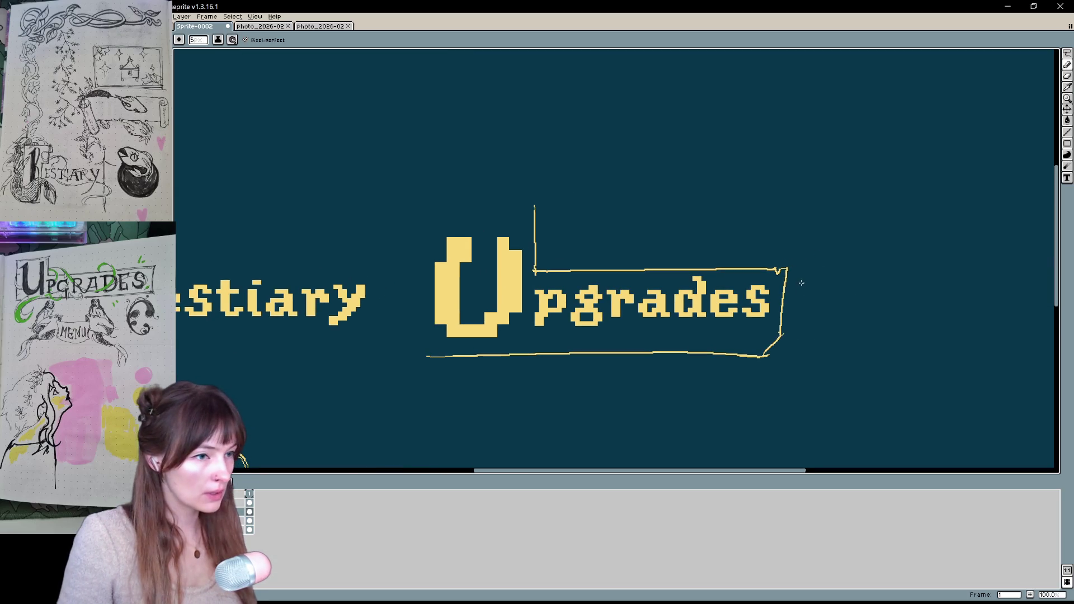
pyautogui.moveTo(793, 265)
pyautogui.mouseDown()
pyautogui.moveTo(785, 341)
pyautogui.moveTo(768, 359)
pyautogui.mouseUp()
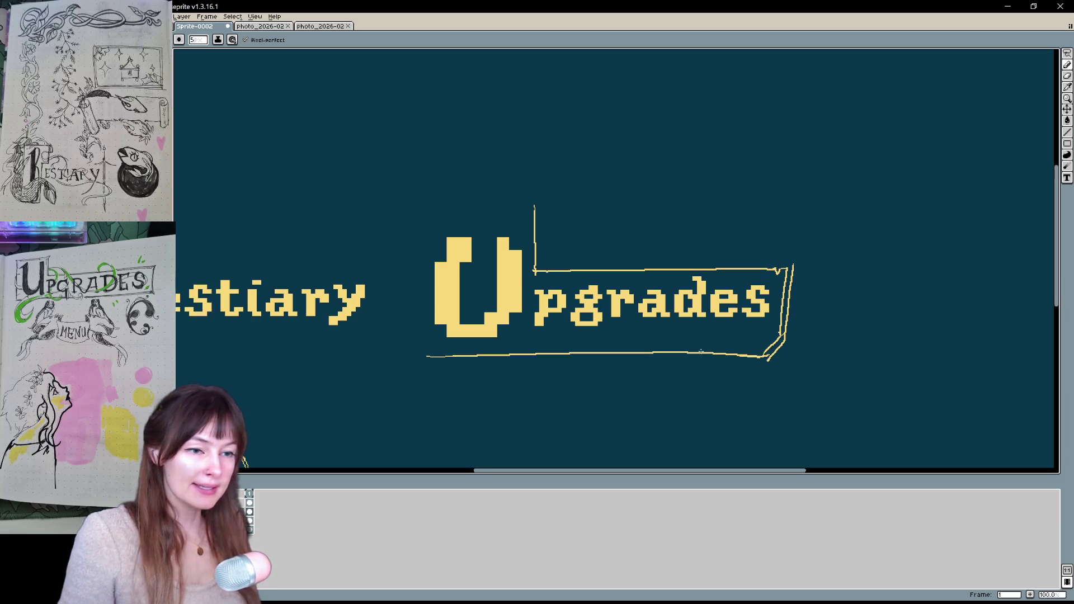
pyautogui.moveTo(699, 353); pyautogui.dragTo(728, 359)
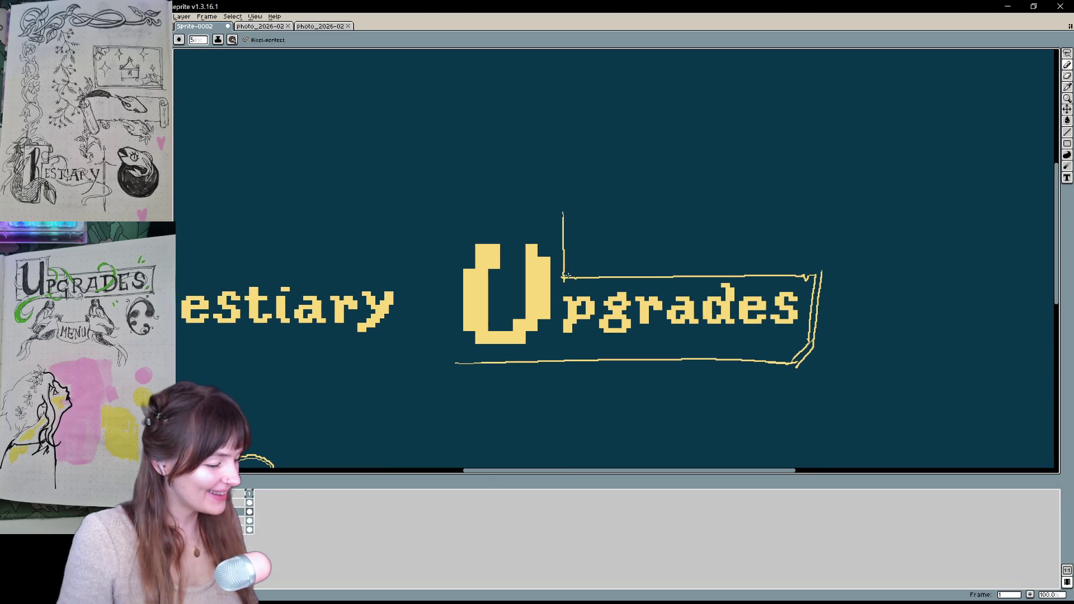
pyautogui.moveTo(586, 275); pyautogui.dragTo(811, 272)
pyautogui.hotkey('ctrl', 'z')
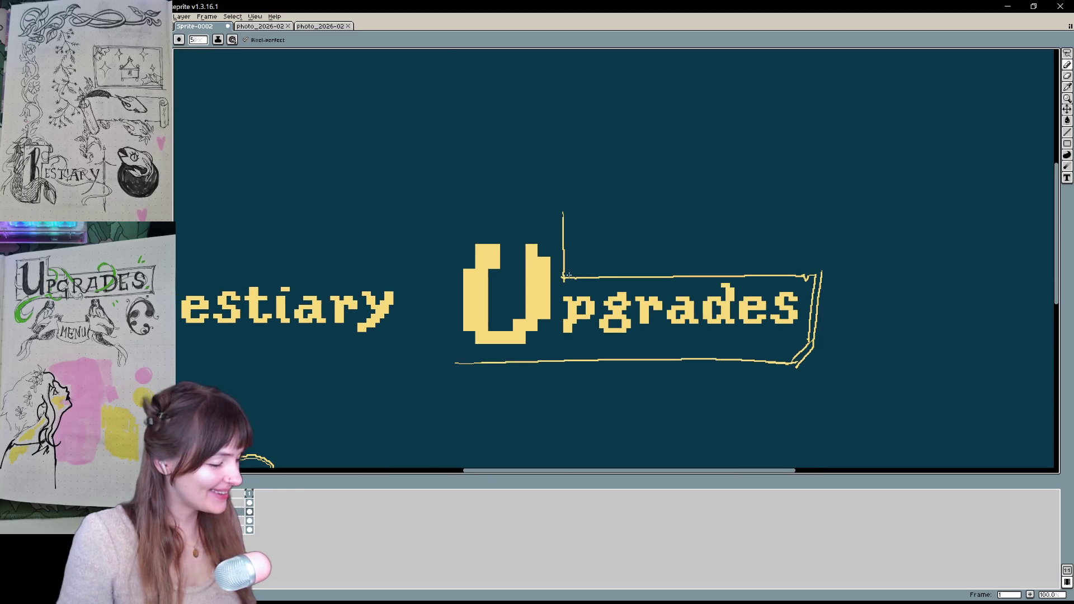
pyautogui.moveTo(566, 274); pyautogui.dragTo(811, 272)
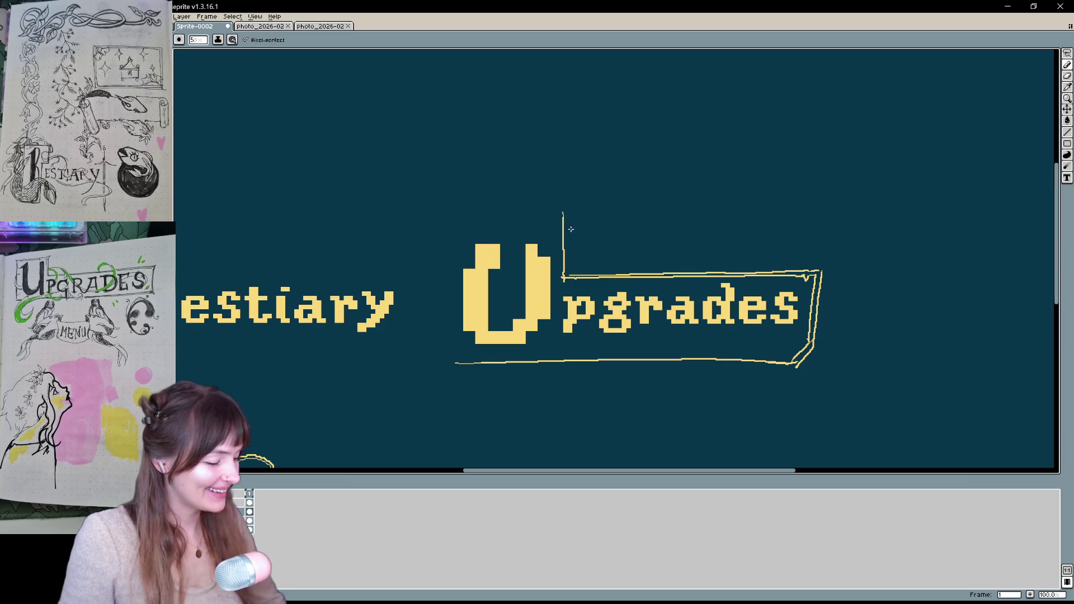
pyautogui.moveTo(565, 275); pyautogui.dragTo(568, 205)
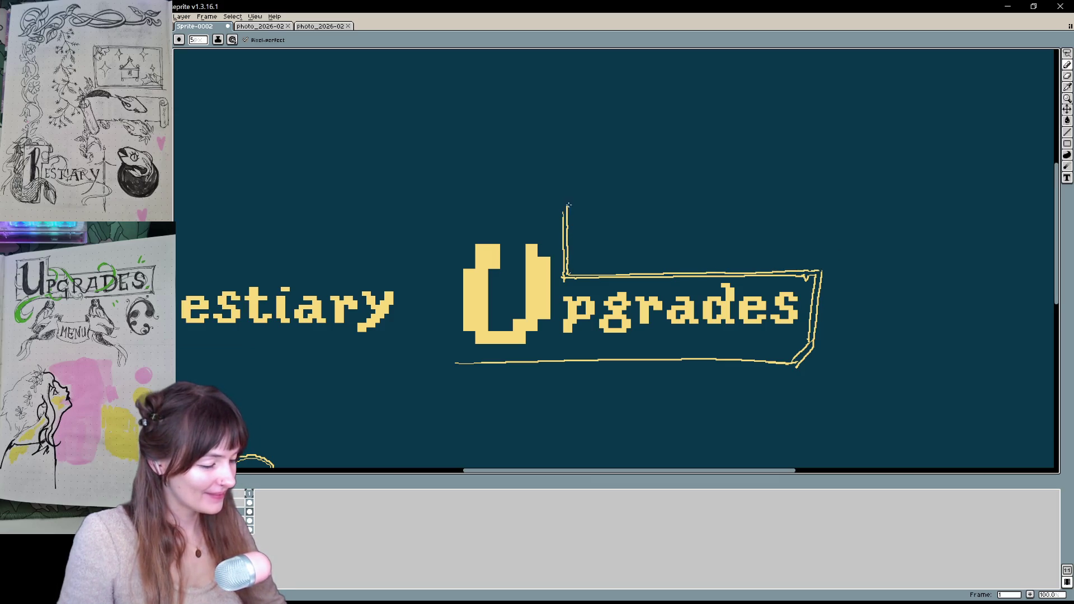
# Draw the top edge over the U and the frame's left side beside it
pyautogui.moveTo(456, 362); pyautogui.dragTo(445, 197)
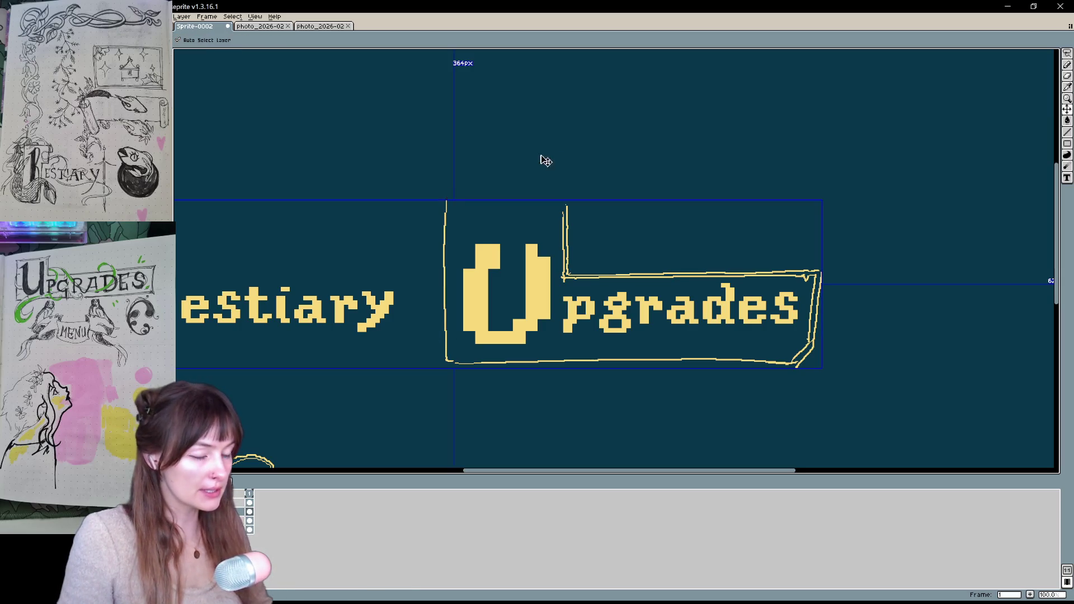
pyautogui.hotkey('ctrl', 'z')
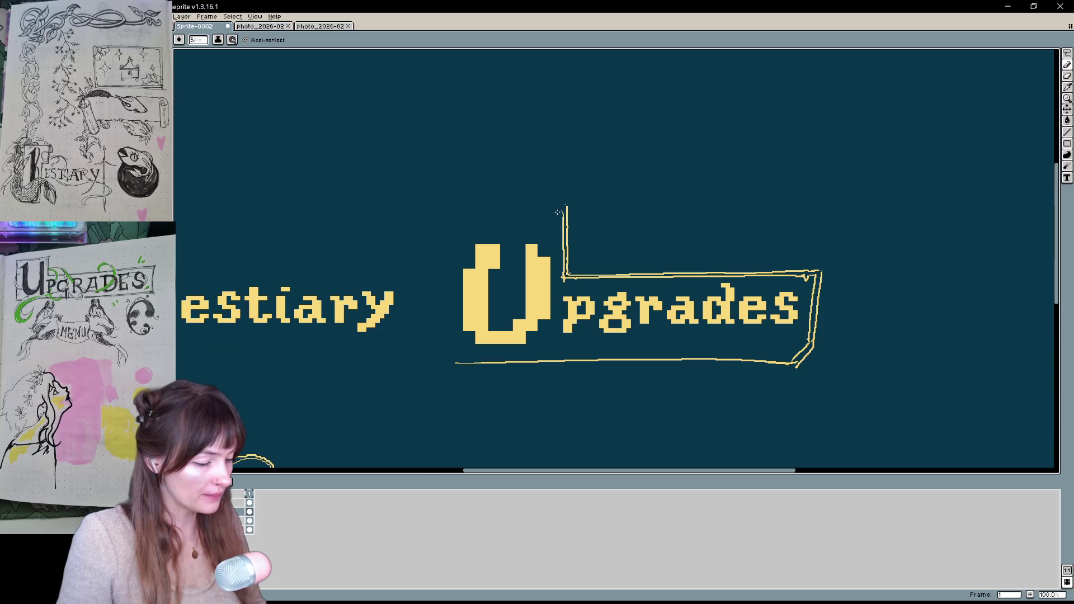
pyautogui.moveTo(563, 212); pyautogui.dragTo(448, 217)
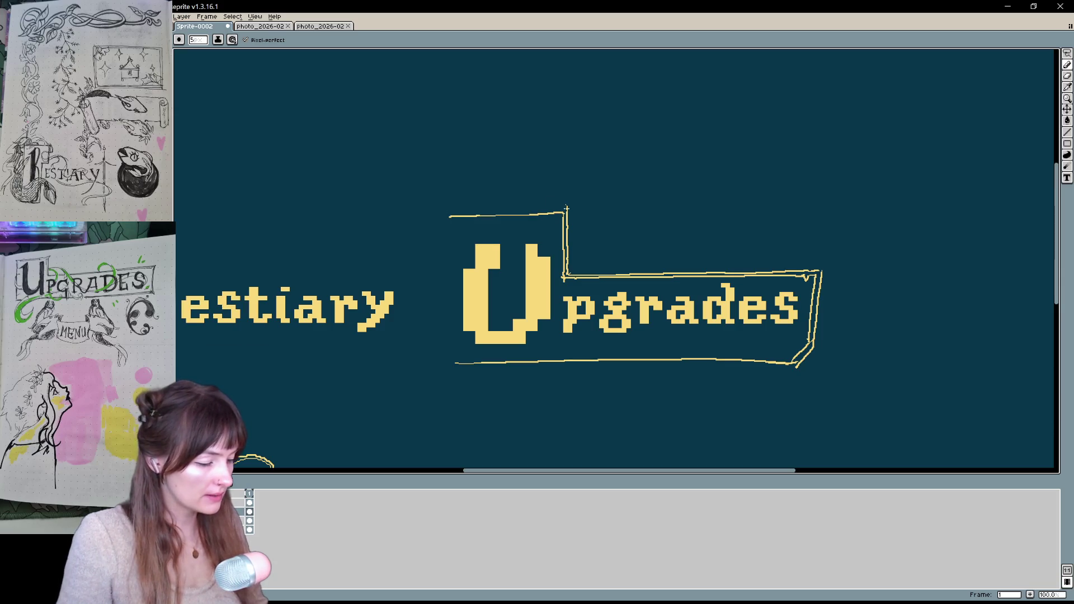
pyautogui.moveTo(567, 206)
pyautogui.mouseDown()
pyautogui.moveTo(435, 209)
pyautogui.moveTo(445, 363)
pyautogui.mouseUp()
pyautogui.hotkey('ctrl', 'z')
pyautogui.moveTo(442, 216)
pyautogui.mouseDown()
pyautogui.moveTo(444, 361)
pyautogui.moveTo(448, 228)
pyautogui.moveTo(447, 358)
pyautogui.moveTo(462, 363)
pyautogui.moveTo(454, 367)
pyautogui.mouseUp()
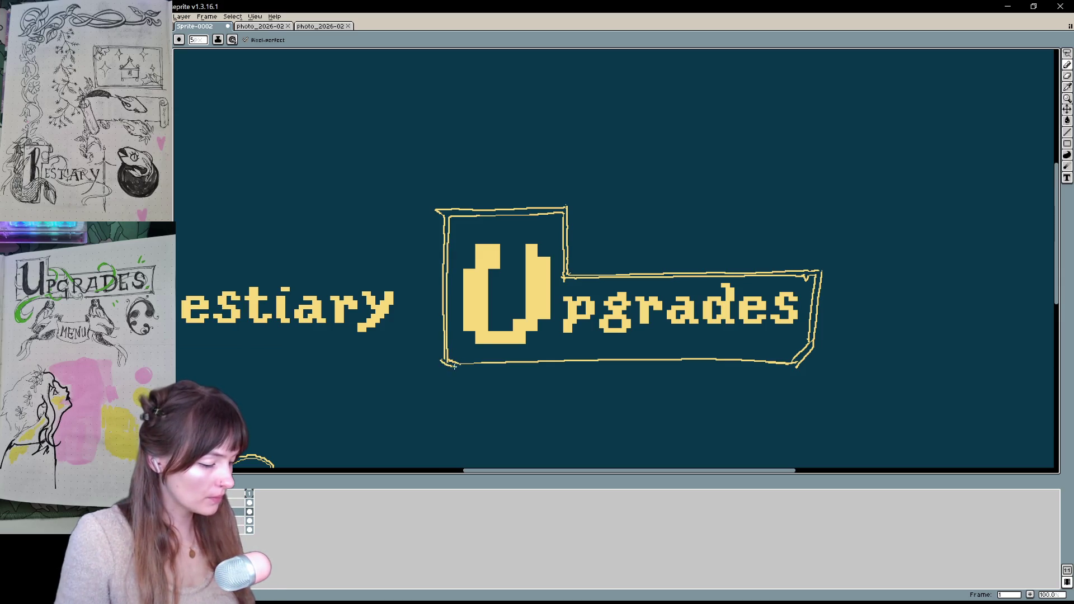
pyautogui.moveTo(850, 366); pyautogui.dragTo(891, 266)
pyautogui.press('b')
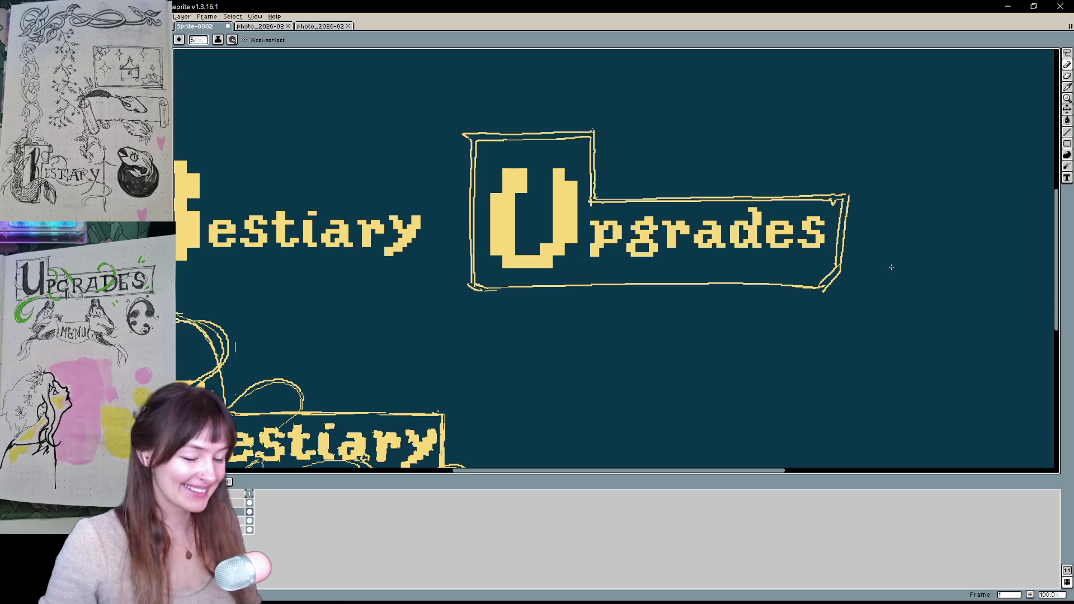
# Replace the last stroke with a single clean bottom edge under the Upgrades banner
pyautogui.hotkey('ctrl', 'z')
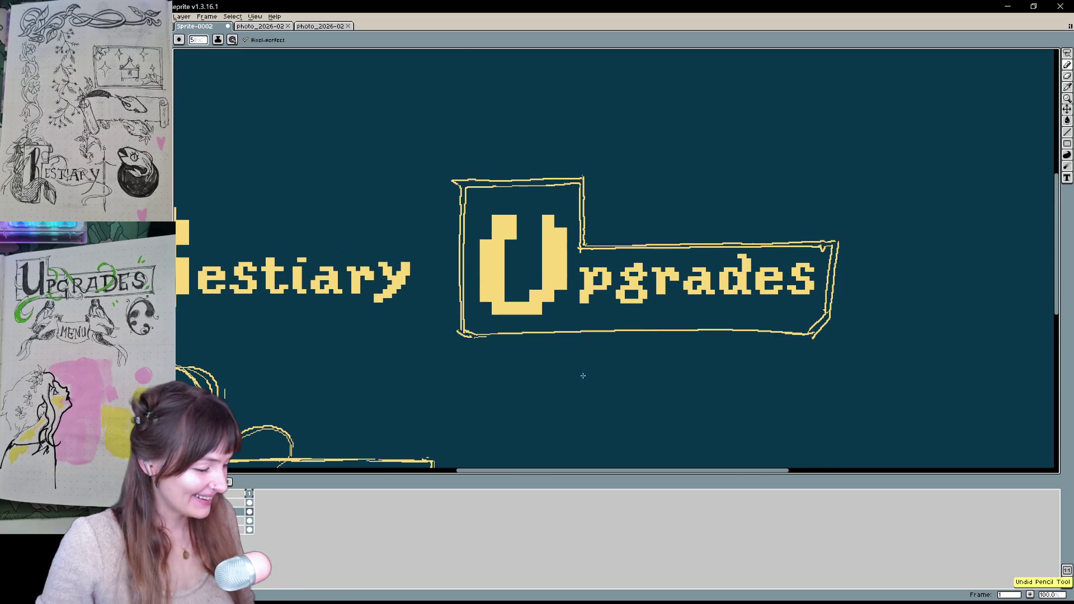
pyautogui.moveTo(479, 336); pyautogui.dragTo(815, 332)
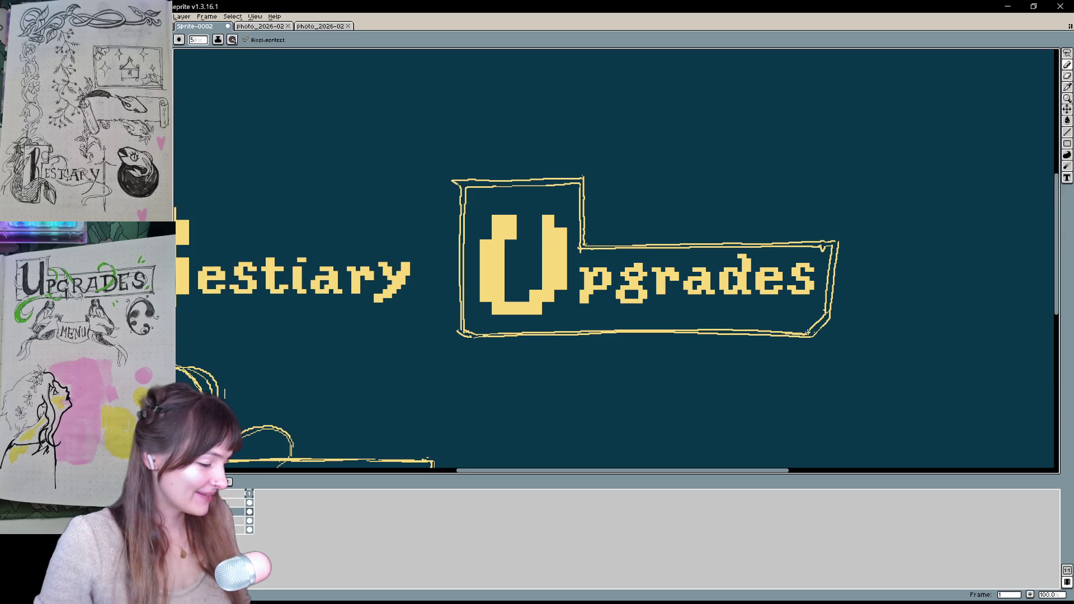
pyautogui.scroll(2, 839, 323)
pyautogui.hscroll(2, 838, 323)
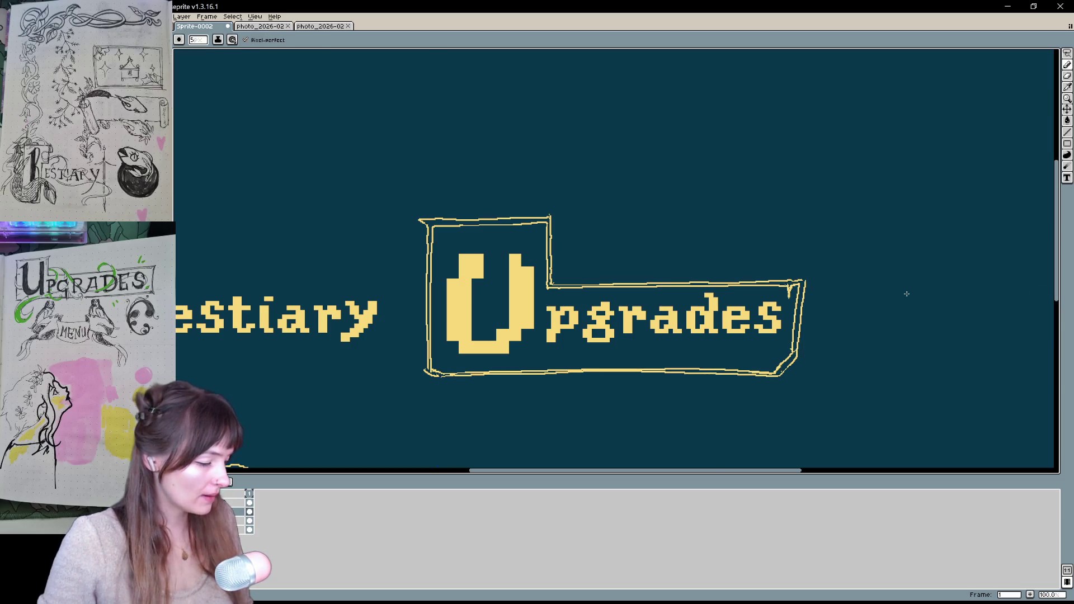
pyautogui.press('space')
pyautogui.moveTo(656, 363)
pyautogui.mouseDown()
pyautogui.moveTo(672, 340)
pyautogui.moveTo(665, 351)
pyautogui.mouseUp()
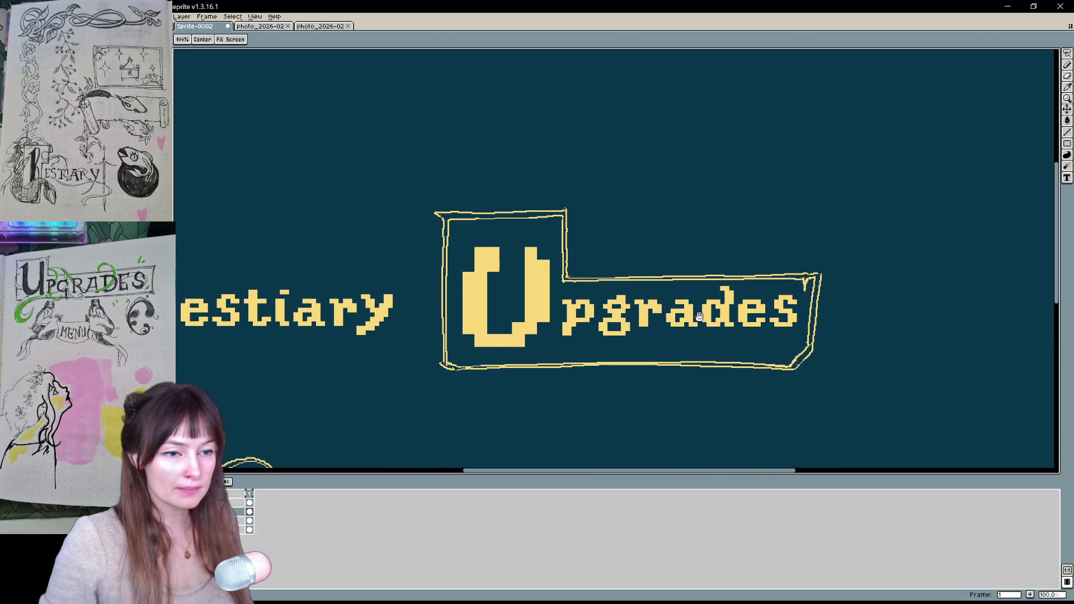
pyautogui.moveTo(750, 300); pyautogui.dragTo(742, 311)
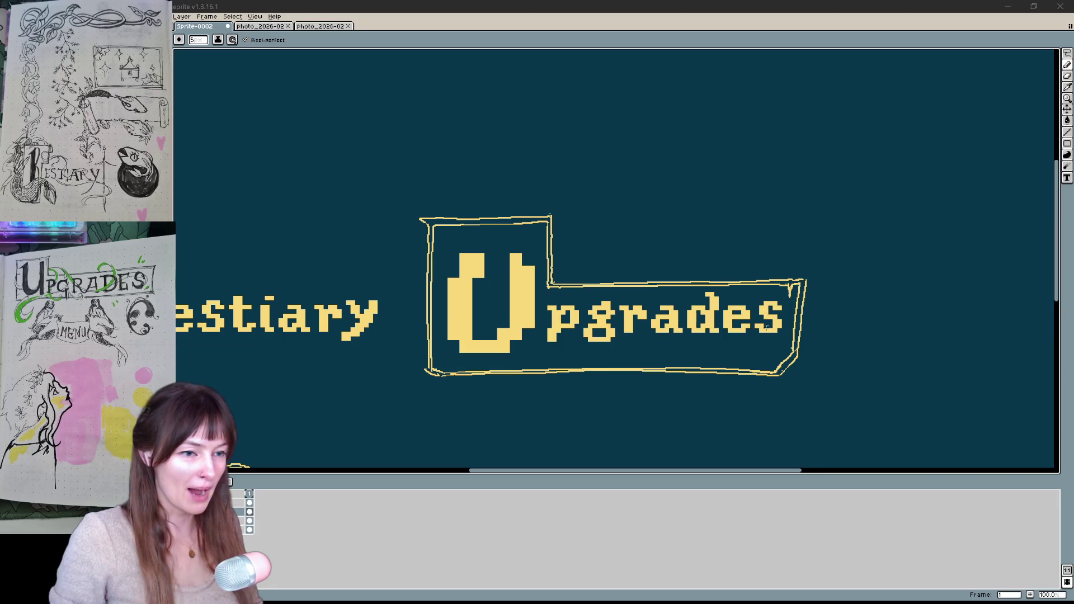
# Lasso the sketched frame outline around Upgrades and delete it
pyautogui.scroll(1, 749, 327)
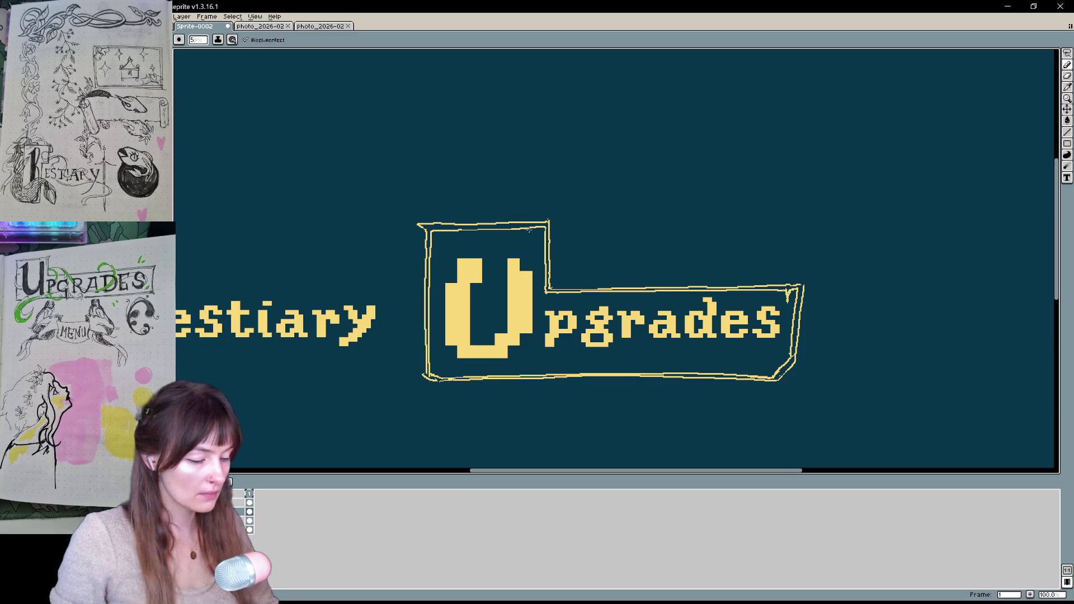
pyautogui.press('e')
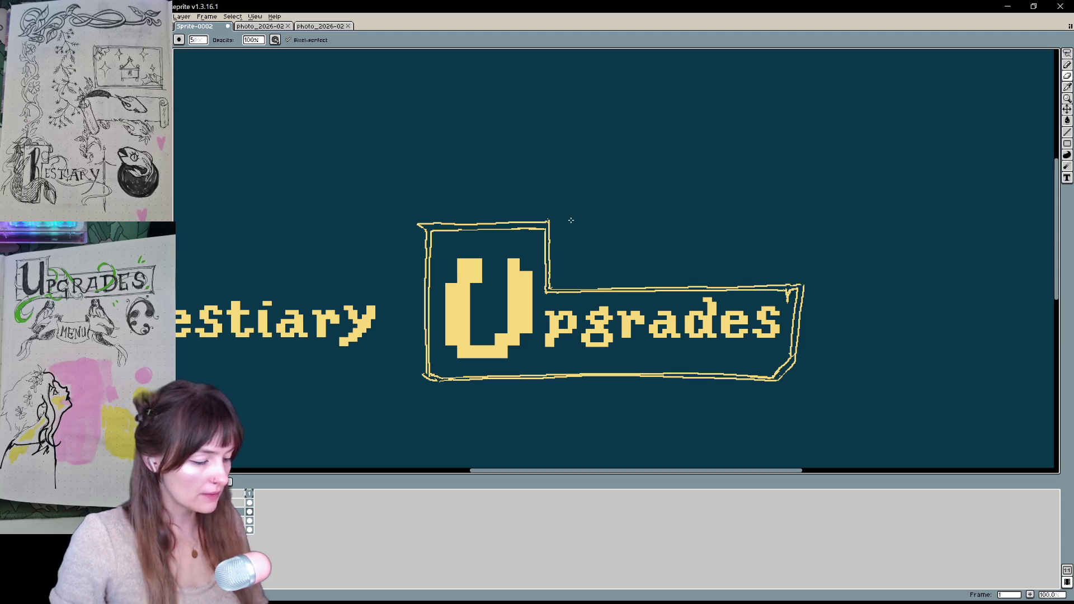
pyautogui.moveTo(570, 221)
pyautogui.mouseDown()
pyautogui.moveTo(984, 297)
pyautogui.moveTo(937, 270)
pyautogui.moveTo(561, 318)
pyautogui.moveTo(561, 408)
pyautogui.mouseUp()
pyautogui.press('b')
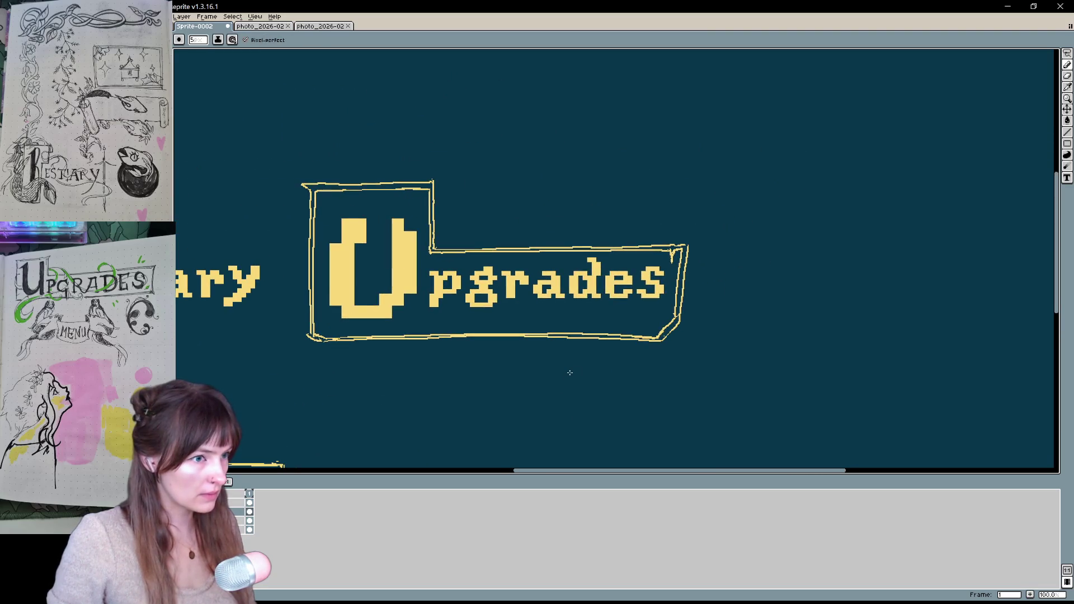
pyautogui.moveTo(434, 234)
pyautogui.mouseDown()
pyautogui.moveTo(498, 270)
pyautogui.moveTo(585, 235)
pyautogui.mouseUp()
pyautogui.hotkey('ctrl', 'z')
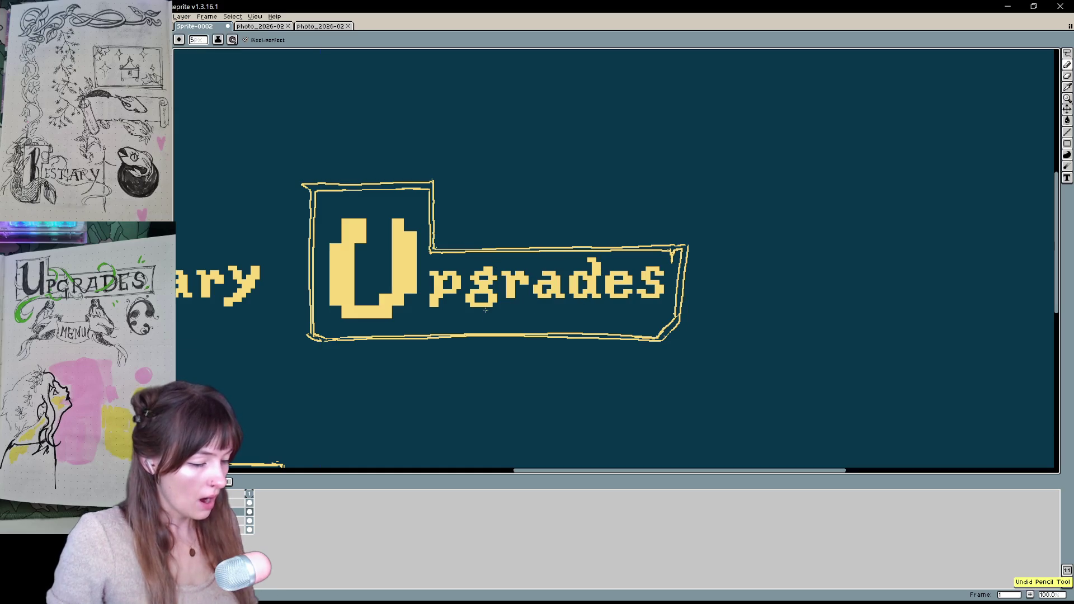
pyautogui.press('q')
pyautogui.moveTo(731, 236)
pyautogui.mouseDown()
pyautogui.moveTo(691, 224)
pyautogui.moveTo(676, 272)
pyautogui.moveTo(540, 323)
pyautogui.moveTo(380, 328)
pyautogui.moveTo(319, 304)
pyautogui.moveTo(330, 208)
pyautogui.moveTo(410, 207)
pyautogui.moveTo(428, 263)
pyautogui.moveTo(465, 262)
pyautogui.moveTo(283, 164)
pyautogui.moveTo(624, 431)
pyautogui.moveTo(775, 230)
pyautogui.mouseUp()
pyautogui.press('Delete')
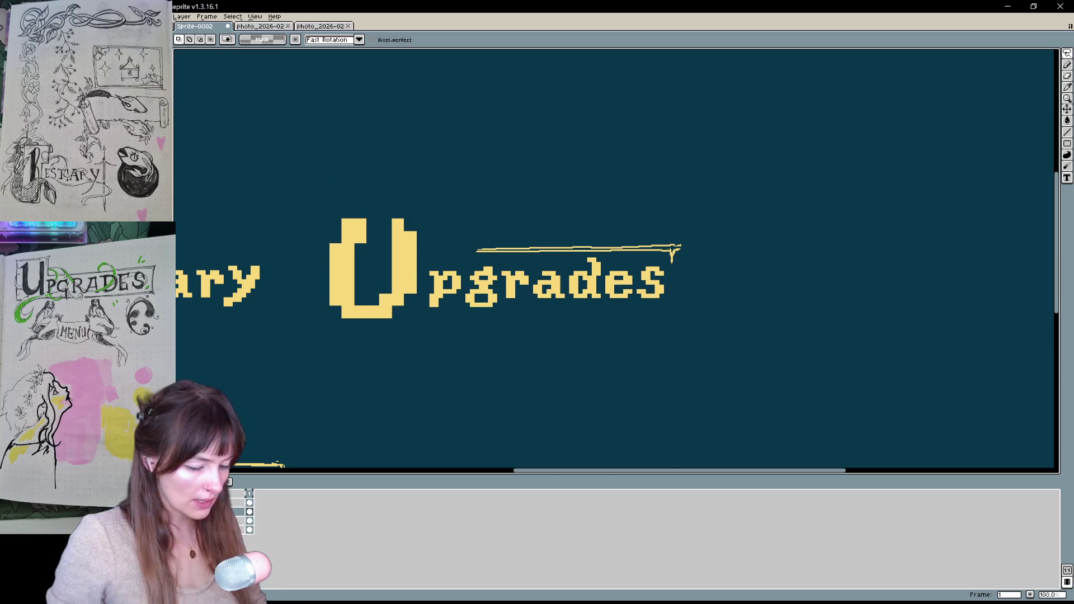
# Restore the deleted frame, then try removing its top-right part and undo that
pyautogui.hotkey('ctrl', 'z')
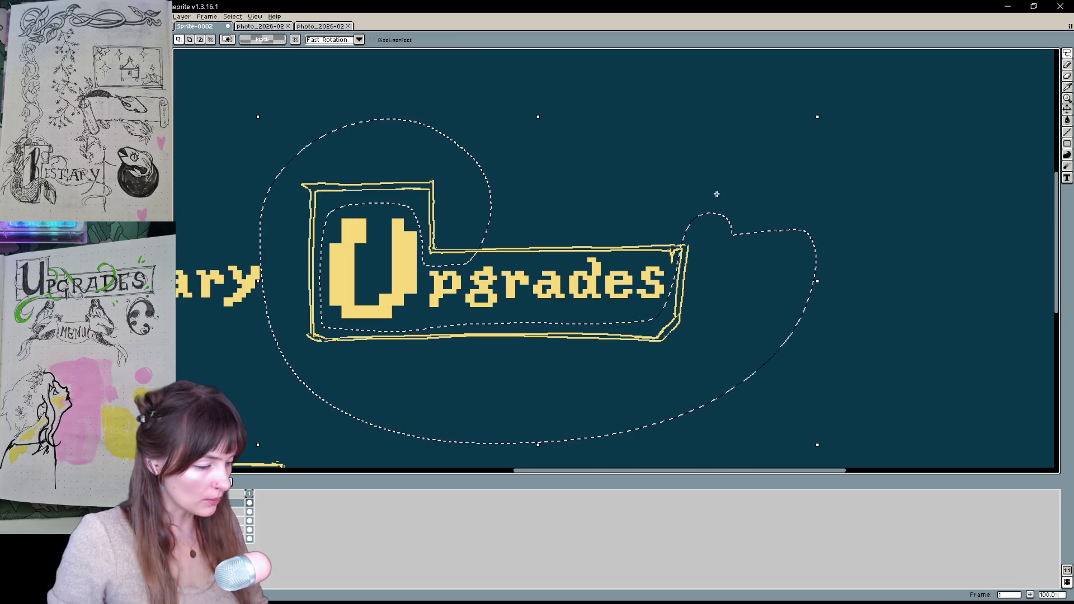
pyautogui.moveTo(718, 177)
pyautogui.mouseDown()
pyautogui.moveTo(720, 224)
pyautogui.moveTo(668, 270)
pyautogui.moveTo(459, 247)
pyautogui.moveTo(537, 202)
pyautogui.moveTo(746, 242)
pyautogui.mouseUp()
pyautogui.press('Delete')
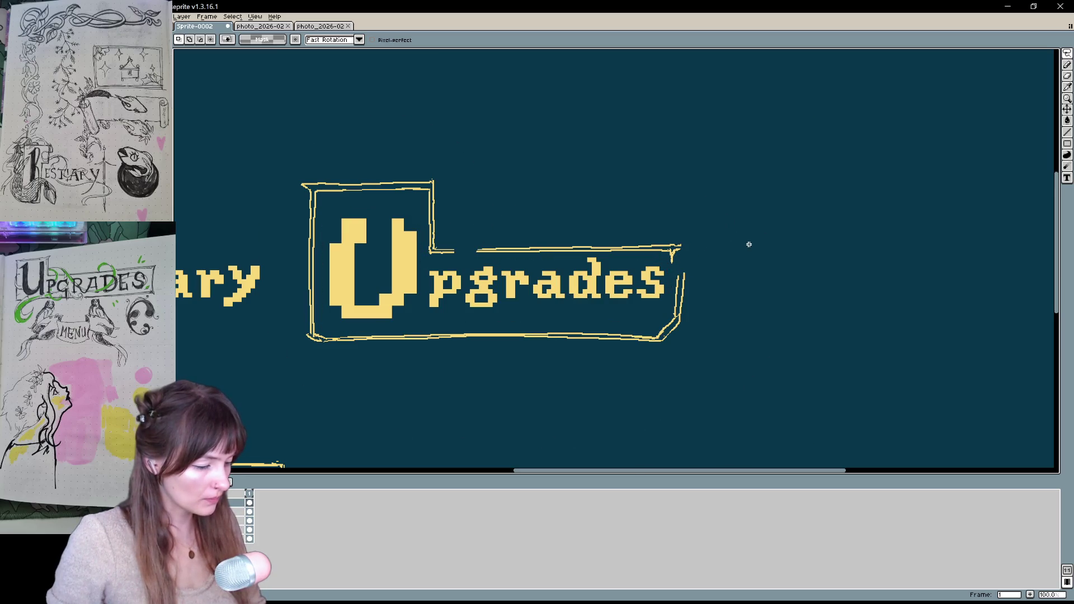
pyautogui.hotkey('ctrl', 'z')
pyautogui.click(251, 521)
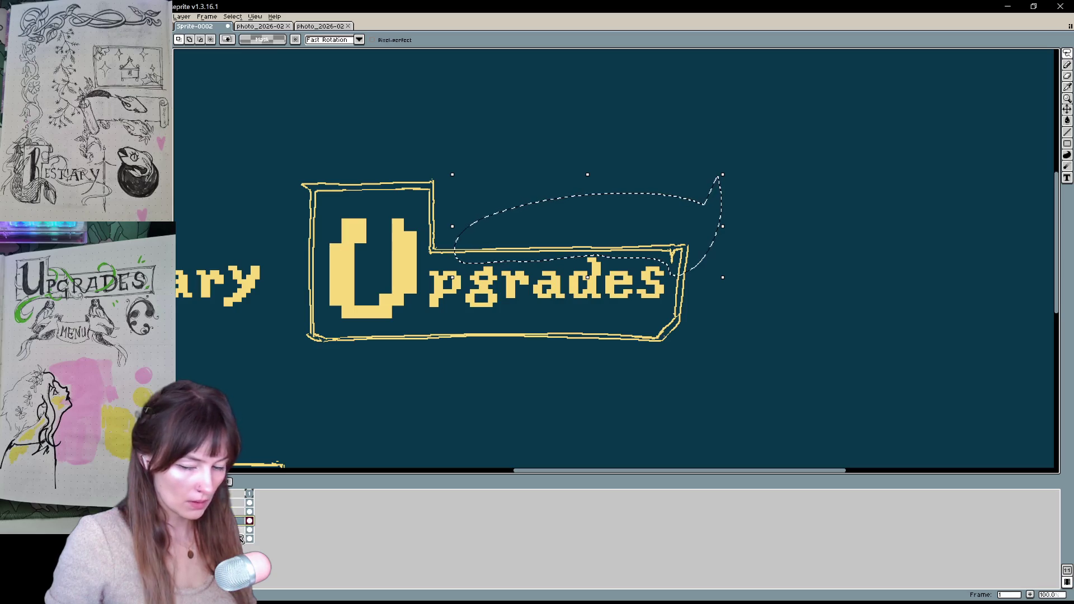
pyautogui.press('Delete')
pyautogui.hotkey('ctrl', 'z')
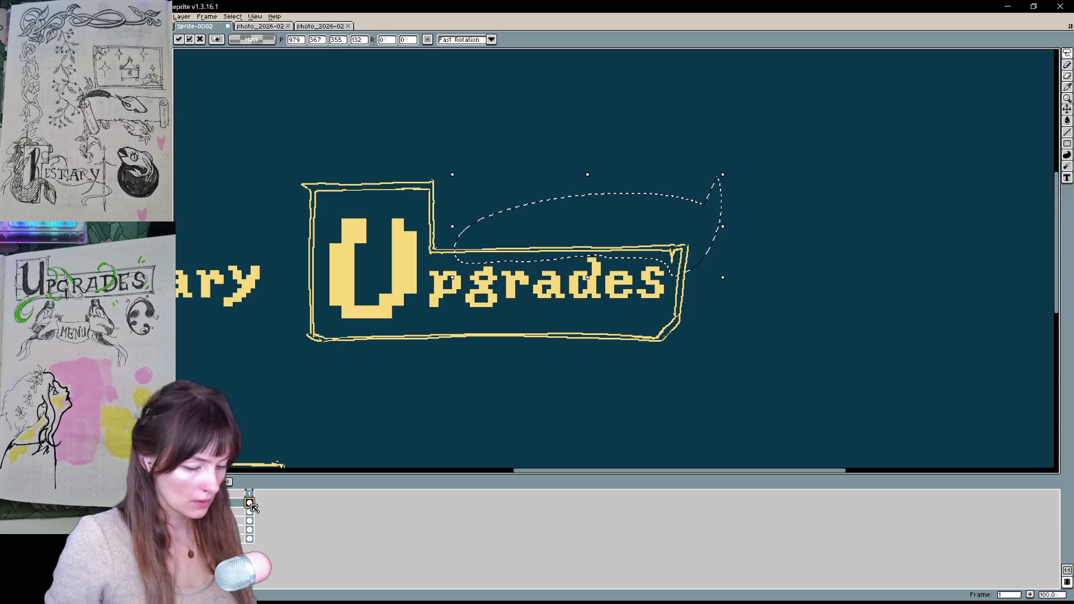
pyautogui.click(250, 508)
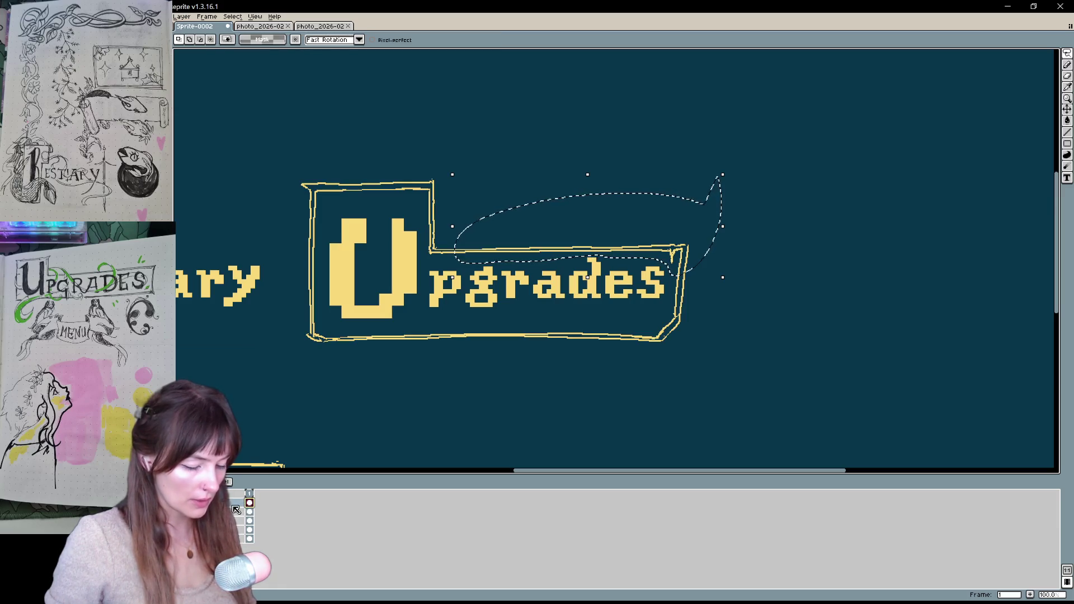
# Clear the selection and sketch a small oval above the right end of pgrades
pyautogui.moveTo(494, 342)
pyautogui.mouseDown()
pyautogui.moveTo(571, 359)
pyautogui.moveTo(496, 408)
pyautogui.moveTo(485, 372)
pyautogui.moveTo(456, 393)
pyautogui.mouseUp()
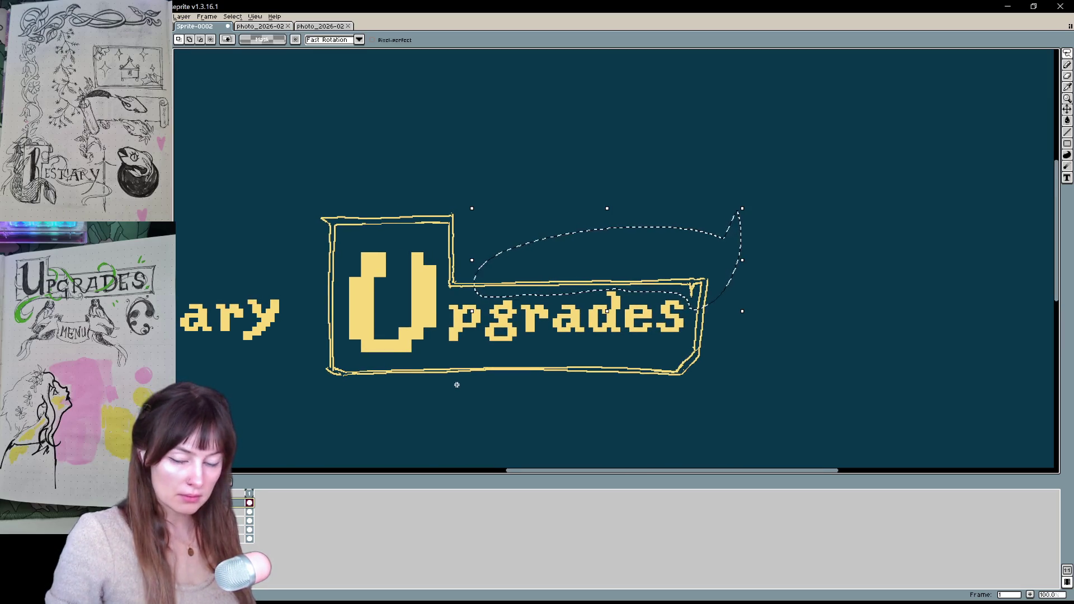
pyautogui.hotkey('ctrl', 'd')
pyautogui.press('b')
pyautogui.moveTo(657, 204)
pyautogui.mouseDown()
pyautogui.moveTo(681, 229)
pyautogui.moveTo(686, 212)
pyautogui.mouseUp()
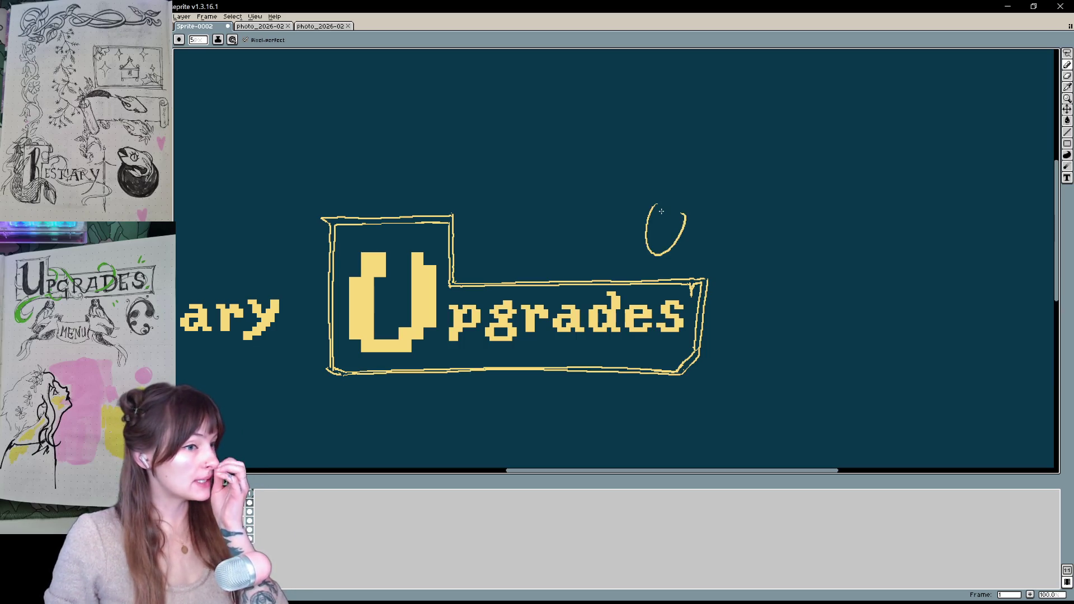
# Remove the oval, then erase and redraw the banner's left outline
pyautogui.press('ctrl')
pyautogui.hotkey('ctrl', 'z')
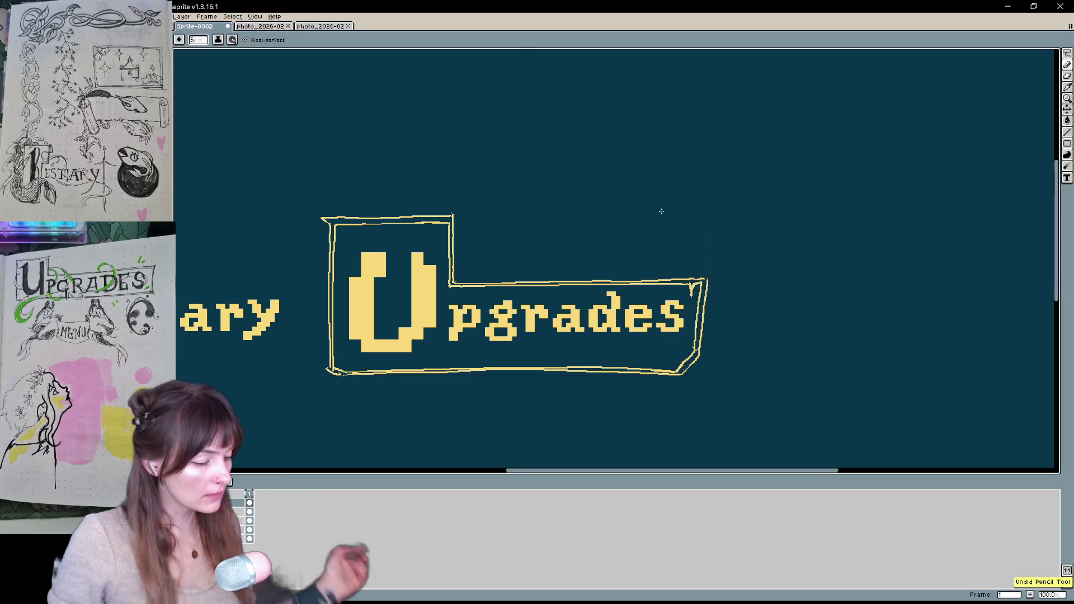
pyautogui.press('e')
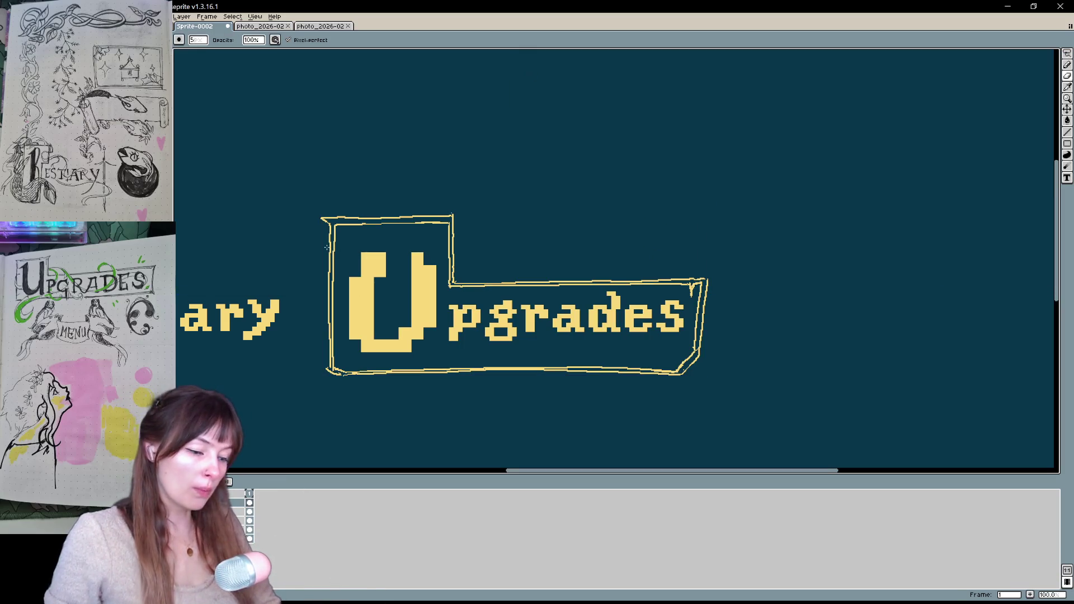
pyautogui.moveTo(328, 291)
pyautogui.mouseDown()
pyautogui.moveTo(329, 336)
pyautogui.moveTo(329, 256)
pyautogui.moveTo(330, 364)
pyautogui.mouseUp()
pyautogui.press('b')
pyautogui.moveTo(331, 248); pyautogui.dragTo(331, 359)
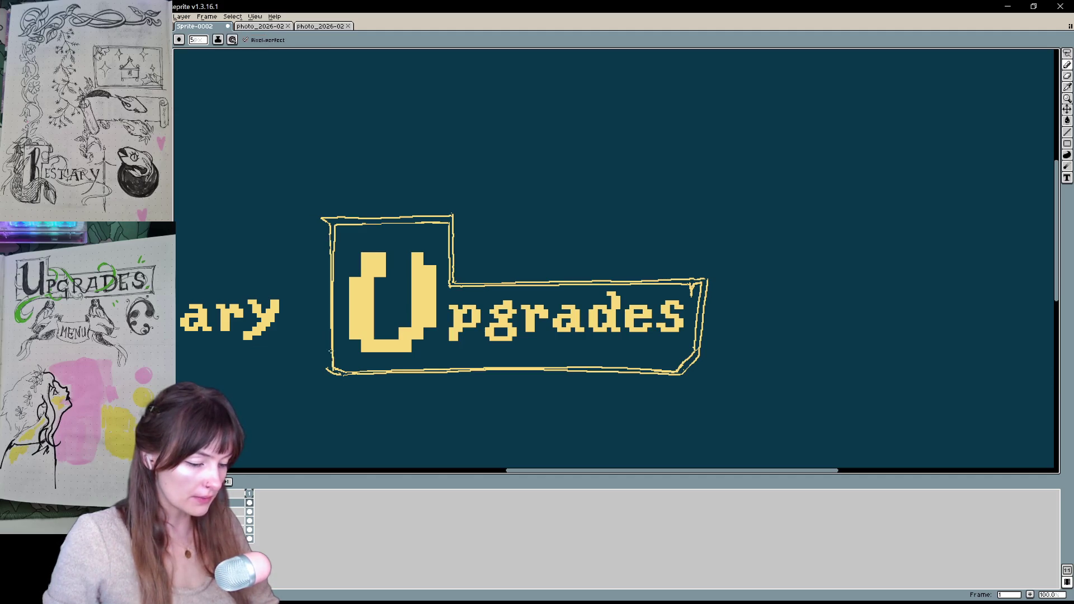
pyautogui.moveTo(330, 228); pyautogui.dragTo(334, 375)
# Erase the lower inner-left outline and redraw the banner's inner left edge
pyautogui.press('e')
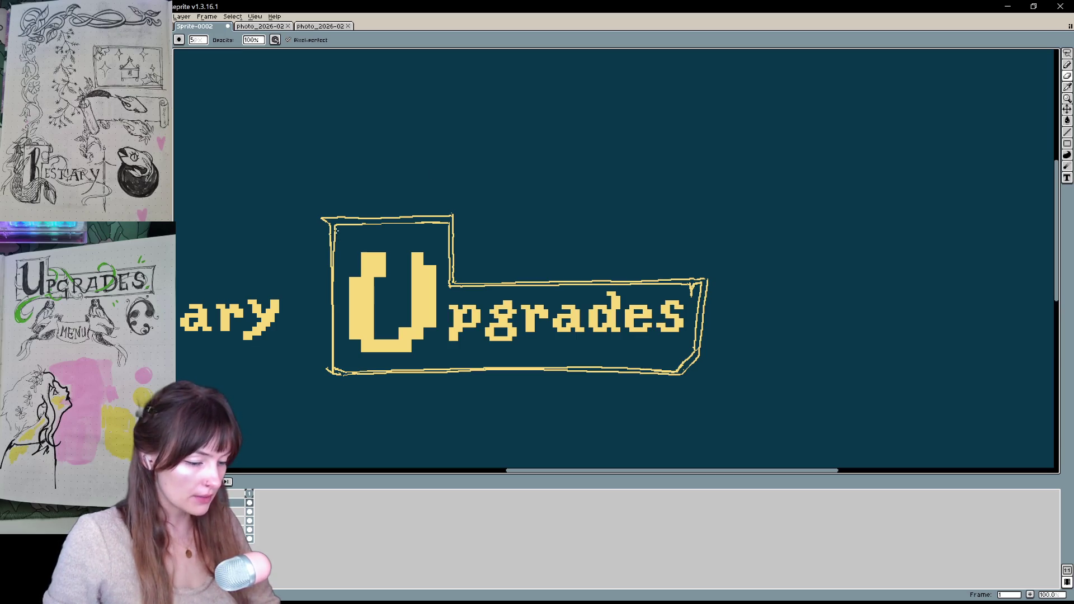
pyautogui.moveTo(334, 240); pyautogui.dragTo(334, 379)
pyautogui.press('b')
pyautogui.press('e')
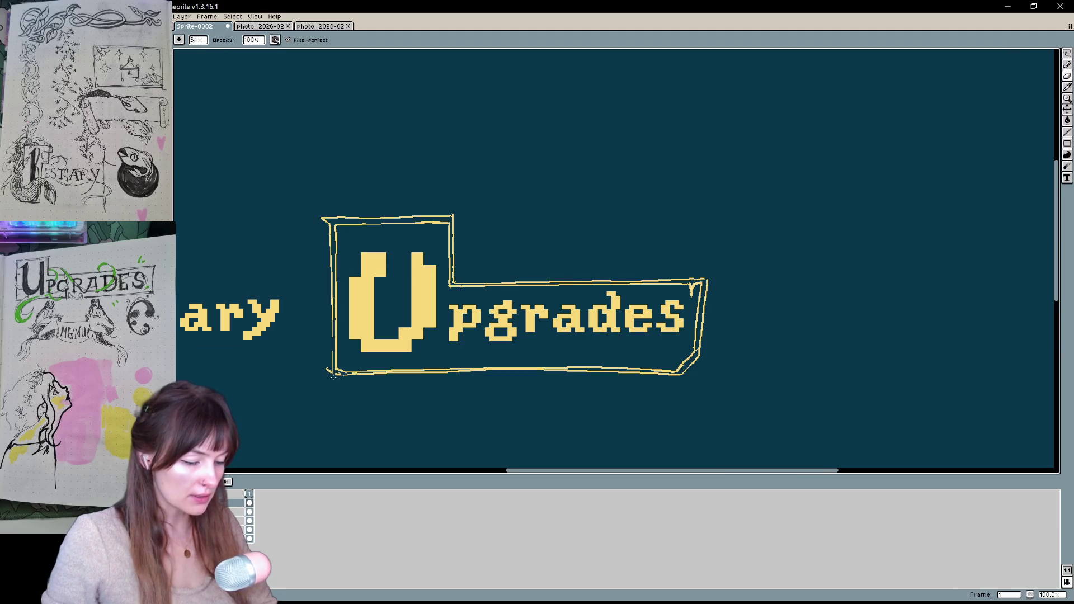
pyautogui.moveTo(334, 282); pyautogui.dragTo(334, 374)
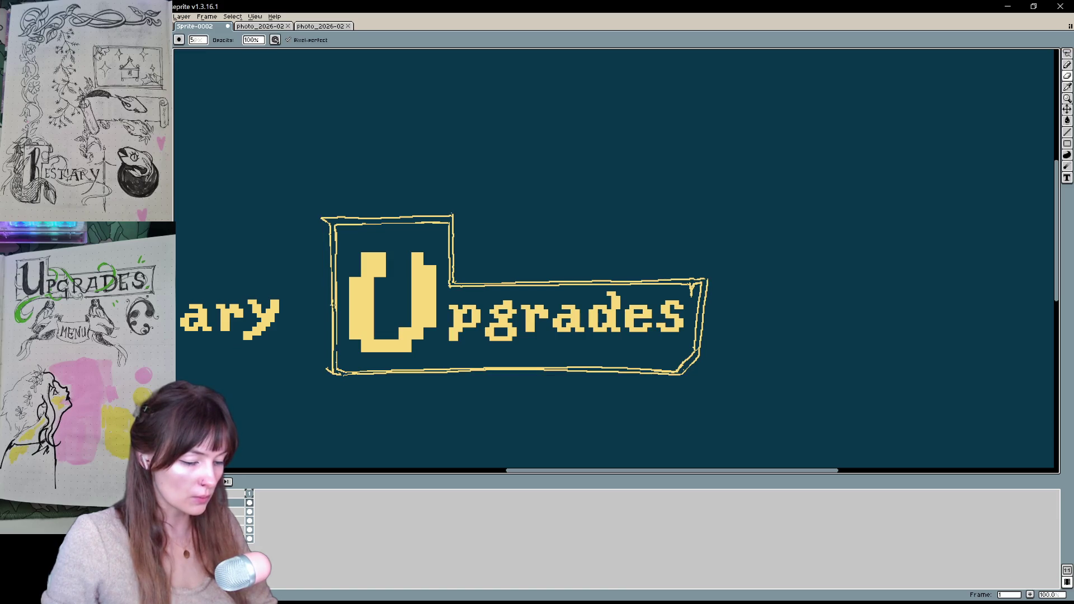
pyautogui.press('b')
pyautogui.moveTo(334, 302); pyautogui.dragTo(334, 366)
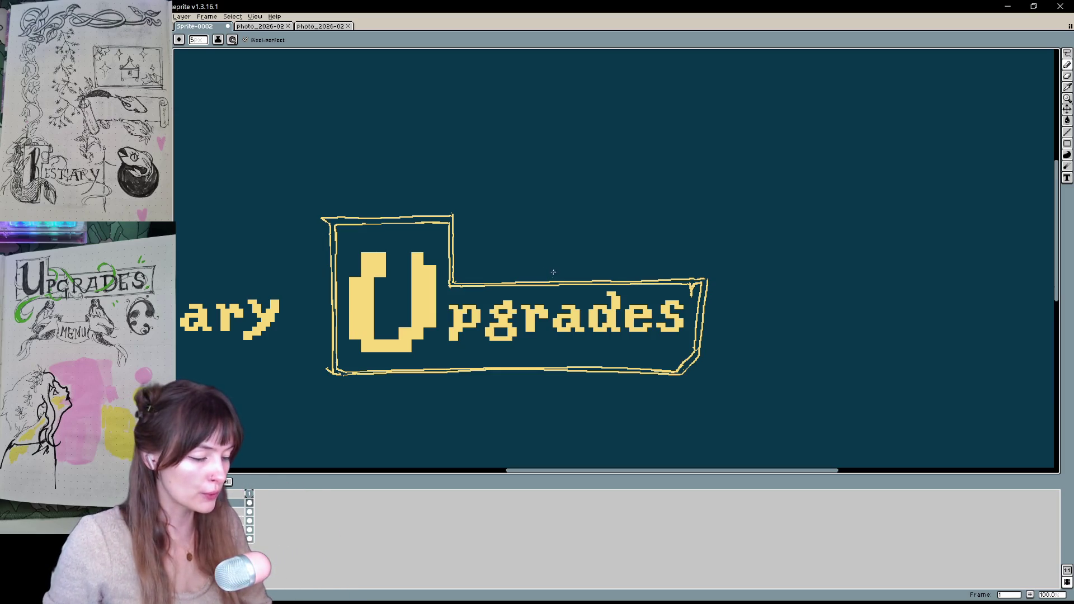
# Sketch a curved shape above the banner's tab, then erase part of its inner stroke
pyautogui.moveTo(609, 256)
pyautogui.mouseDown()
pyautogui.moveTo(920, 124)
pyautogui.moveTo(616, 264)
pyautogui.mouseUp()
pyautogui.press('b')
pyautogui.hotkey('ctrl', 'z')
pyautogui.moveTo(491, 168)
pyautogui.mouseDown()
pyautogui.moveTo(523, 198)
pyautogui.moveTo(492, 218)
pyautogui.mouseUp()
pyautogui.hotkey('ctrl', 'z')
pyautogui.moveTo(476, 150)
pyautogui.mouseDown()
pyautogui.moveTo(442, 197)
pyautogui.moveTo(488, 190)
pyautogui.moveTo(466, 197)
pyautogui.mouseUp()
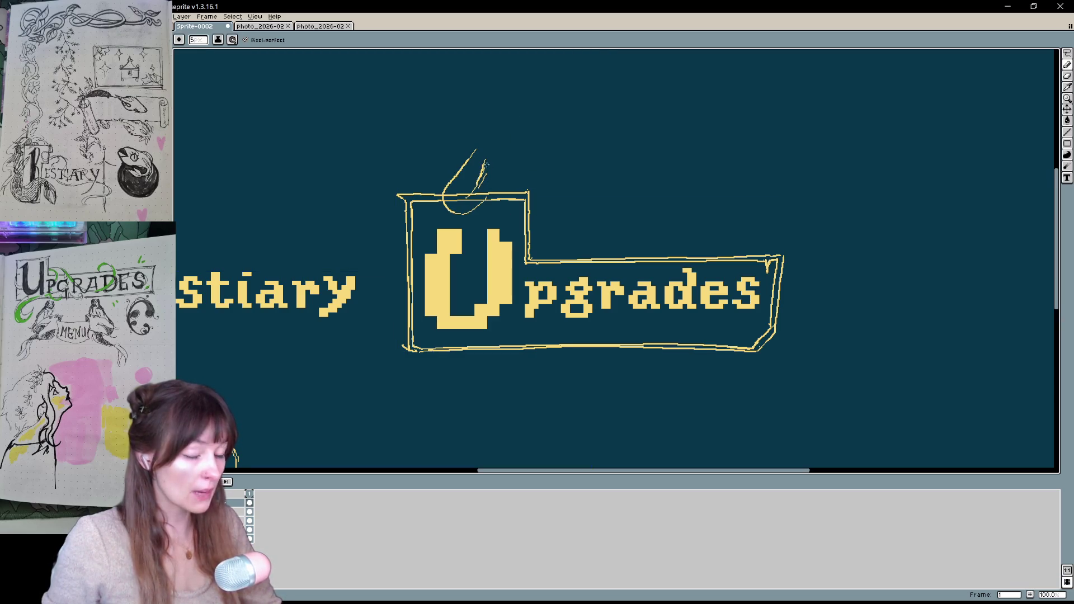
pyautogui.press('e')
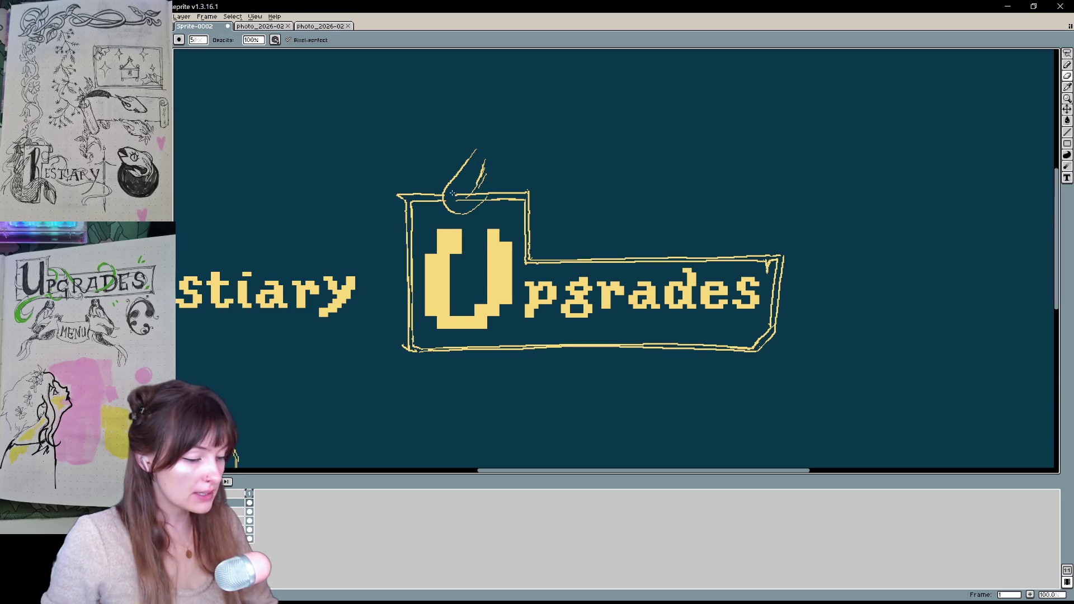
pyautogui.moveTo(467, 196)
pyautogui.mouseDown()
pyautogui.moveTo(485, 177)
pyautogui.moveTo(460, 196)
pyautogui.moveTo(481, 163)
pyautogui.mouseUp()
# Try arcs for the wizard's head above the curved shape, undoing them for a rounder one
pyautogui.press('b')
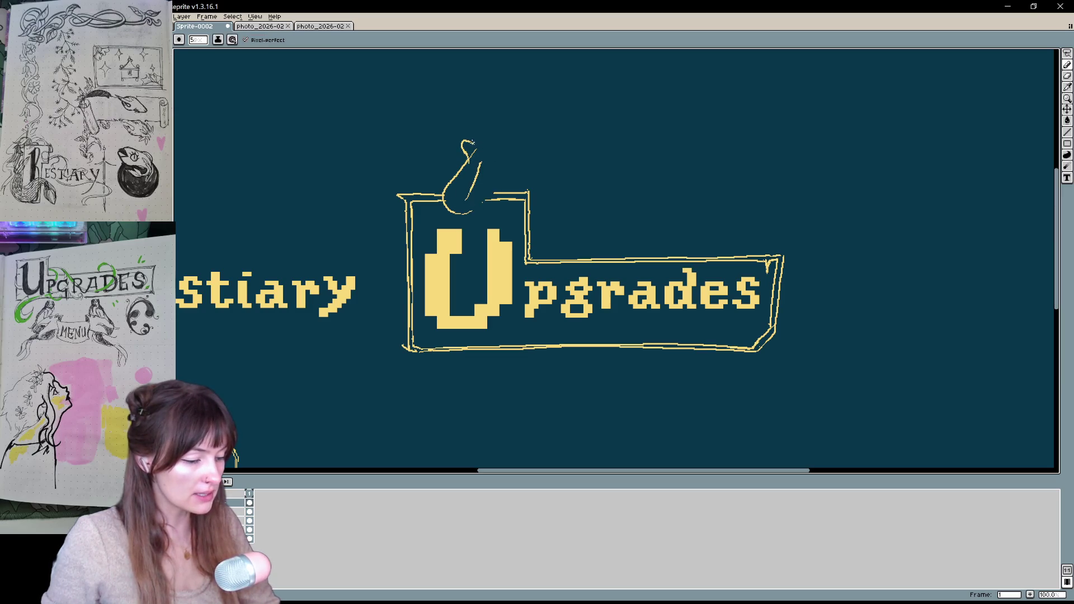
pyautogui.press('b')
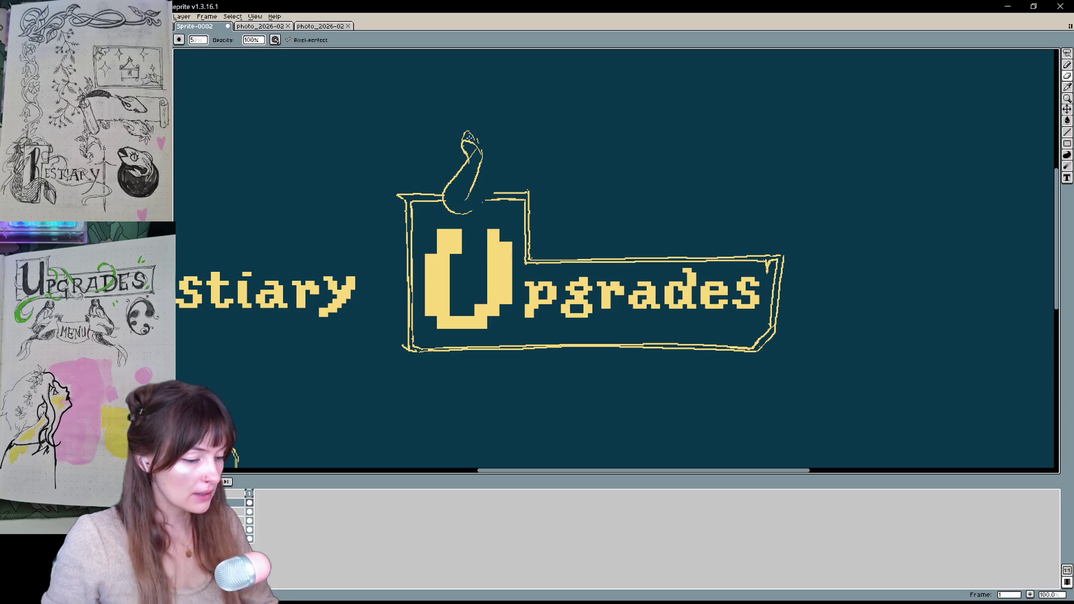
pyautogui.press('e')
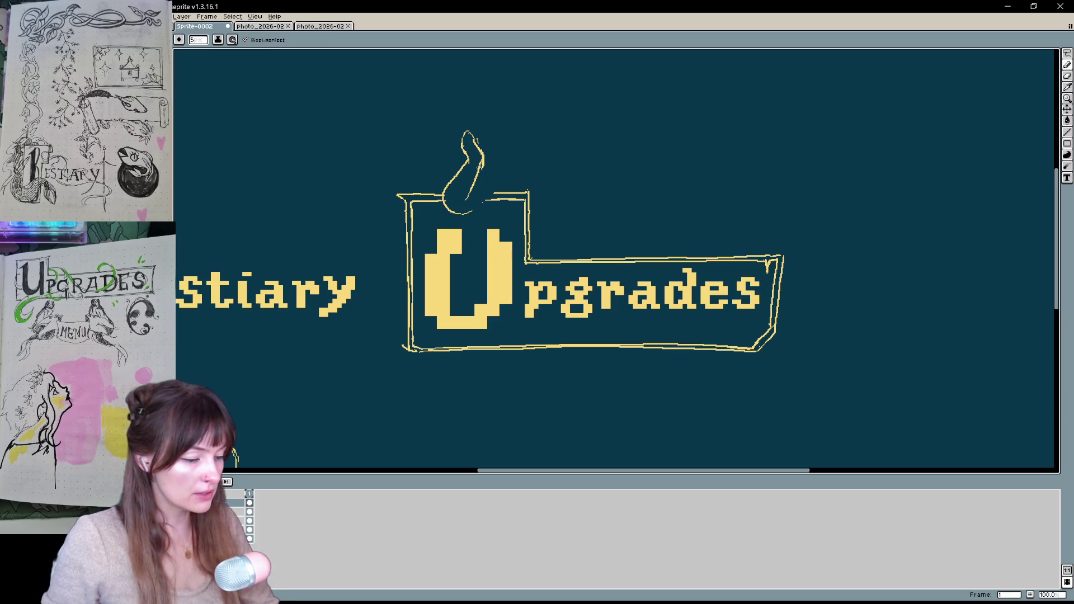
pyautogui.press('b')
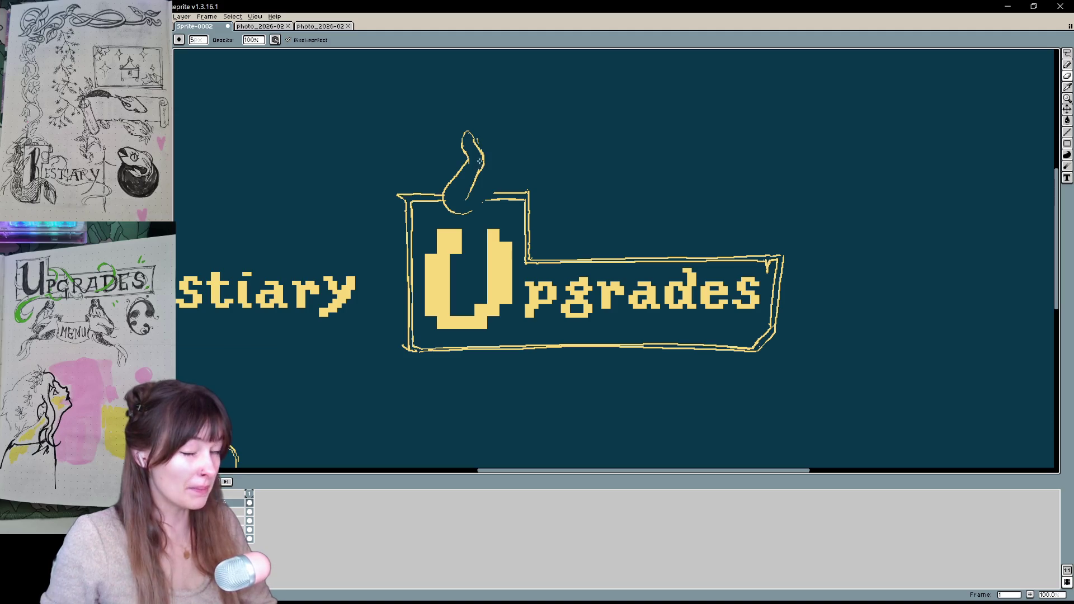
pyautogui.press('e')
pyautogui.moveTo(543, 137); pyautogui.dragTo(535, 161)
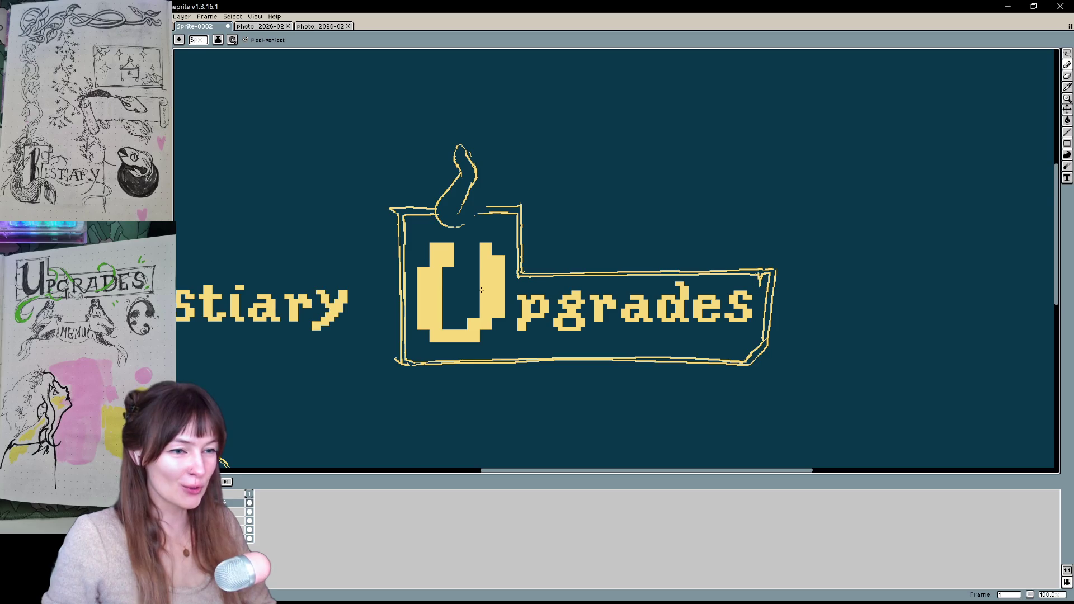
pyautogui.moveTo(481, 291); pyautogui.dragTo(451, 300)
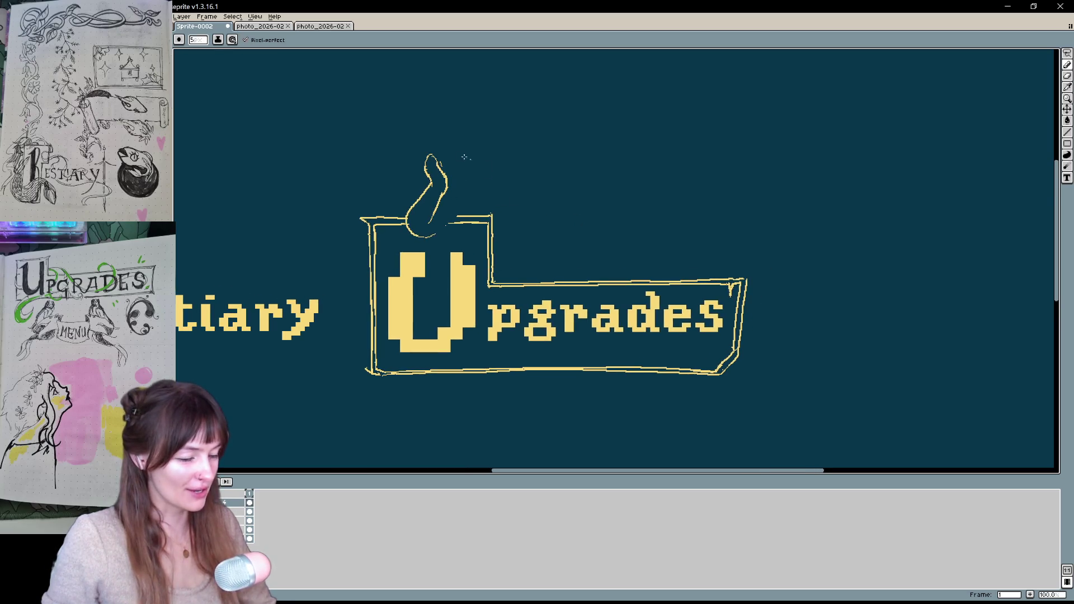
pyautogui.moveTo(448, 163)
pyautogui.mouseDown()
pyautogui.moveTo(473, 164)
pyautogui.moveTo(471, 139)
pyautogui.mouseUp()
pyautogui.hotkey('ctrl', 'z')
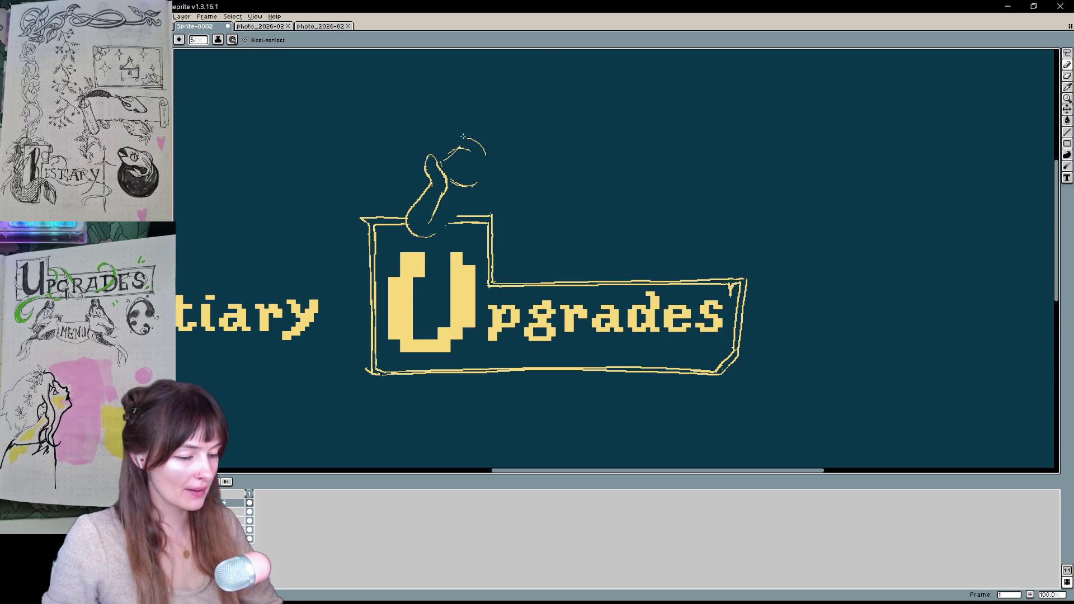
pyautogui.moveTo(467, 139)
pyautogui.mouseDown()
pyautogui.moveTo(458, 163)
pyautogui.moveTo(468, 136)
pyautogui.moveTo(385, 213)
pyautogui.mouseUp()
pyautogui.hotkey('ctrl', 'z')
# Sketch the figure's arm down to the tab and erase stray strokes beside the head
pyautogui.moveTo(429, 173)
pyautogui.mouseDown()
pyautogui.moveTo(378, 216)
pyautogui.moveTo(391, 245)
pyautogui.mouseUp()
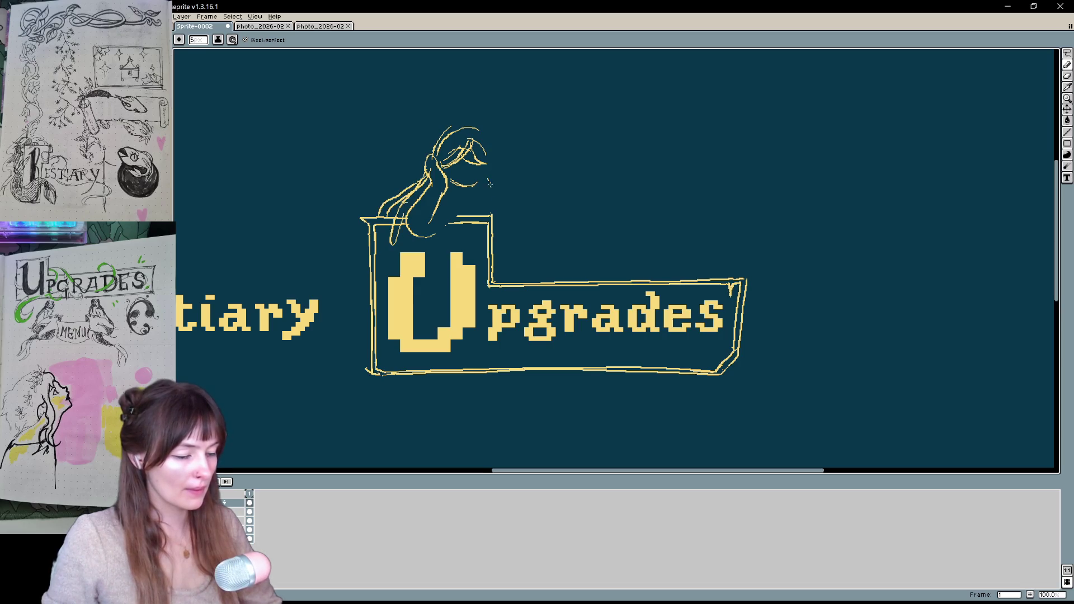
pyautogui.moveTo(488, 181)
pyautogui.mouseDown()
pyautogui.moveTo(497, 206)
pyautogui.moveTo(483, 134)
pyautogui.moveTo(493, 168)
pyautogui.mouseUp()
pyautogui.hotkey('ctrl', 'z')
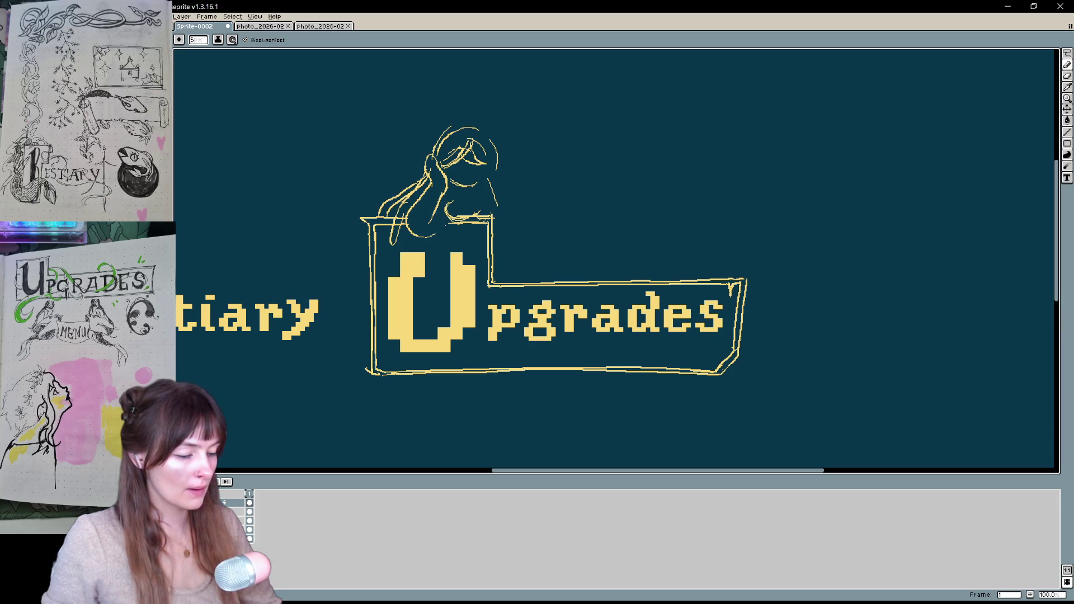
pyautogui.press('e')
pyautogui.moveTo(503, 208)
pyautogui.mouseDown()
pyautogui.moveTo(450, 215)
pyautogui.moveTo(479, 218)
pyautogui.mouseUp()
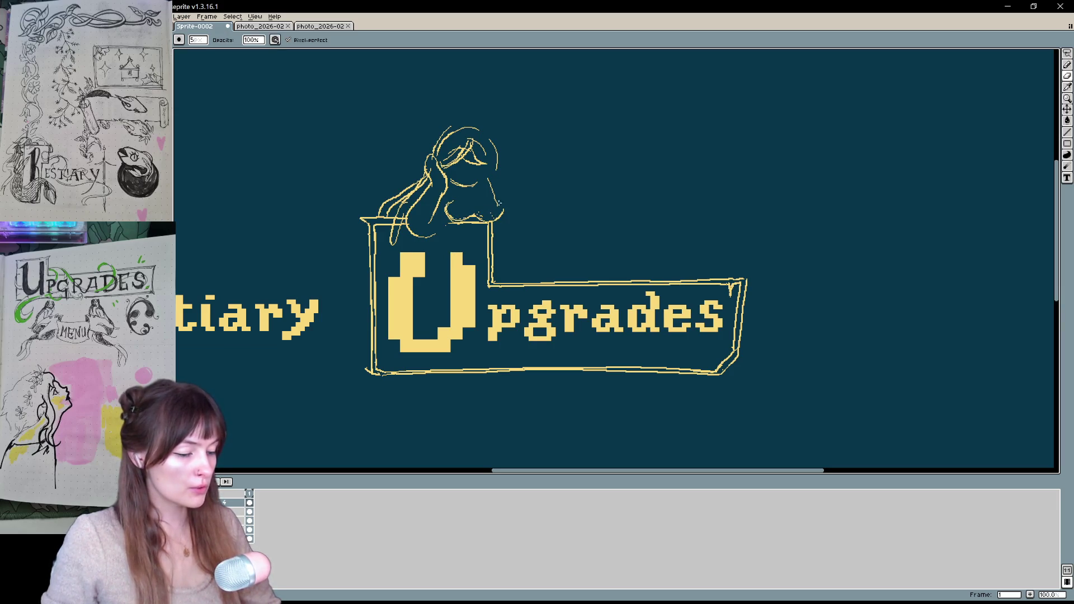
pyautogui.press('b')
# Draw the first hair strands beside the wizard's head, extending toward the box corner
pyautogui.hscroll(1, 513, 175)
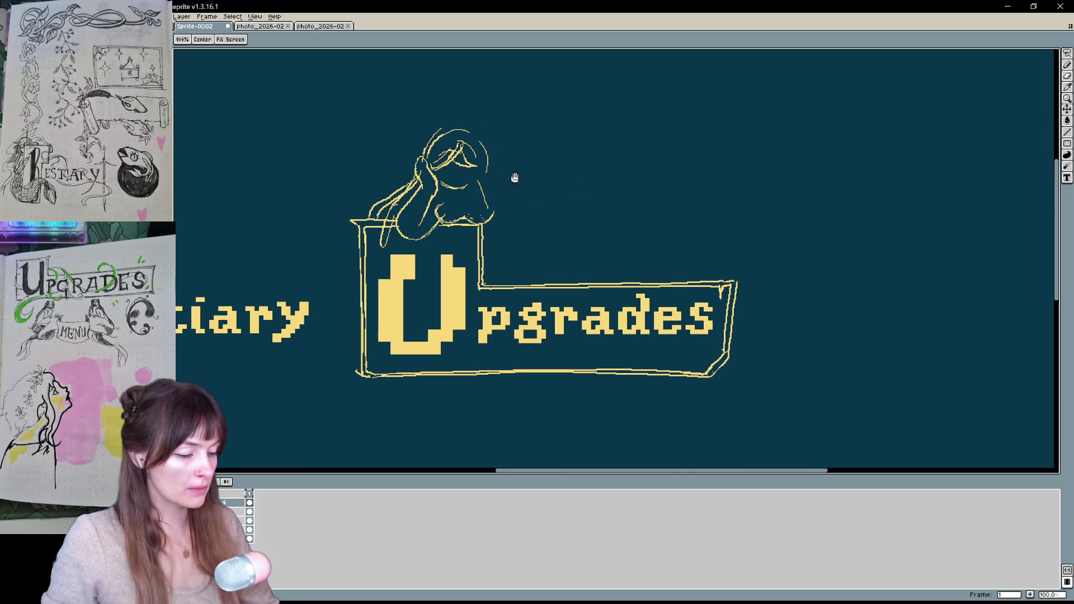
pyautogui.hscroll(3, 639, 157)
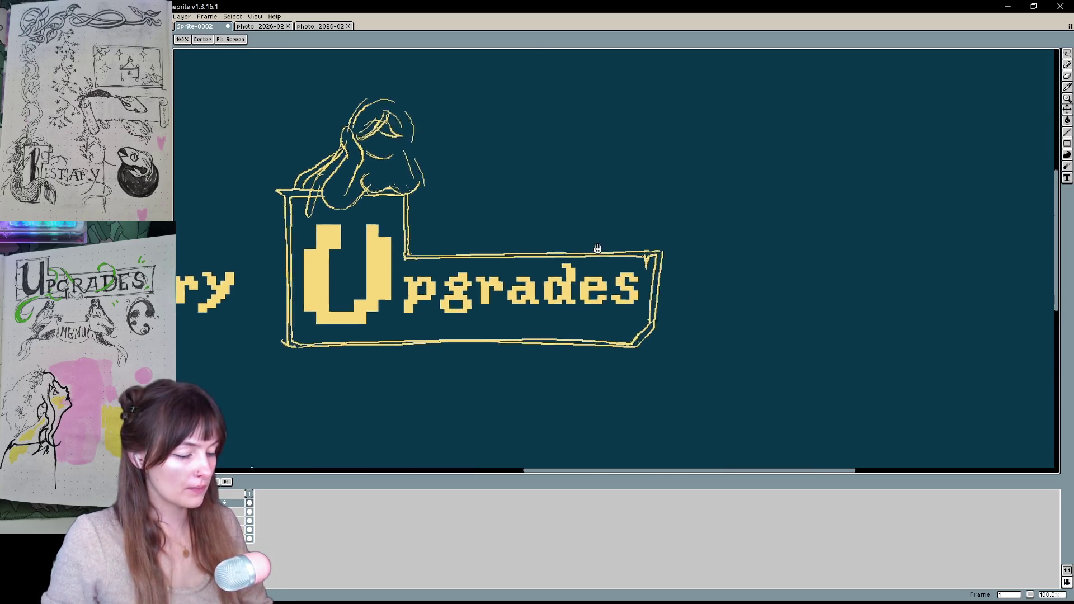
pyautogui.hscroll(-3, 541, 146)
pyautogui.press('v')
pyautogui.press('b')
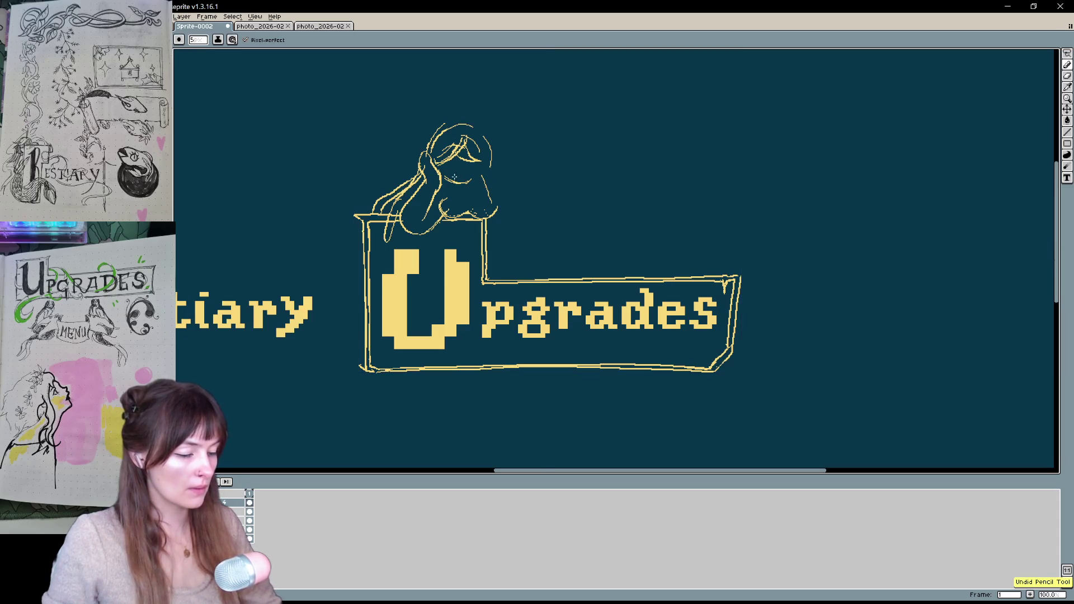
pyautogui.press('e')
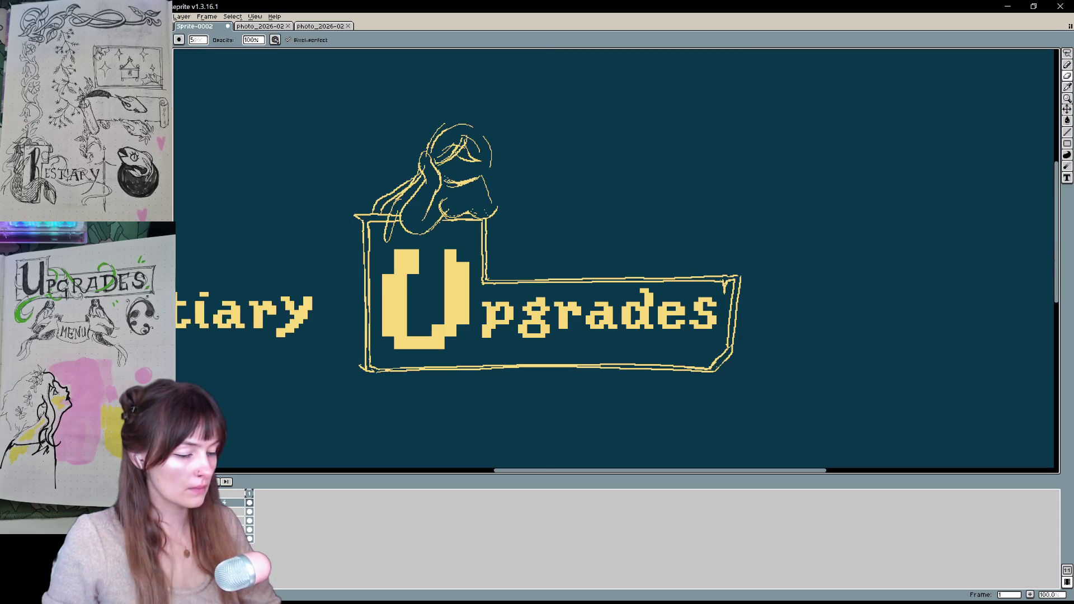
pyautogui.press('b')
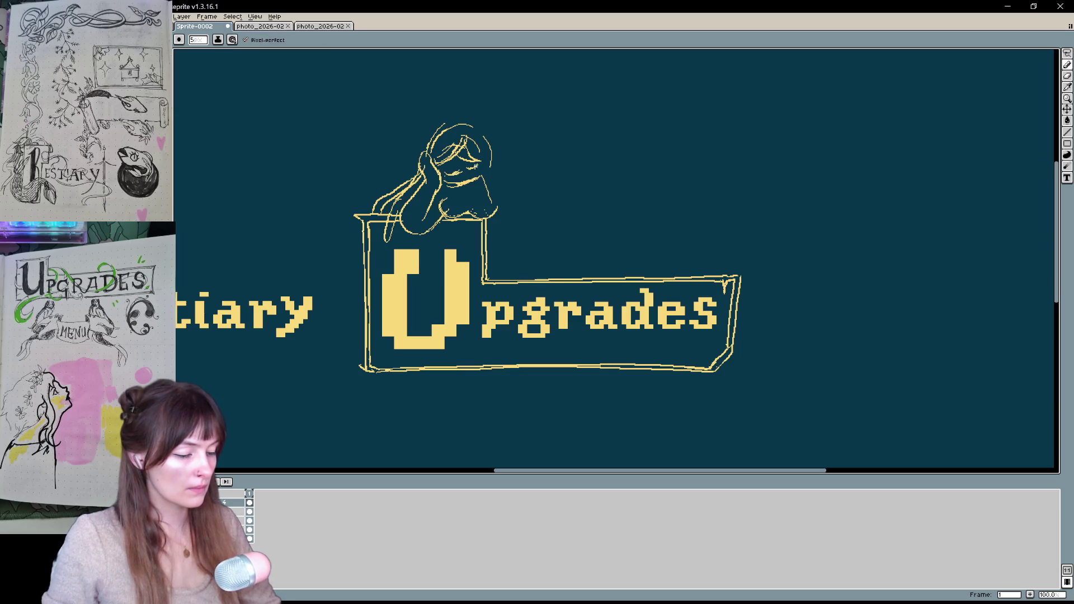
pyautogui.moveTo(494, 191); pyautogui.dragTo(509, 189)
pyautogui.moveTo(486, 145); pyautogui.dragTo(470, 239)
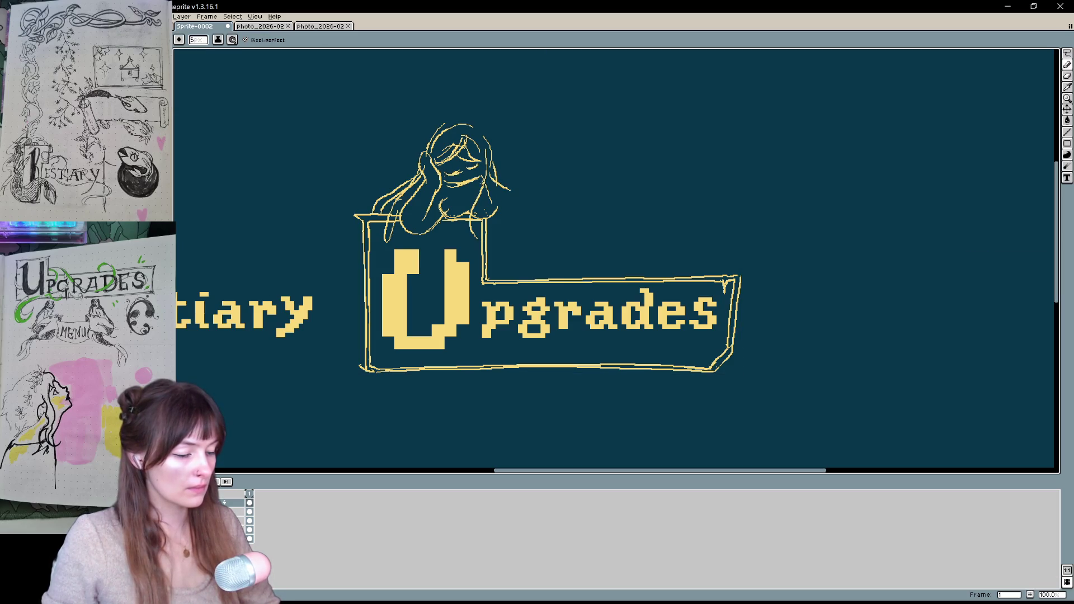
pyautogui.moveTo(482, 171); pyautogui.dragTo(474, 216)
pyautogui.moveTo(480, 216); pyautogui.dragTo(490, 256)
# Redraw longer hair strands sweeping right over the frame and down its right side
pyautogui.moveTo(507, 190); pyautogui.dragTo(492, 266)
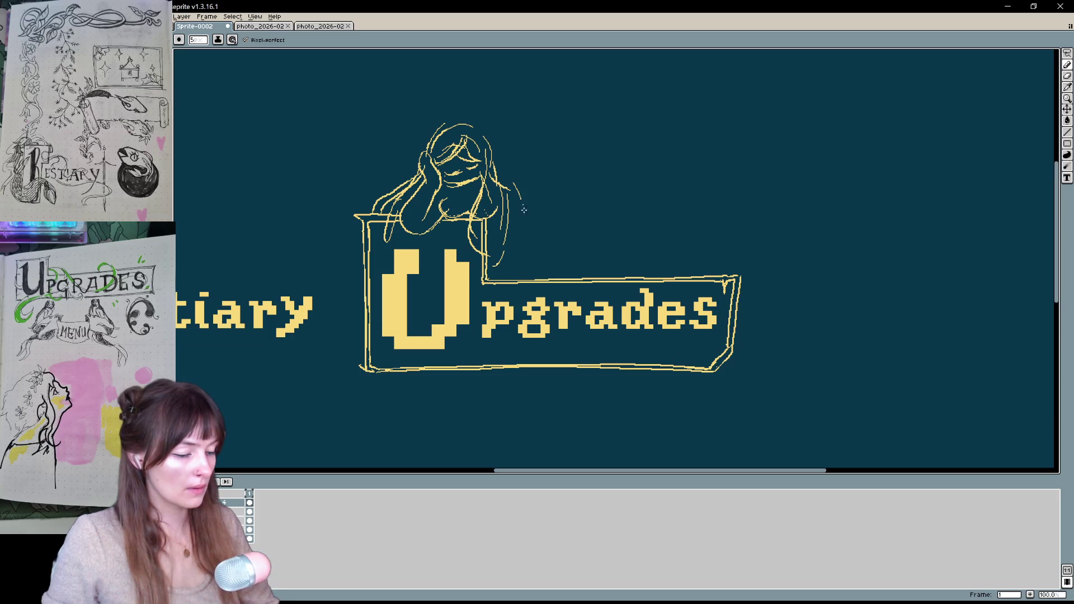
pyautogui.hotkey('ctrl', 'z')
pyautogui.moveTo(517, 183); pyautogui.dragTo(528, 244)
pyautogui.hotkey('ctrl', 'z')
pyautogui.moveTo(506, 171)
pyautogui.mouseDown()
pyautogui.moveTo(516, 240)
pyautogui.moveTo(556, 213)
pyautogui.moveTo(569, 251)
pyautogui.mouseUp()
pyautogui.moveTo(528, 206)
pyautogui.mouseDown()
pyautogui.moveTo(581, 256)
pyautogui.moveTo(666, 273)
pyautogui.mouseUp()
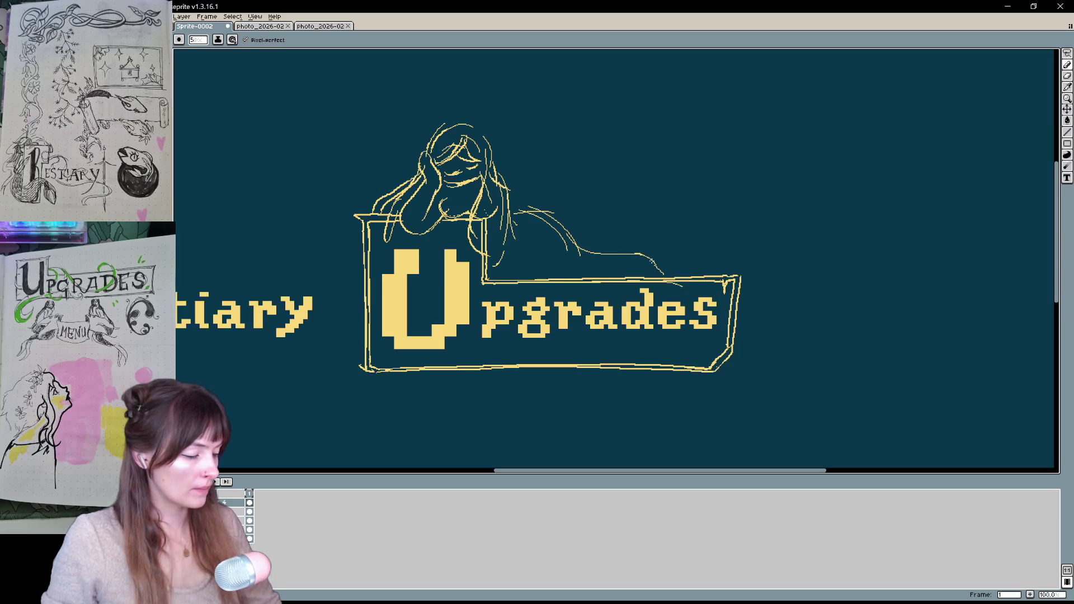
pyautogui.moveTo(641, 253)
pyautogui.mouseDown()
pyautogui.moveTo(684, 306)
pyautogui.moveTo(639, 400)
pyautogui.mouseUp()
pyautogui.moveTo(666, 330); pyautogui.dragTo(646, 352)
pyautogui.hotkey('ctrl', 'z')
pyautogui.hotkey('ctrl', 'z')
pyautogui.hotkey('ctrl', 'z')
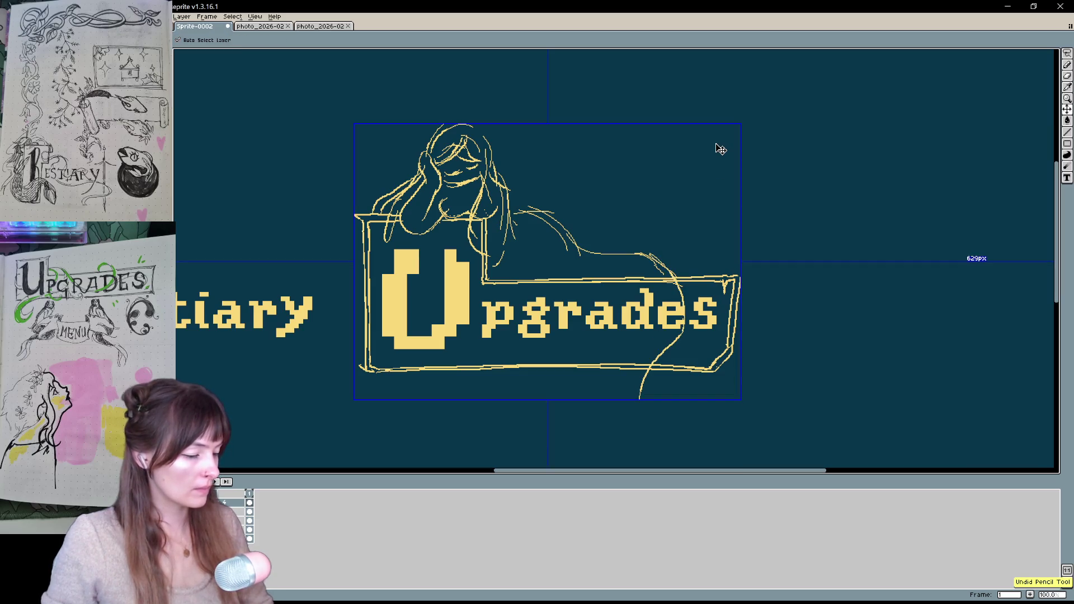
# Undo every wizard stroke (hair, head and loop), leaving only the Upgrades frame
pyautogui.hotkey('ctrl', 'z')
pyautogui.hotkey('ctrl', 'z')
pyautogui.hotkey('ctrl', 'z')
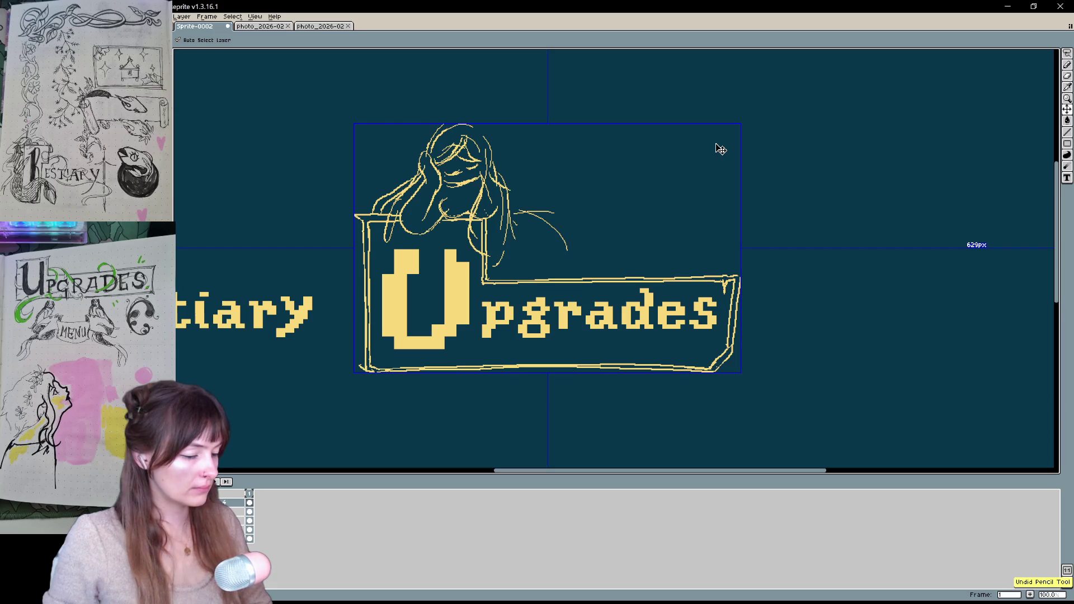
pyautogui.hotkey('ctrl', 'z')
pyautogui.hotkey('ctrl', 'z')
pyautogui.hotkey('ctrl', 'z')
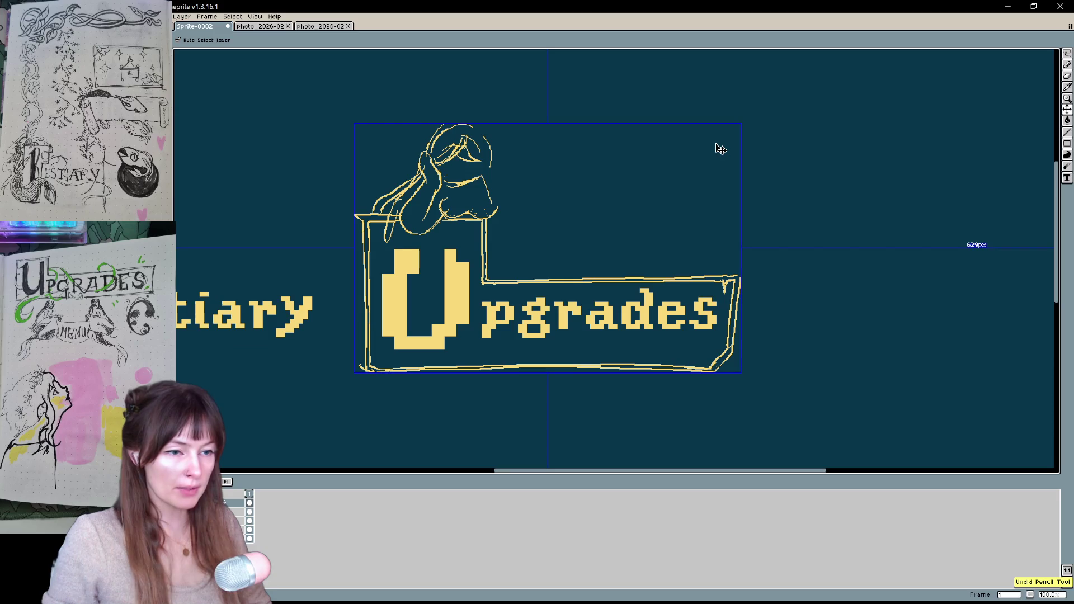
pyautogui.hotkey('ctrl', 'y')
pyautogui.hotkey('ctrl', 'z')
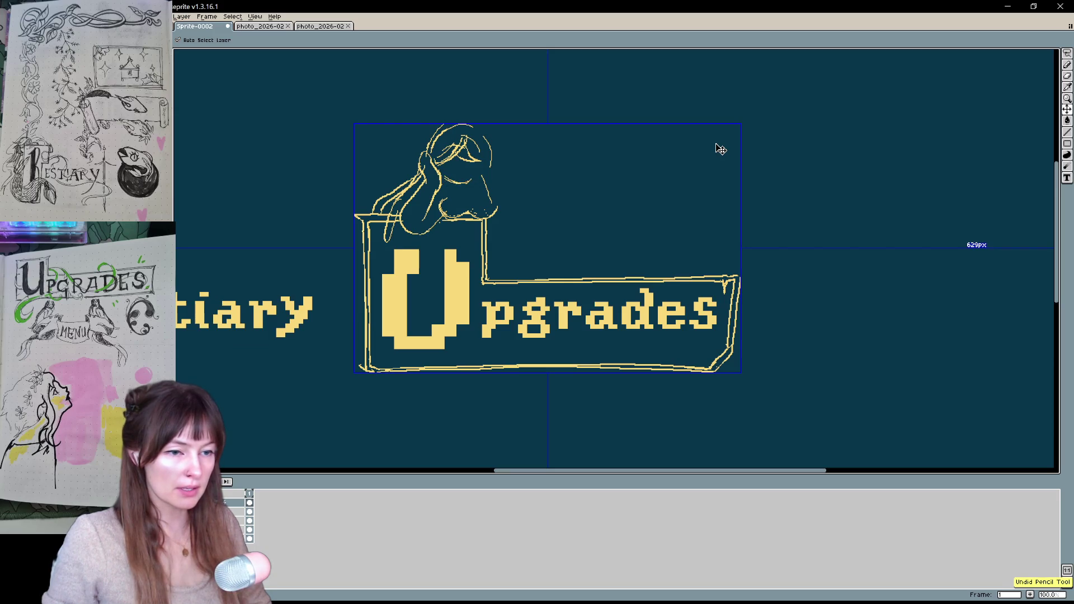
pyautogui.hotkey('ctrl', 'z')
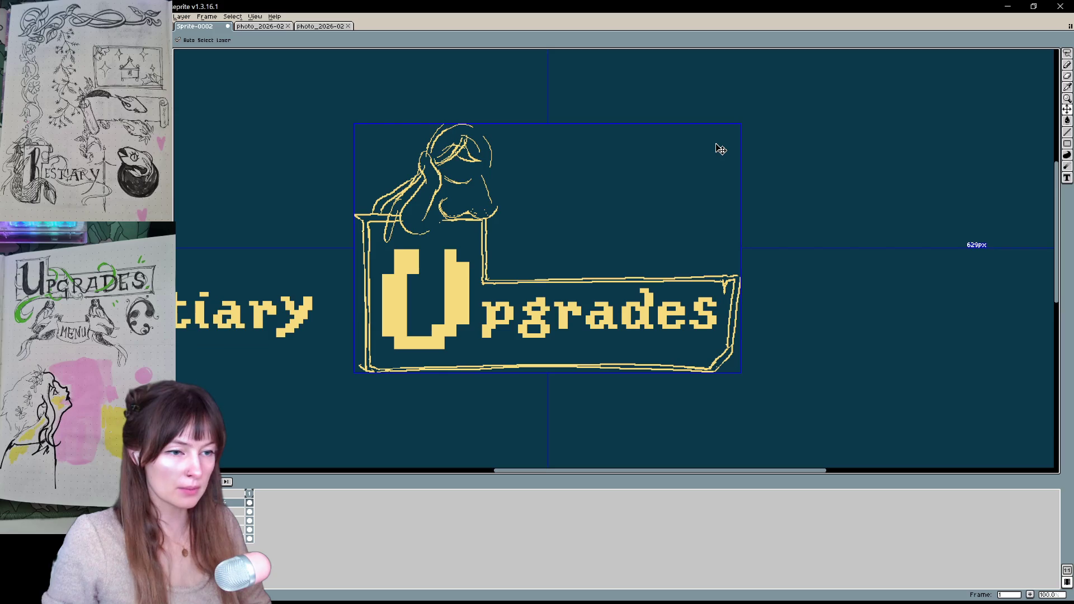
pyautogui.hotkey('ctrl', 'z')
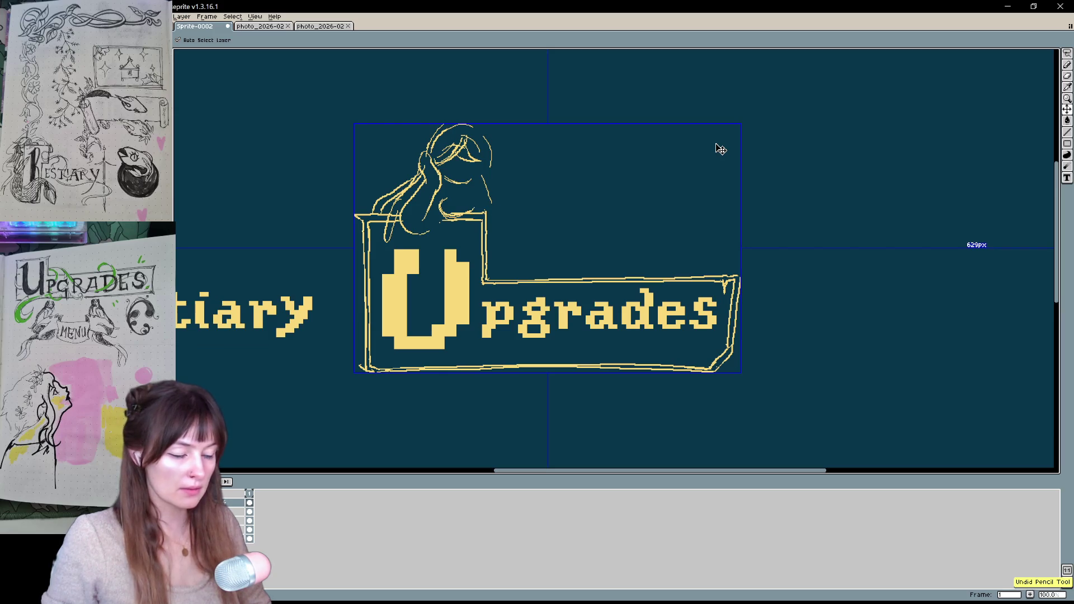
pyautogui.hotkey('ctrl', 'z')
pyautogui.hotkey('ctrl', 'z')
pyautogui.hotkey('ctrl', 'z')
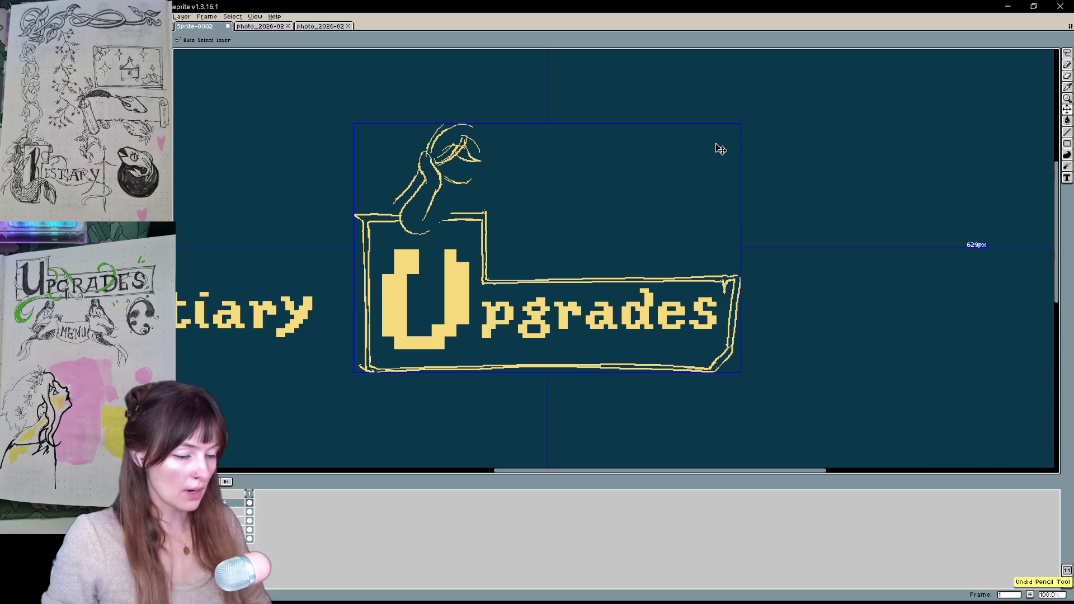
pyautogui.hotkey('ctrl', 'z')
pyautogui.hotkey('ctrl', 'z')
pyautogui.hotkey('ctrl', 'z')
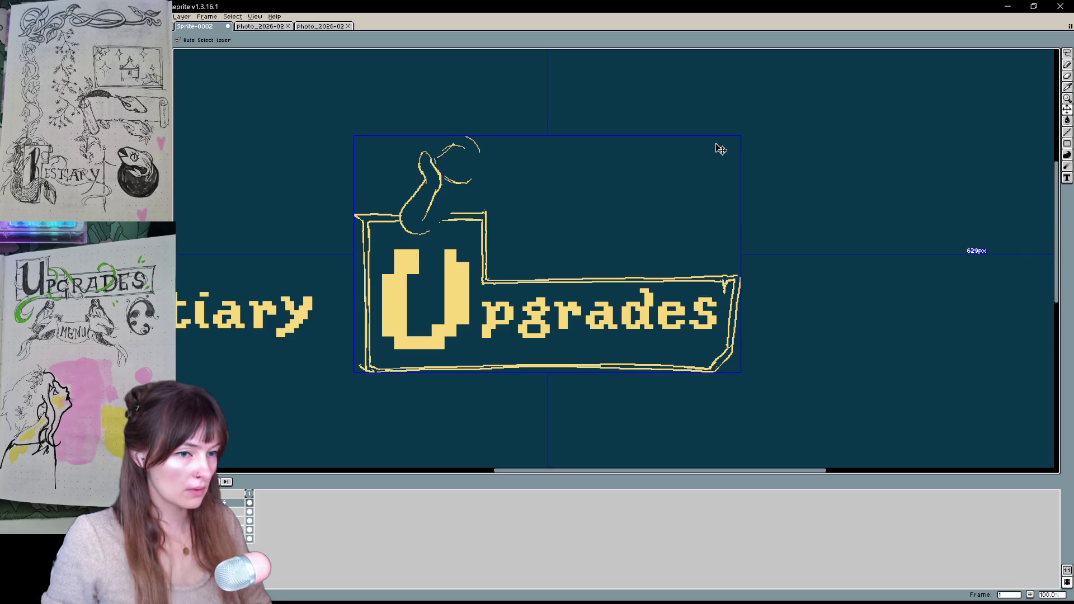
pyautogui.hotkey('ctrl', 'z')
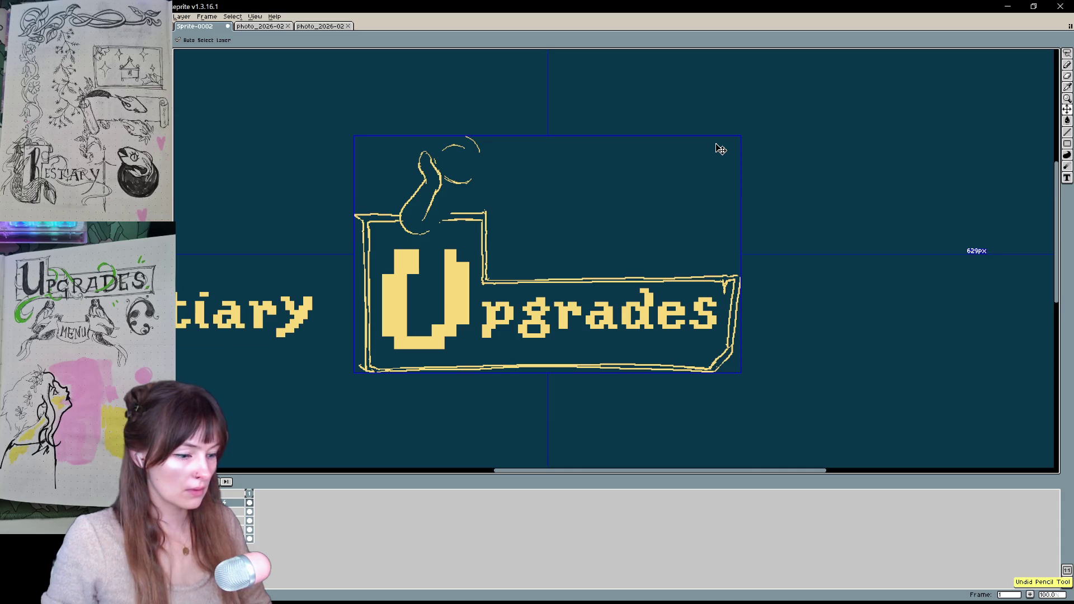
pyautogui.hotkey('ctrl', 'z')
pyautogui.hotkey('ctrl', 'z')
pyautogui.hotkey('ctrl', 'z')
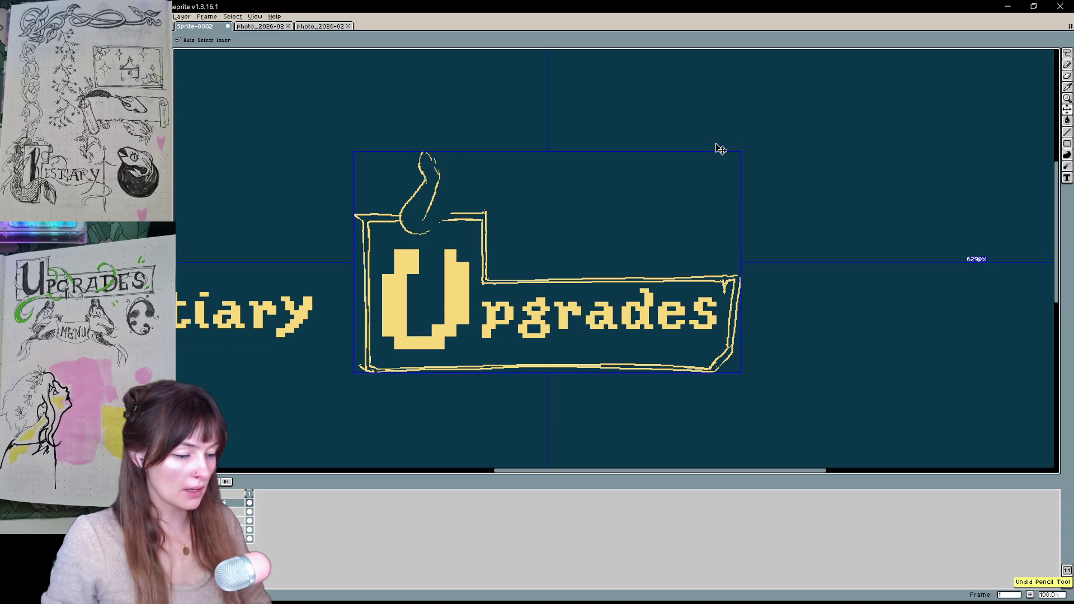
pyautogui.hotkey('ctrl', 'z')
pyautogui.hotkey('ctrl', 'z')
pyautogui.hotkey('ctrl', 'z')
pyautogui.hotkey('ctrl', 'z')
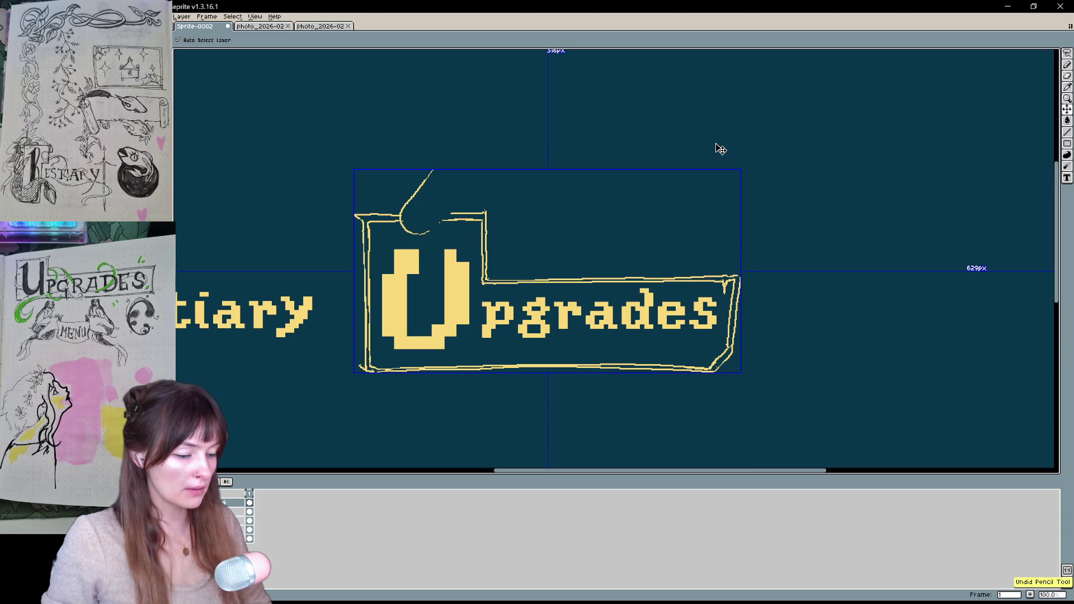
pyautogui.hotkey('ctrl', 'z')
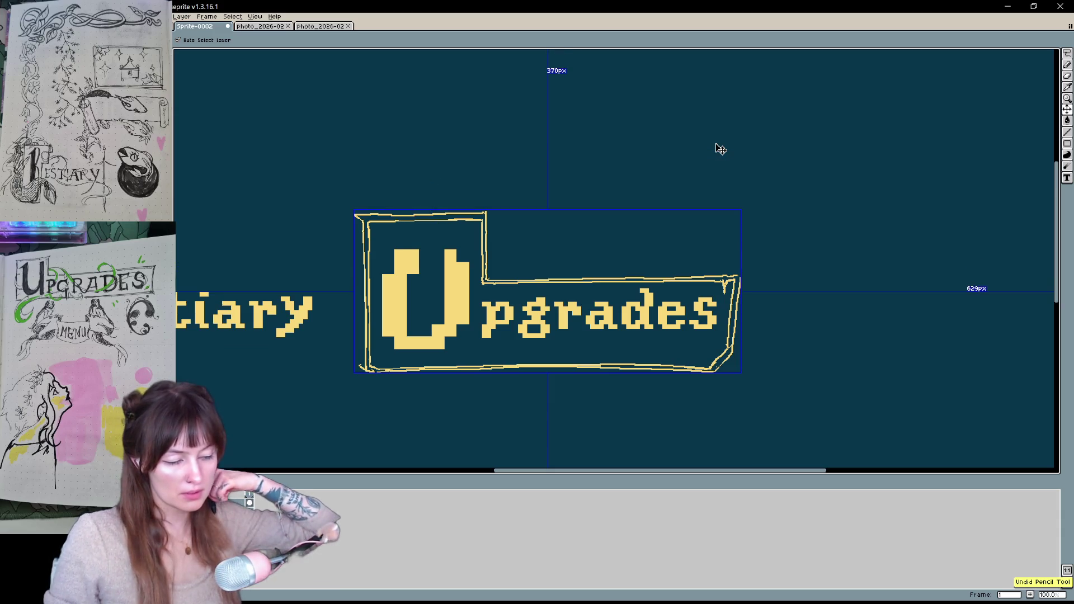
pyautogui.press('b')
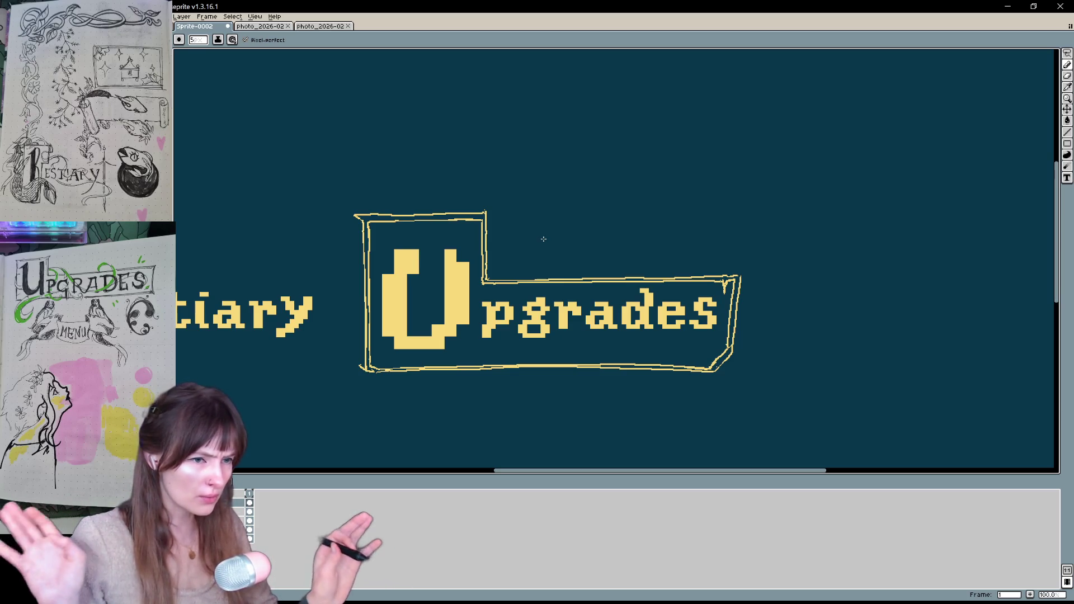
# Test and undo a curve above the frame, then switch to the Pinterest reference window
pyautogui.moveTo(543, 239)
pyautogui.mouseDown()
pyautogui.moveTo(506, 199)
pyautogui.moveTo(526, 235)
pyautogui.mouseUp()
pyautogui.hotkey('ctrl', 'z')
pyautogui.hotkey('ctrl', 'z')
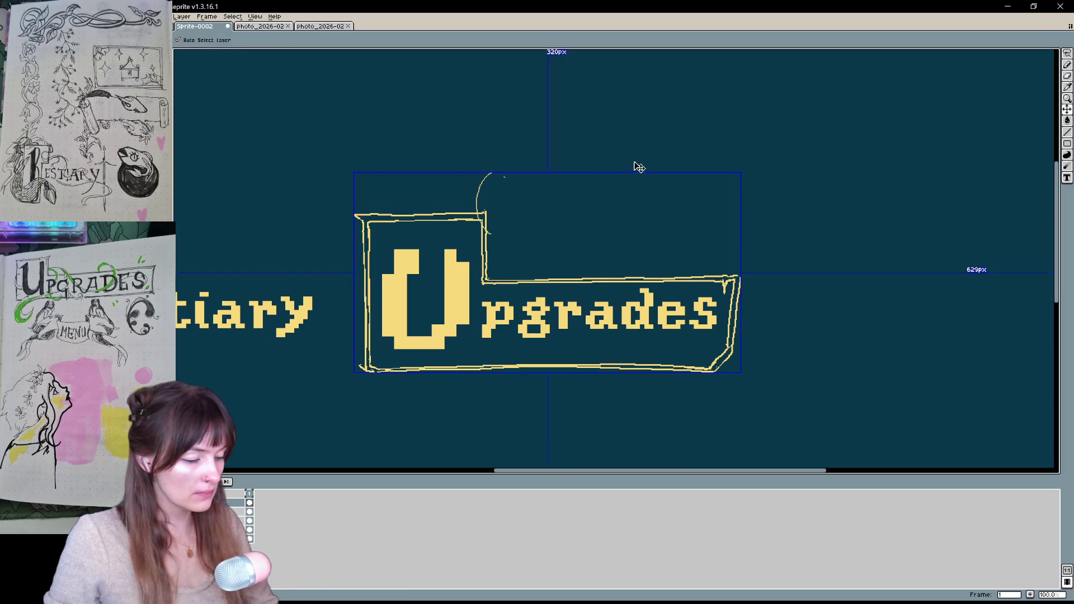
pyautogui.hscroll(1, 735, 244)
pyautogui.moveTo(741, 261); pyautogui.dragTo(740, 261)
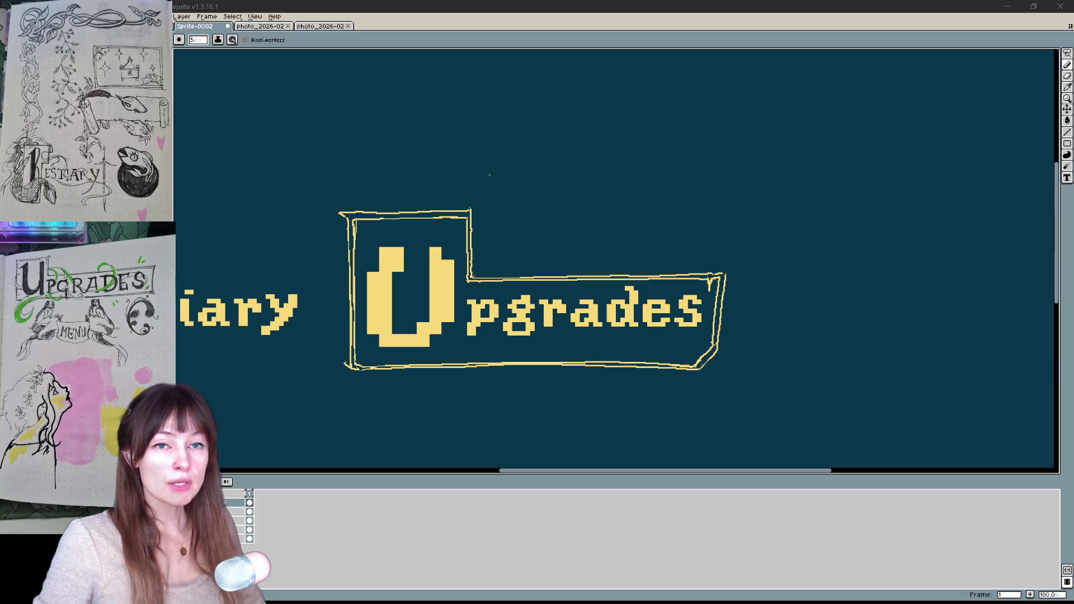
pyautogui.hotkey('alt', 'Tab')
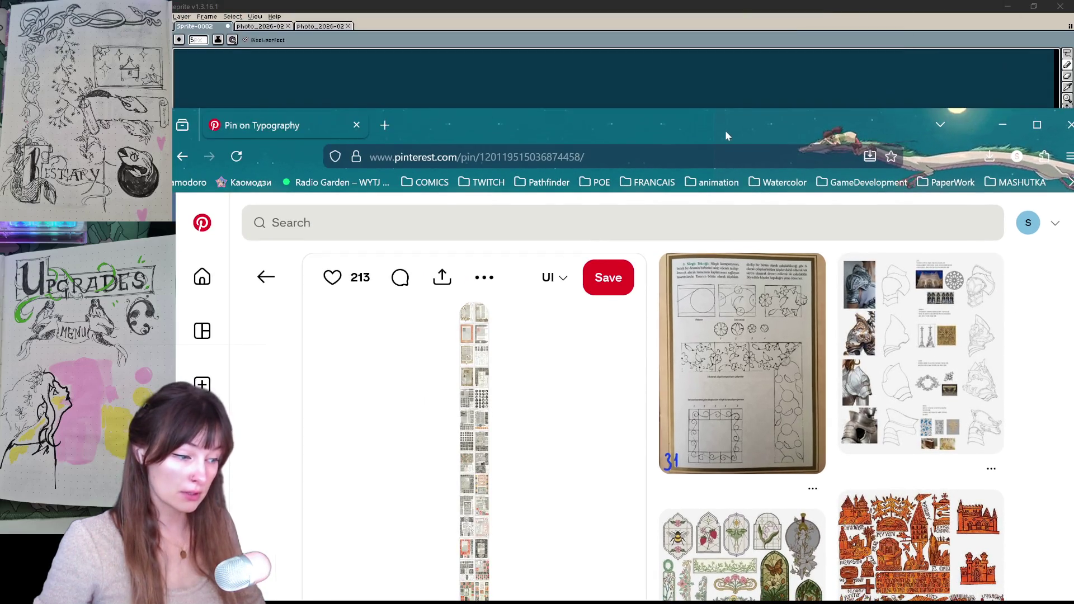
# Maximise the browser, browse the related pins, and open the decorative alphabet pin
pyautogui.doubleClick(720, 116)
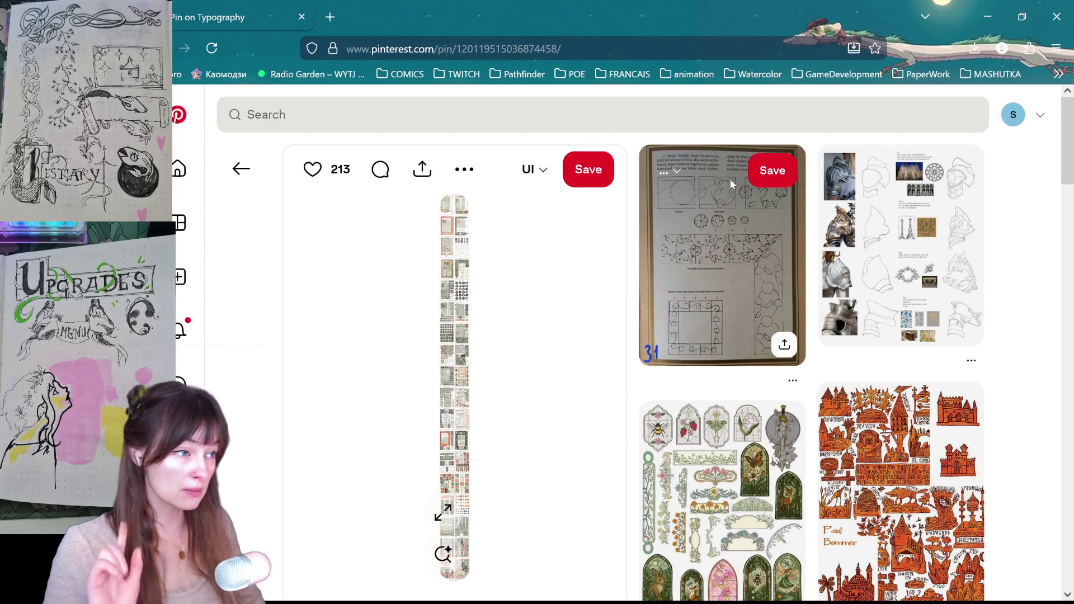
pyautogui.scroll(-5, 749, 253)
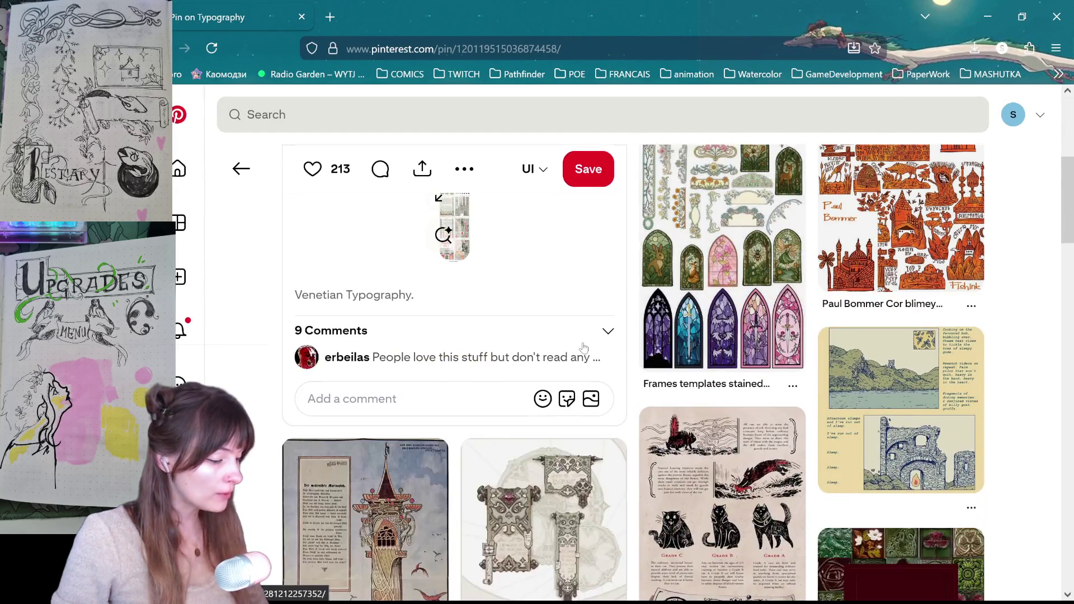
pyautogui.scroll(1, 895, 251)
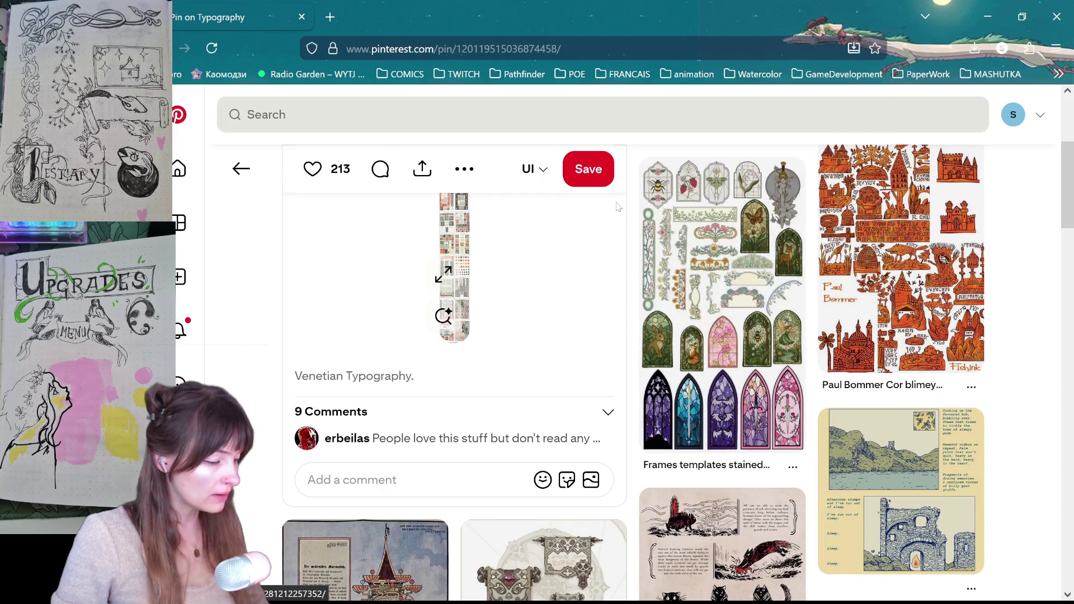
pyautogui.scroll(-3, 722, 335)
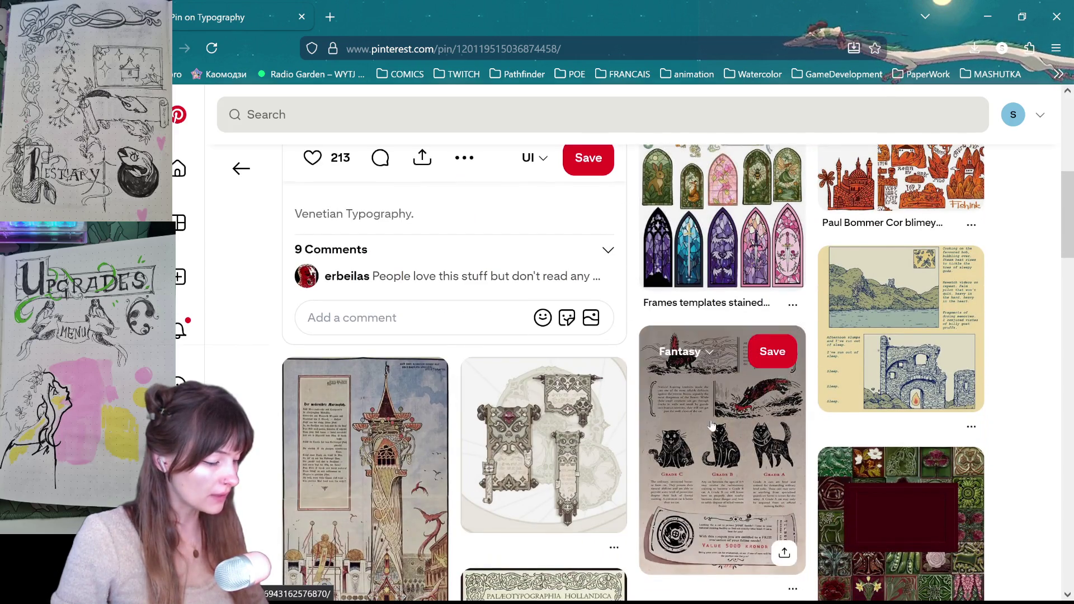
pyautogui.scroll(-5, 895, 336)
pyautogui.scroll(2, 466, 385)
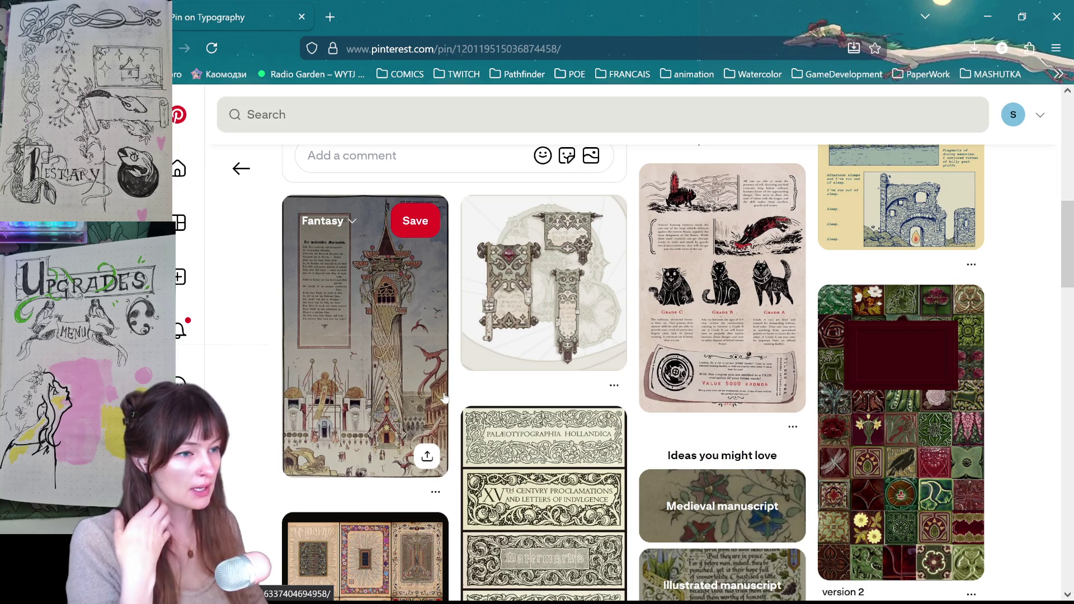
pyautogui.scroll(-5, 447, 396)
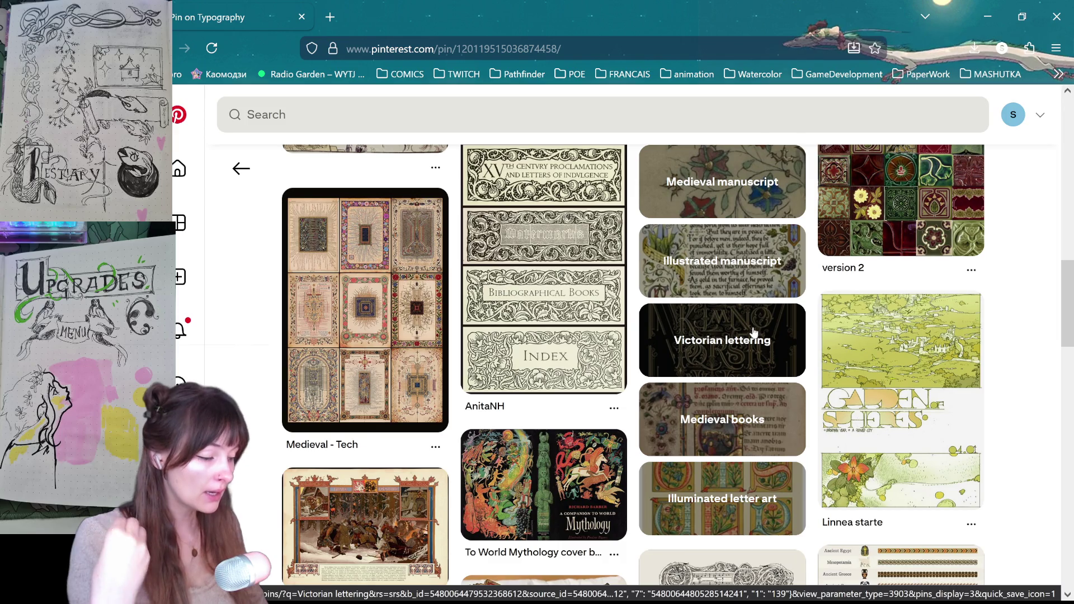
pyautogui.scroll(-2, 751, 333)
pyautogui.scroll(-2, 751, 334)
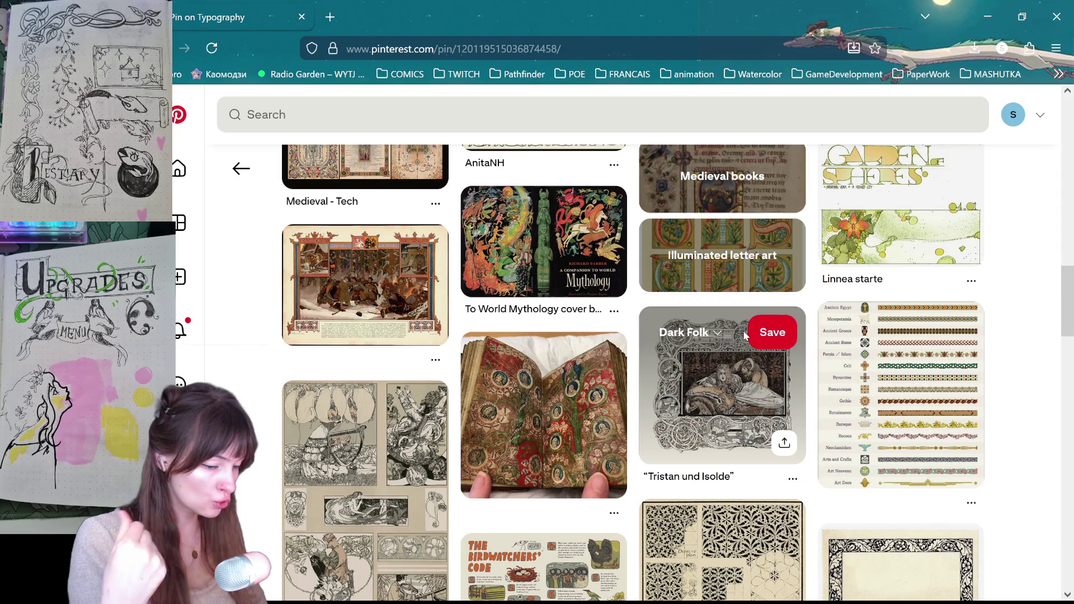
pyautogui.scroll(-3, 744, 333)
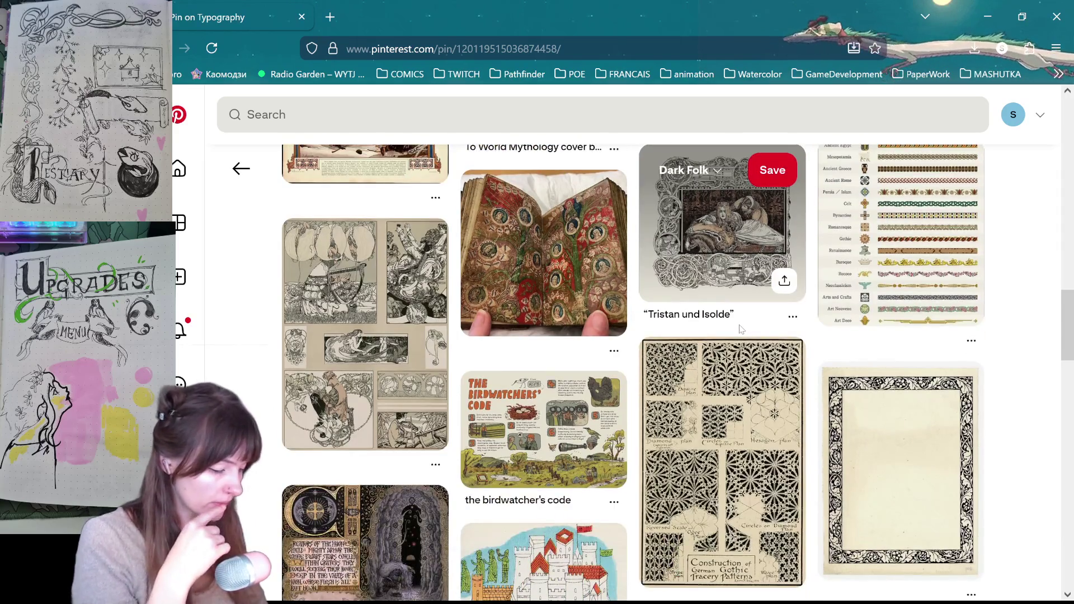
pyautogui.scroll(-4, 741, 329)
pyautogui.scroll(-2, 738, 335)
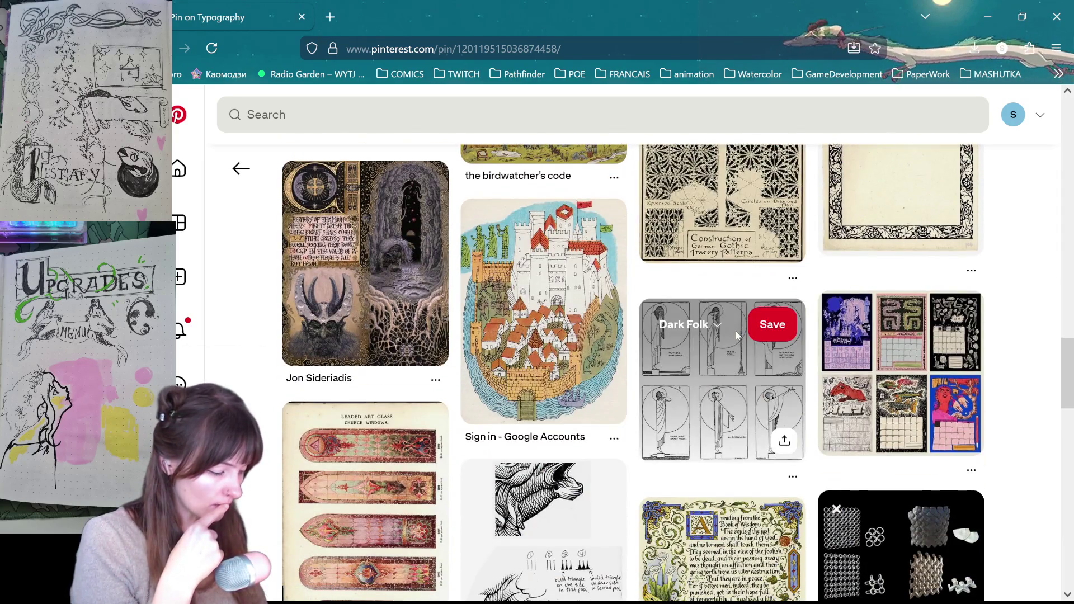
pyautogui.scroll(-3, 705, 291)
pyautogui.scroll(-2, 683, 258)
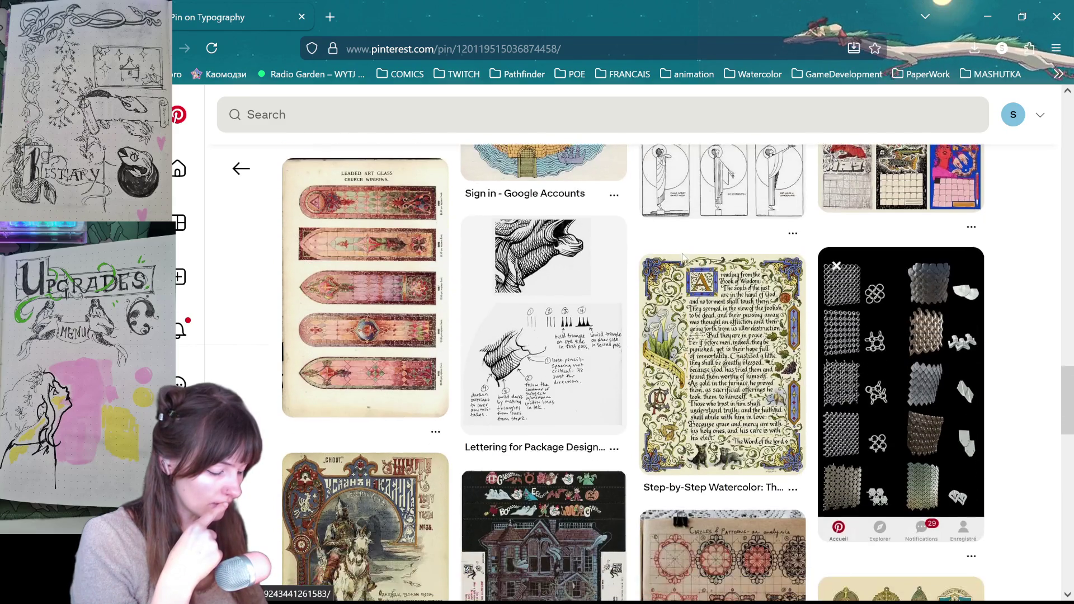
pyautogui.scroll(-4, 683, 257)
pyautogui.scroll(1, 727, 313)
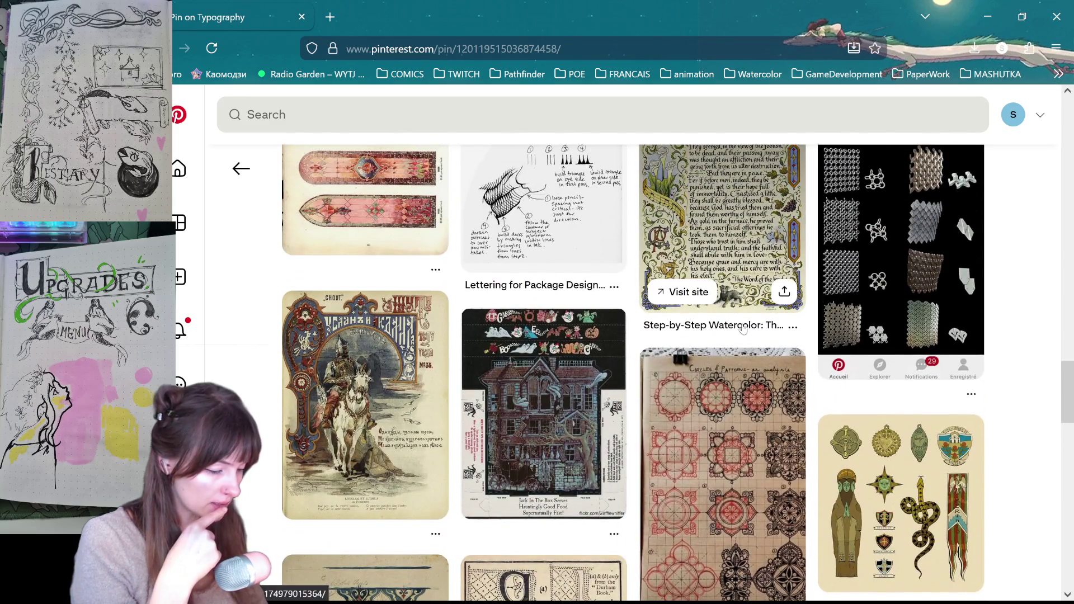
pyautogui.scroll(-6, 742, 328)
pyautogui.scroll(2, 700, 269)
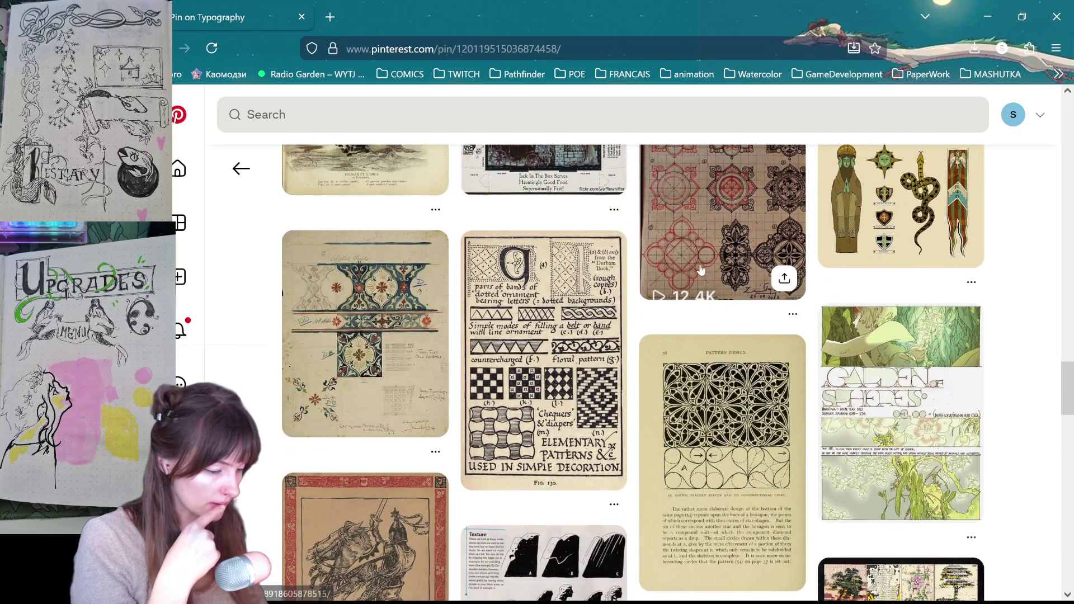
pyautogui.scroll(-5, 702, 272)
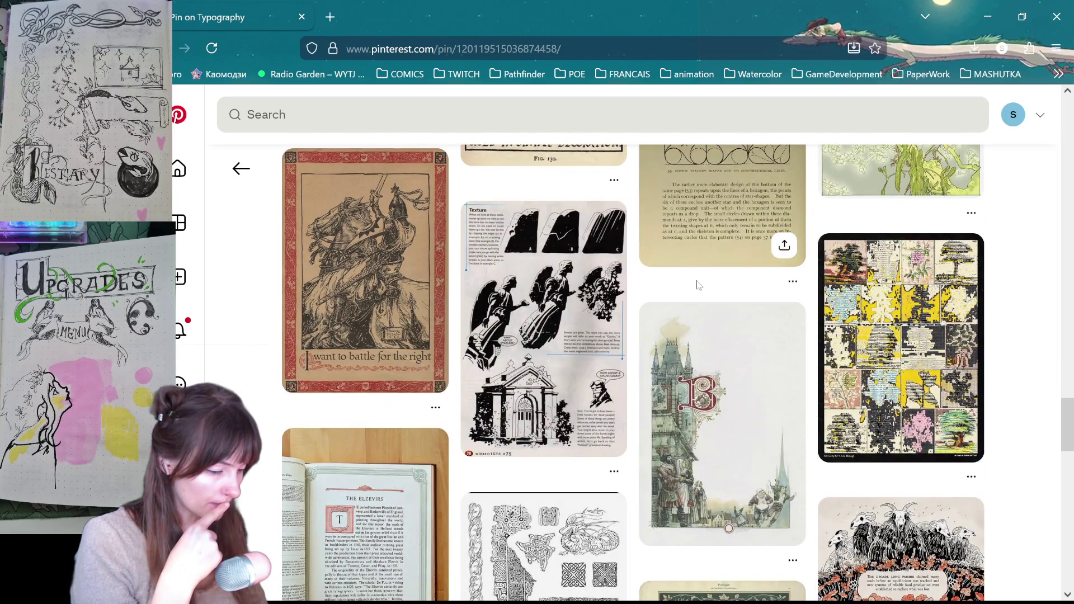
pyautogui.scroll(-5, 715, 340)
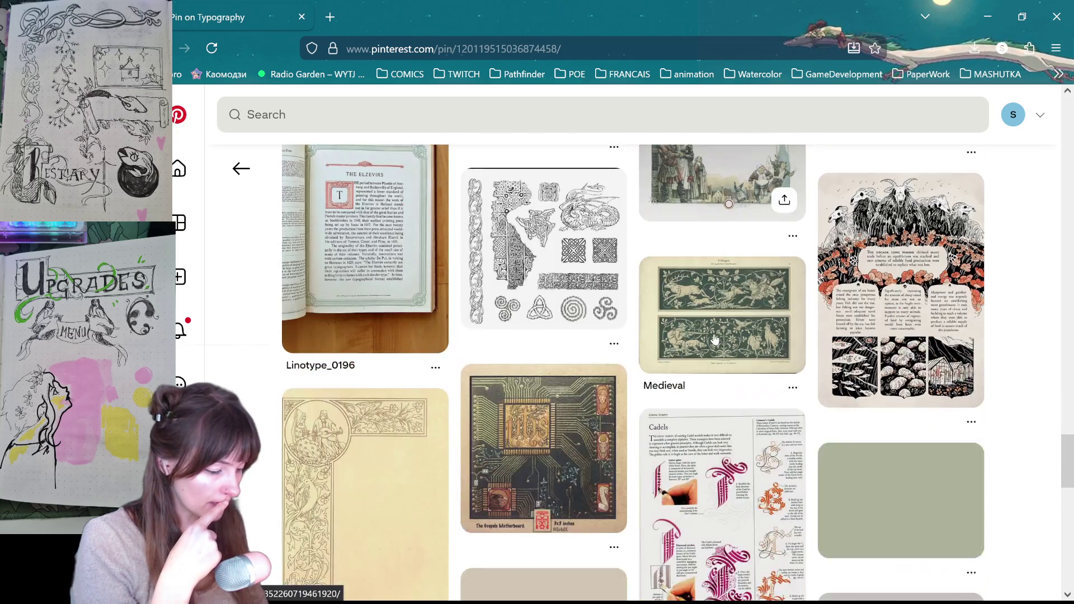
pyautogui.scroll(-10, 714, 340)
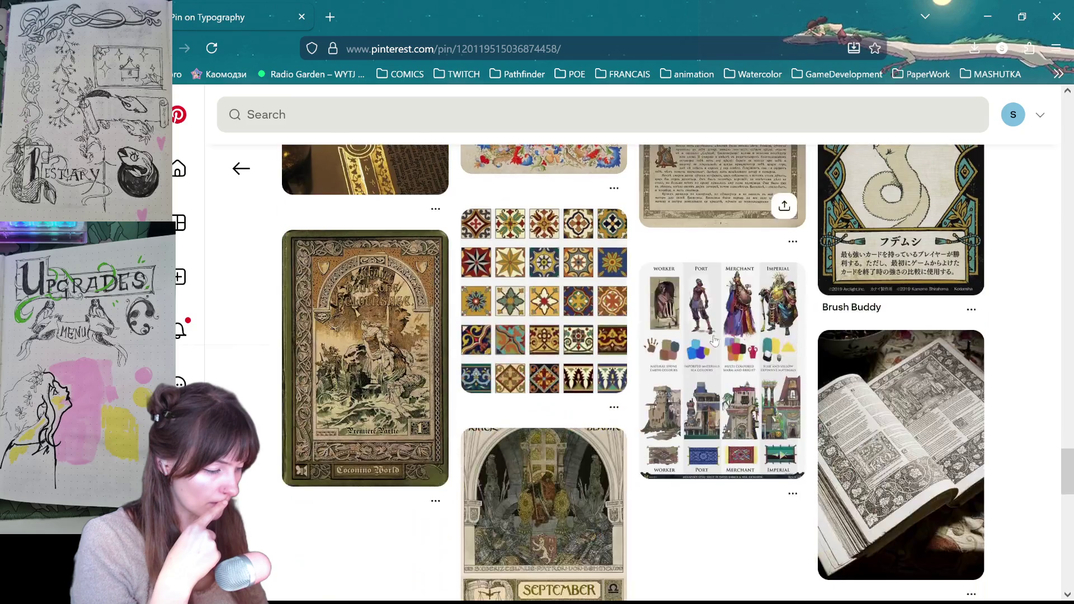
pyautogui.scroll(-4, 715, 339)
pyautogui.moveTo(1067, 454); pyautogui.dragTo(1063, 548)
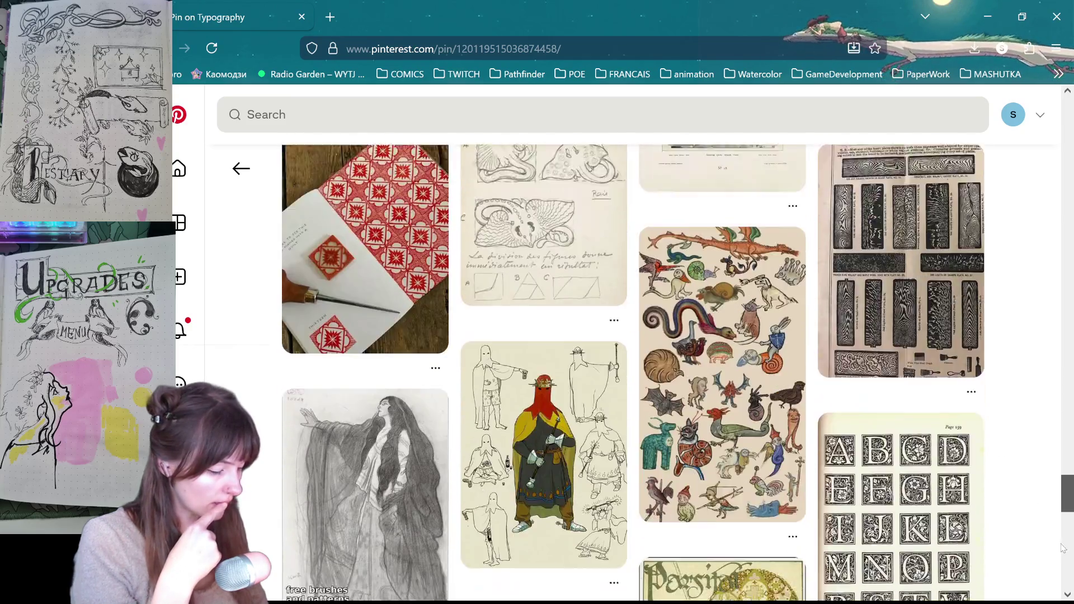
pyautogui.scroll(-3, 1063, 549)
pyautogui.scroll(-1, 1064, 565)
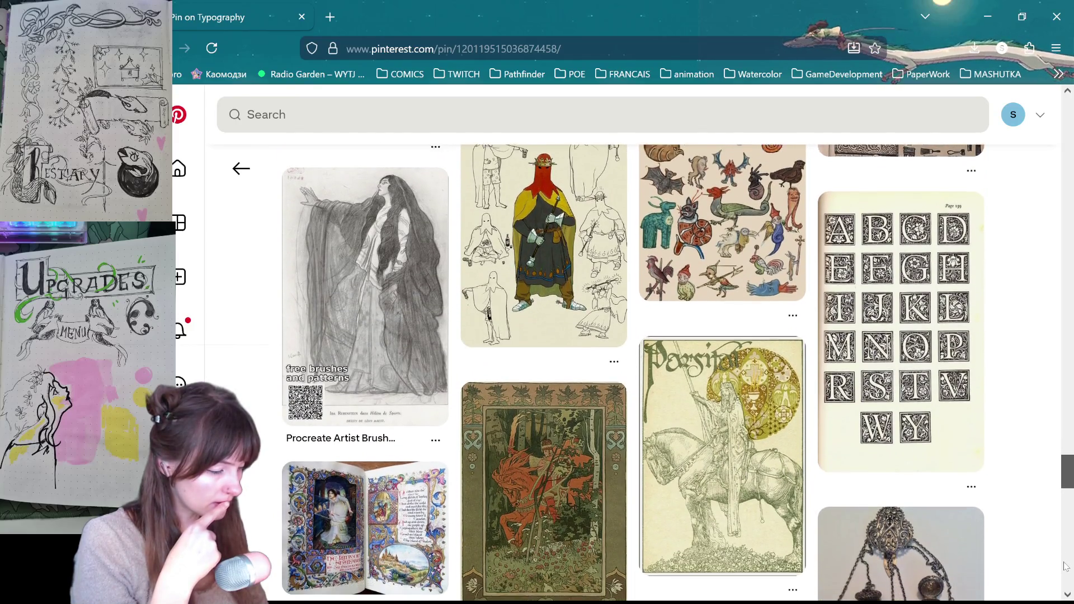
pyautogui.click(910, 404)
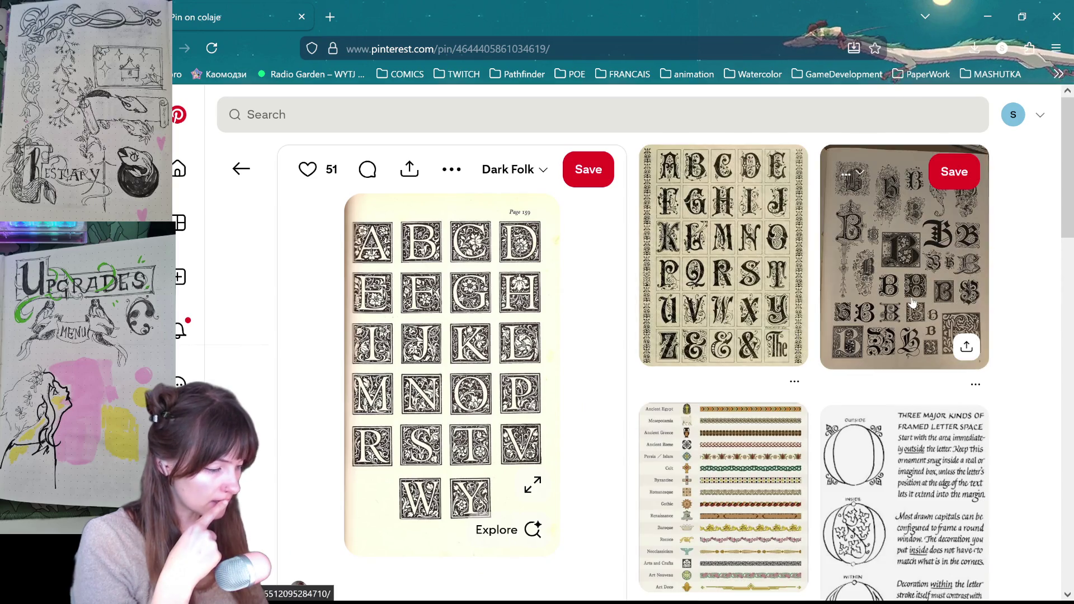
# Scroll further and open the Art Nouveau initials pin showing A, S and M
pyautogui.scroll(-6, 1007, 300)
pyautogui.scroll(-1, 1007, 300)
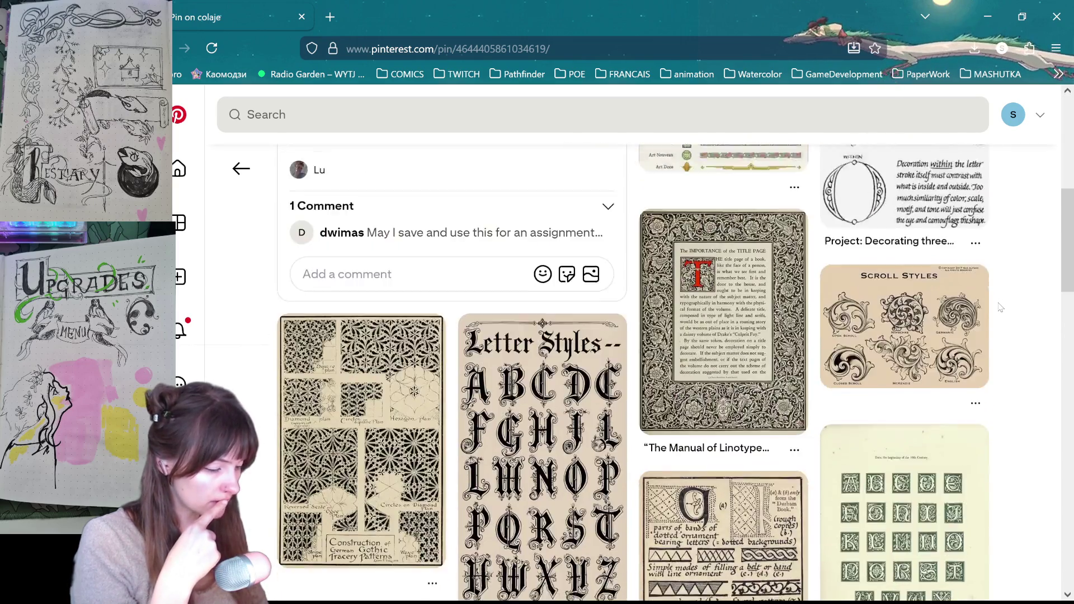
pyautogui.scroll(-2, 1001, 307)
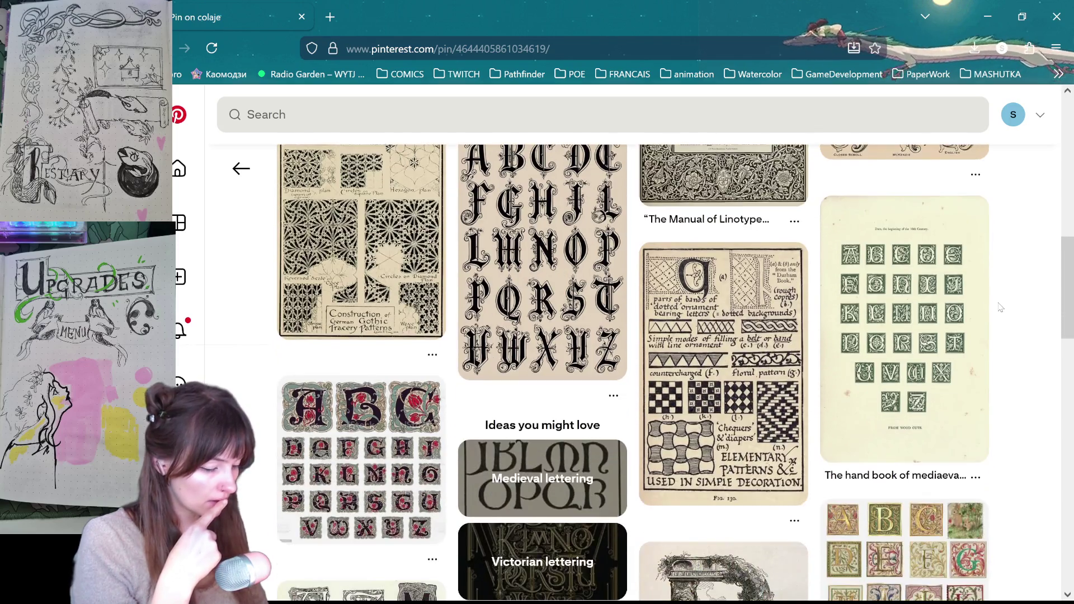
pyautogui.scroll(-4, 1000, 307)
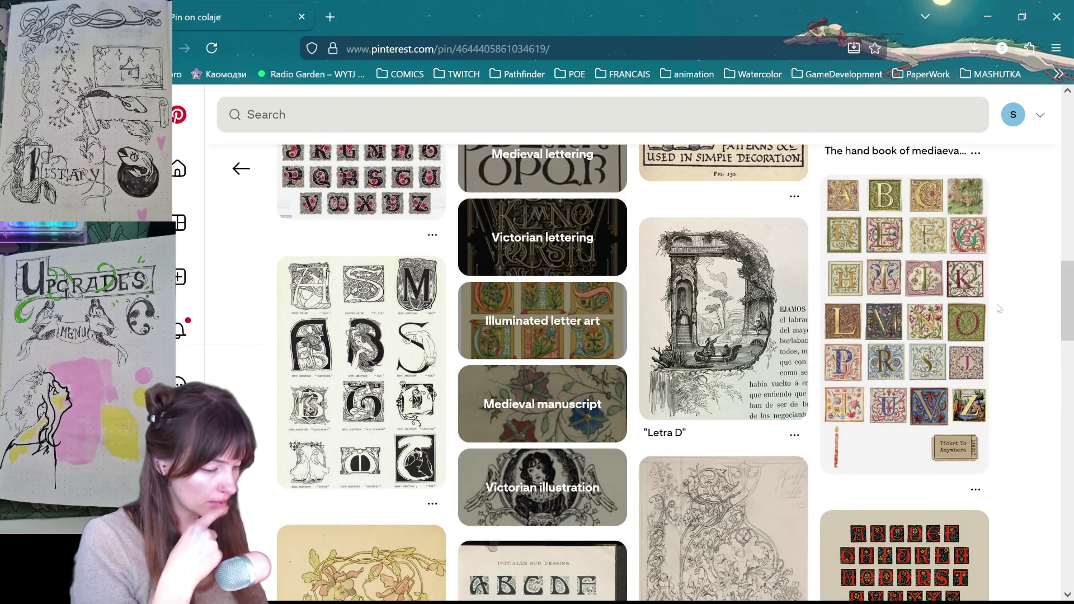
pyautogui.moveTo(698, 289)
pyautogui.click(414, 313)
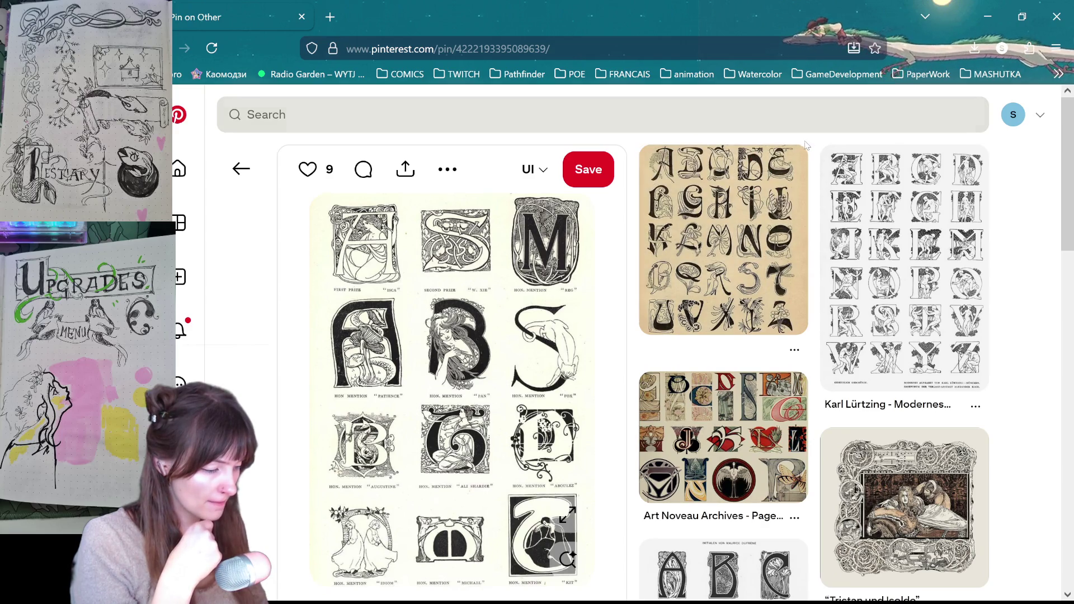
# Scroll down to the figural M–X alphabet pin and open its Save to board list
pyautogui.scroll(-2, 804, 146)
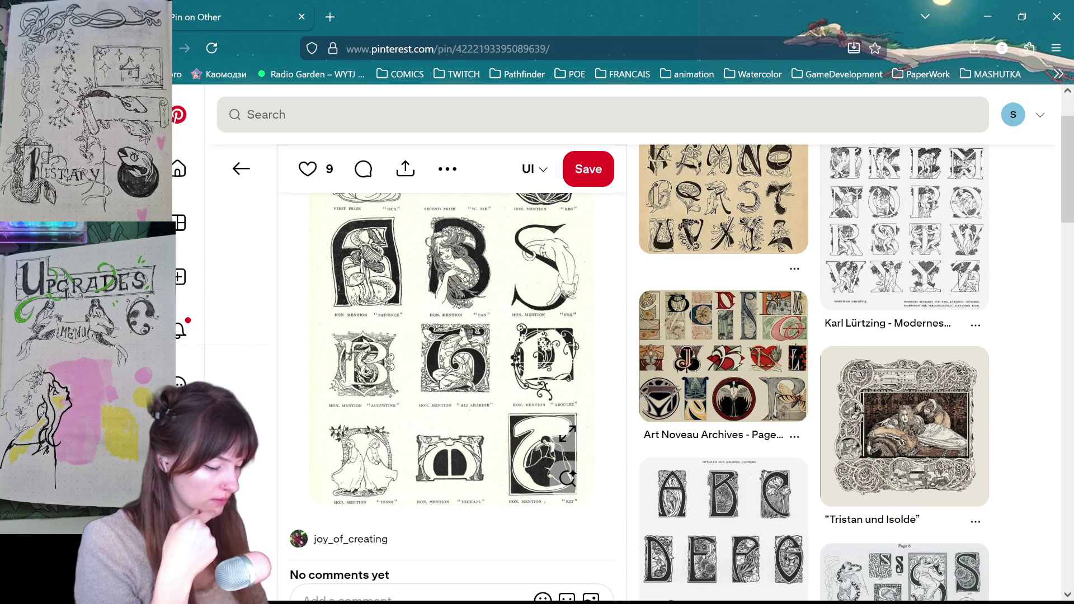
pyautogui.scroll(-7, 440, 386)
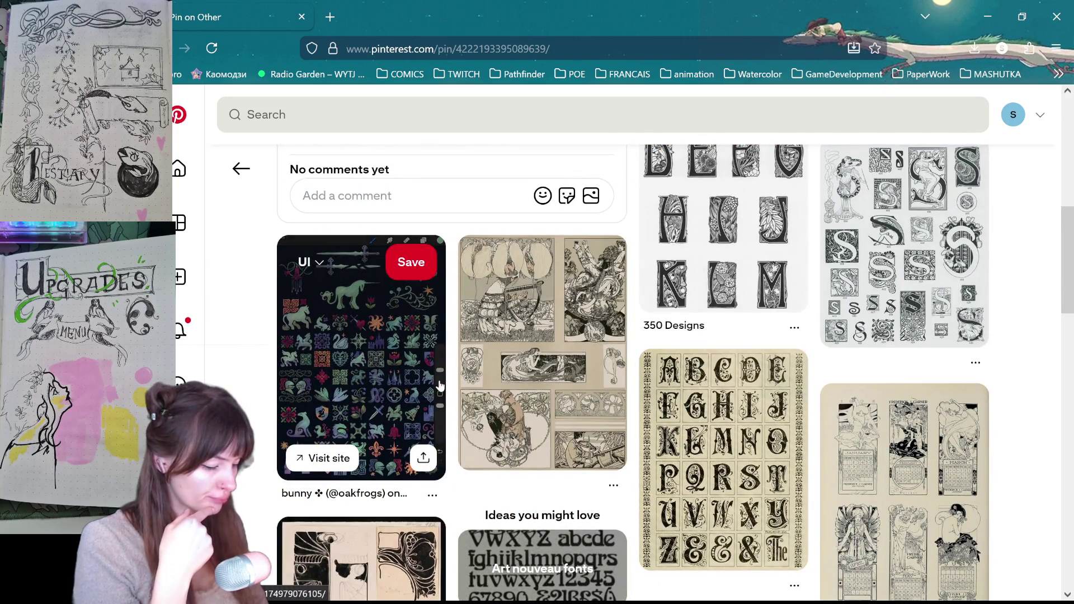
pyautogui.scroll(-2, 440, 386)
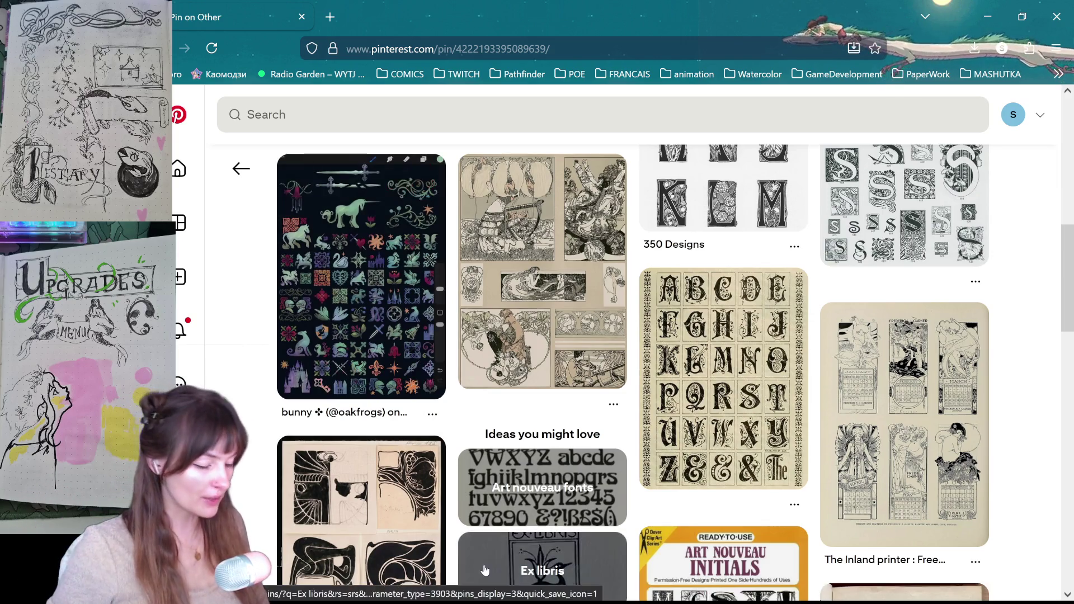
pyautogui.scroll(-6, 829, 274)
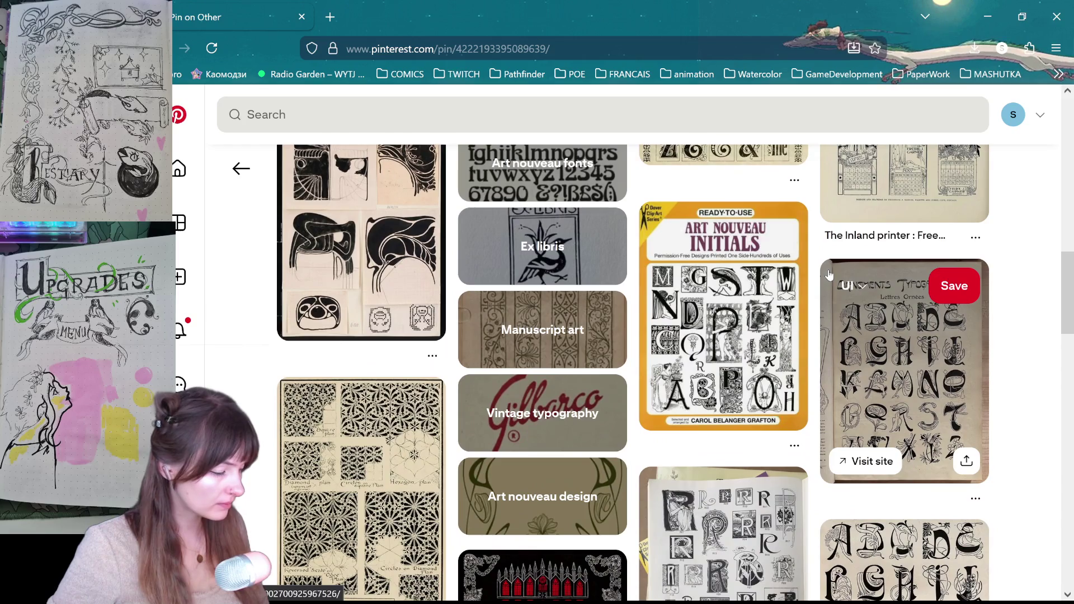
pyautogui.scroll(-3, 829, 274)
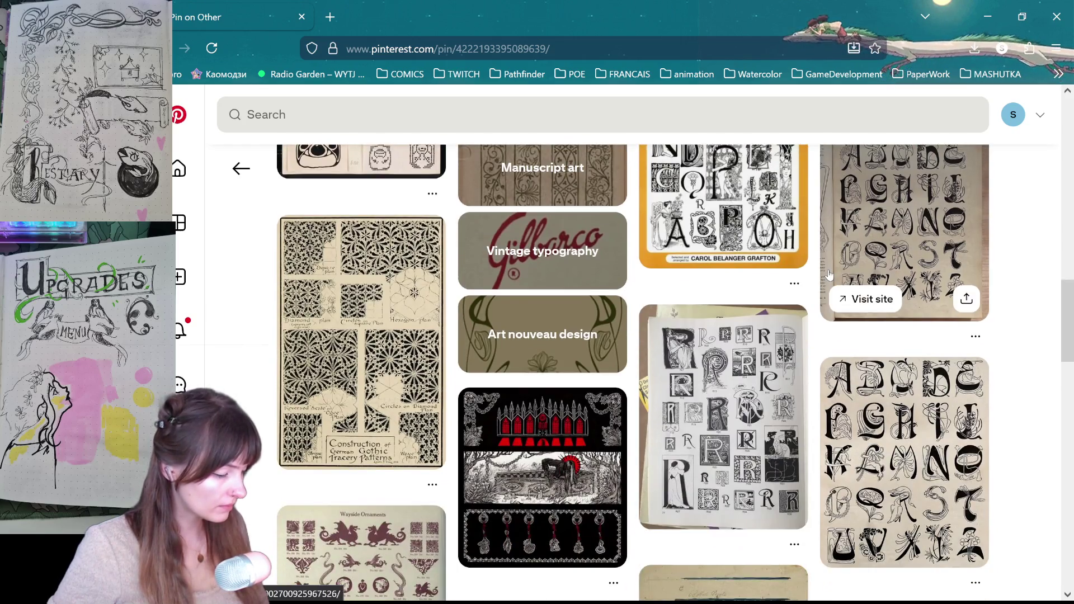
pyautogui.scroll(-9, 829, 274)
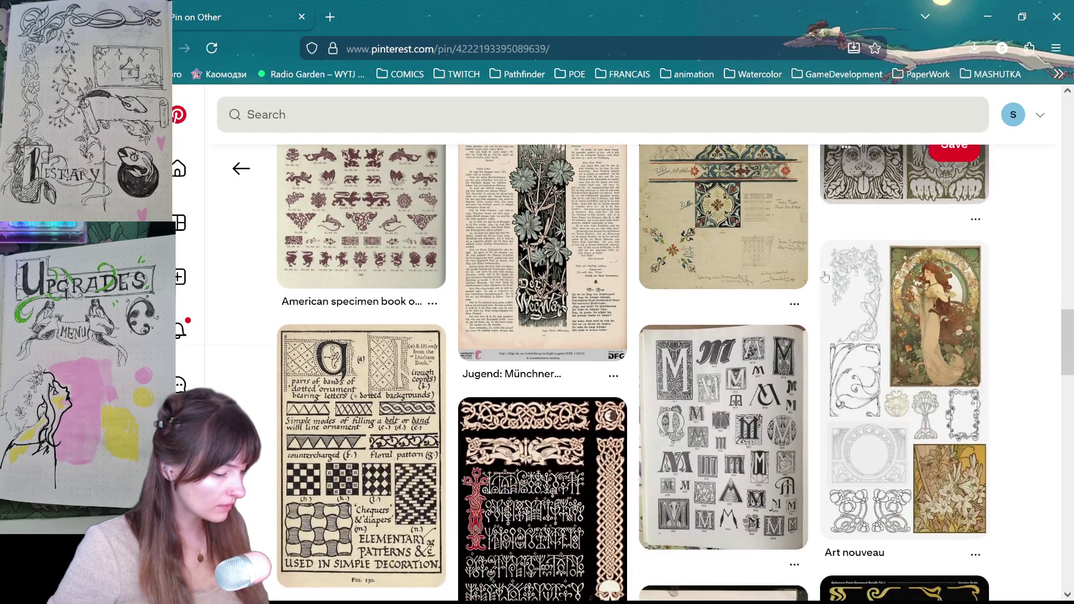
pyautogui.scroll(-3, 1016, 302)
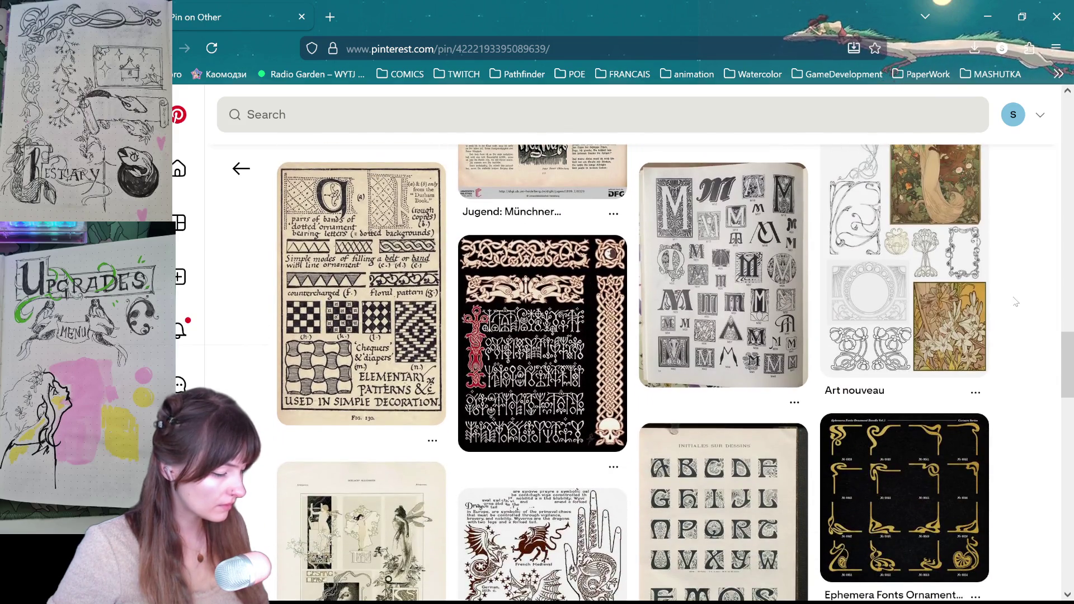
pyautogui.scroll(-4, 1016, 302)
pyautogui.scroll(-3, 1016, 302)
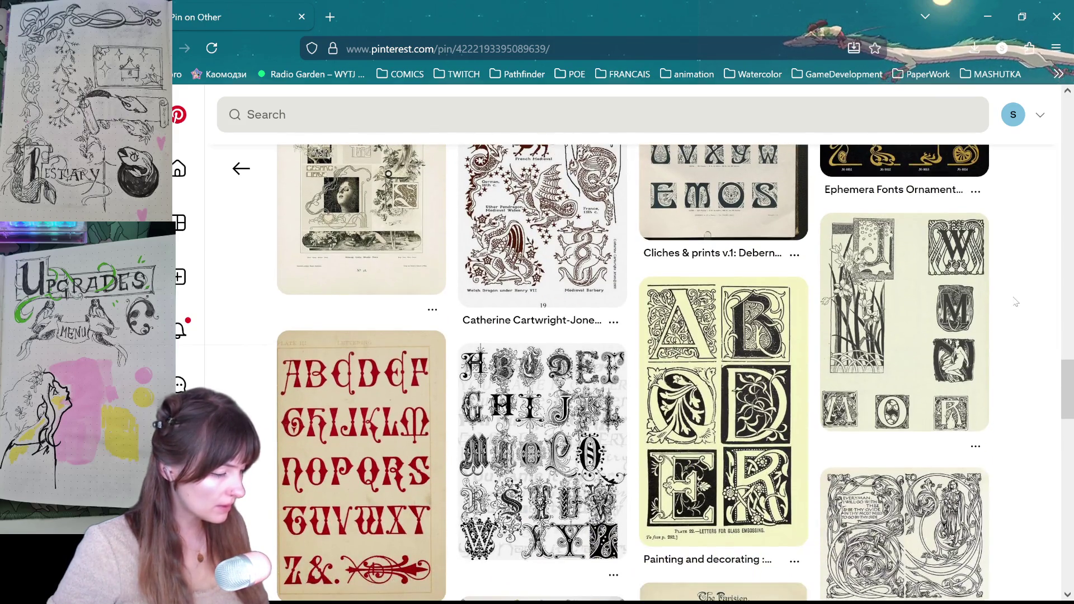
pyautogui.scroll(-3, 1016, 305)
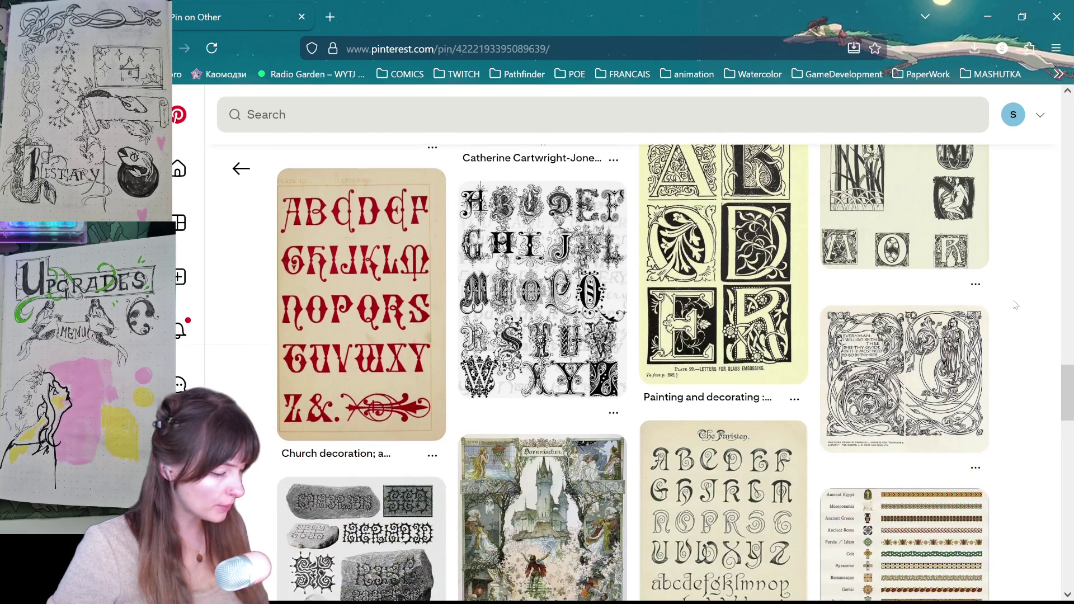
pyautogui.scroll(-4, 1016, 305)
pyautogui.scroll(-7, 1015, 305)
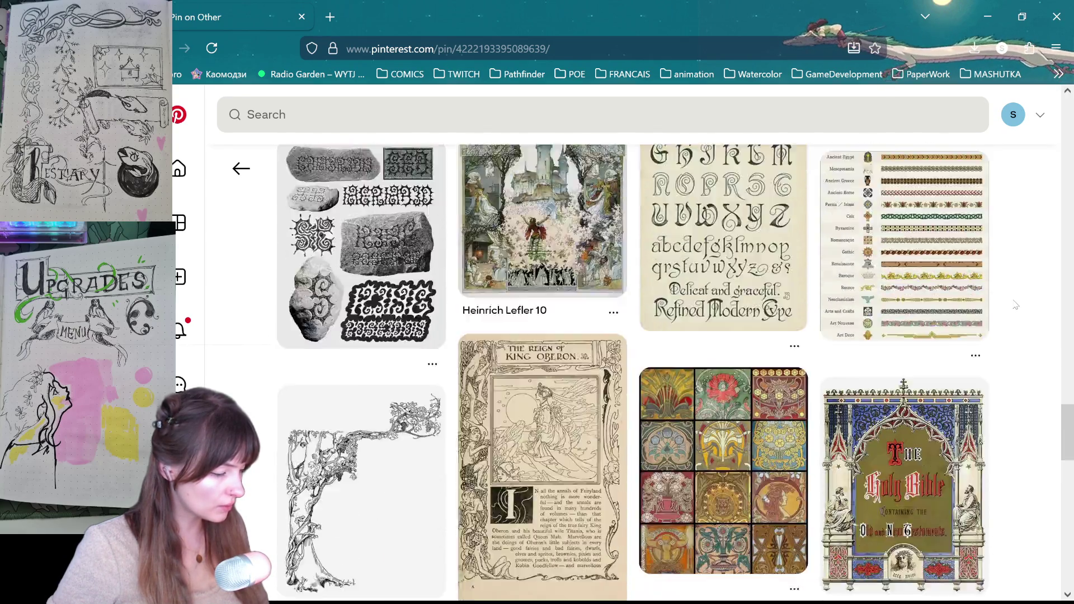
pyautogui.scroll(-4, 1005, 353)
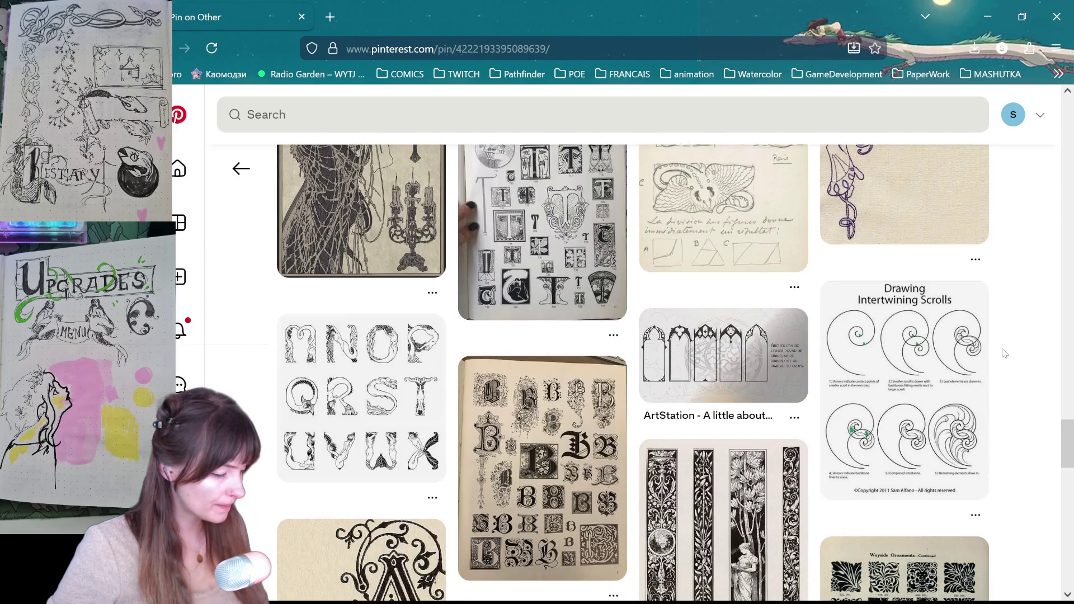
pyautogui.scroll(-1, 1001, 354)
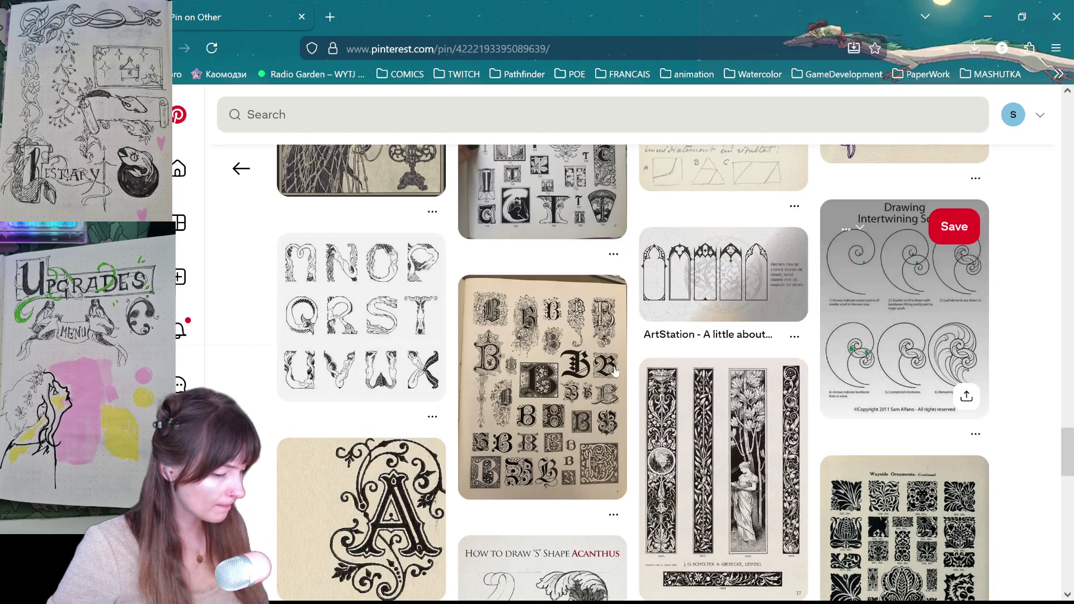
pyautogui.click(302, 260)
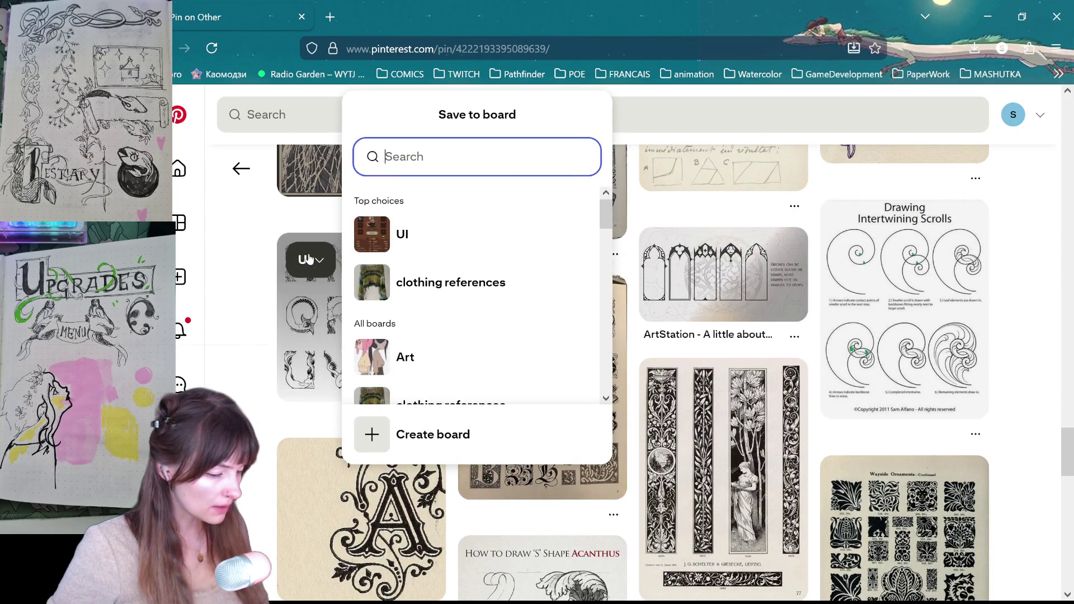
# Save the figural M–X alphabet pin to the UI board, then go back to the previous pin
pyautogui.click(557, 233)
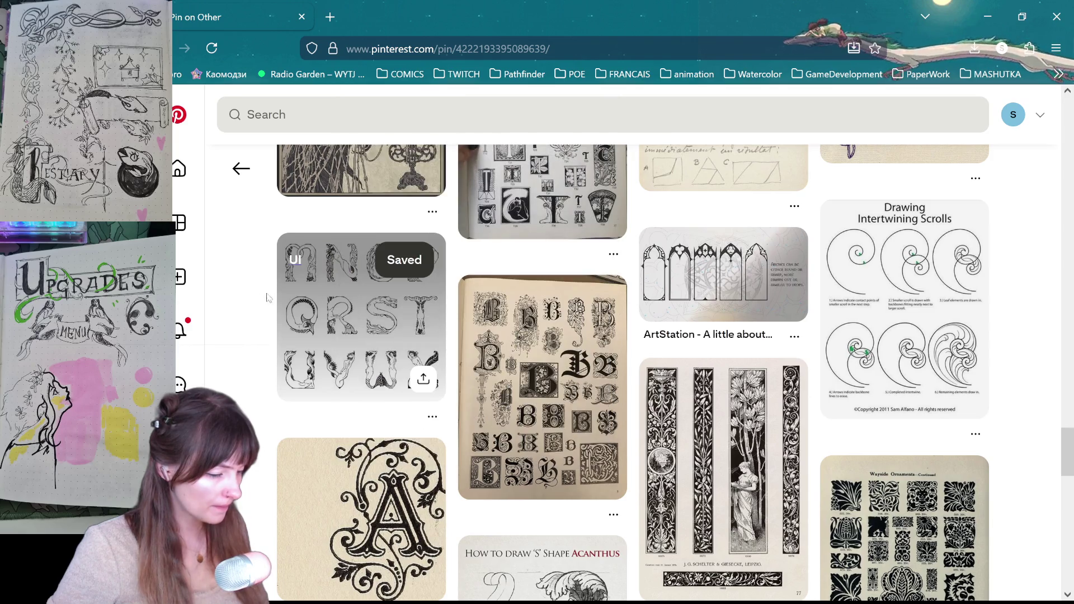
pyautogui.click(347, 352)
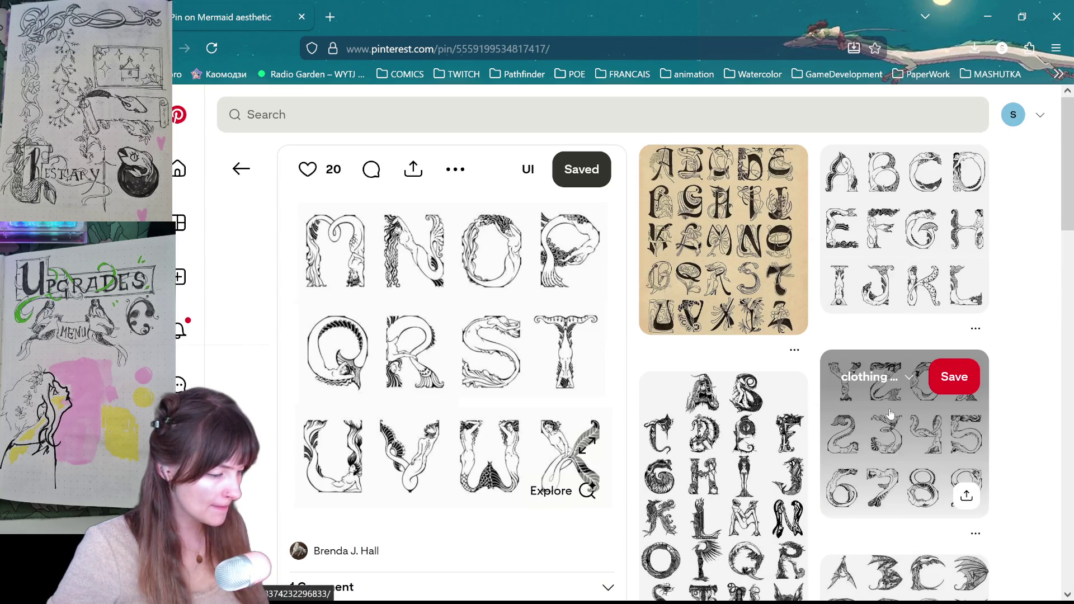
pyautogui.scroll(-1, 890, 402)
pyautogui.scroll(-10, 889, 400)
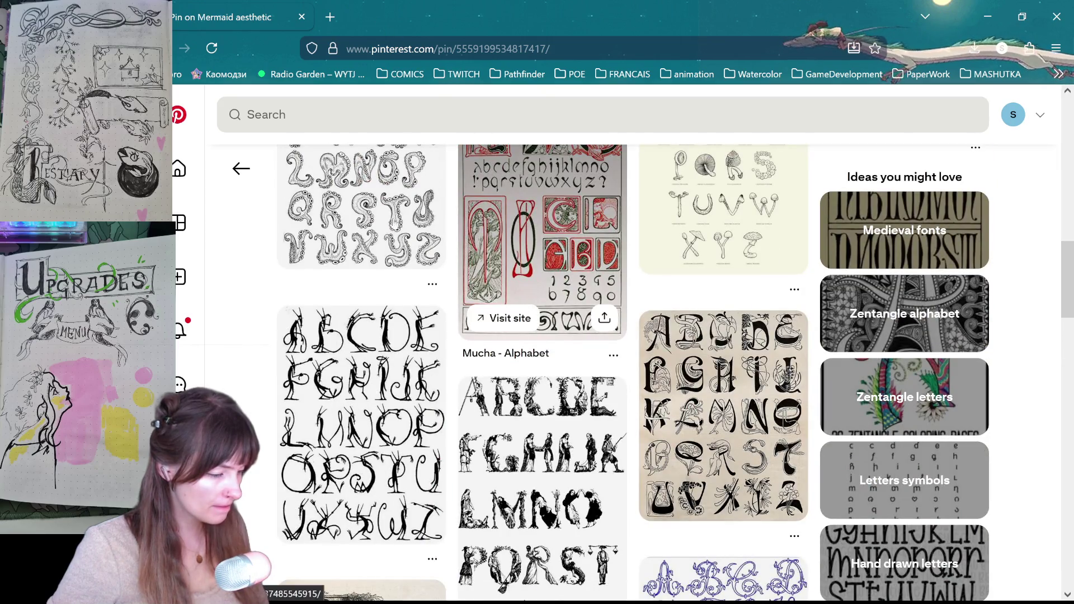
pyautogui.scroll(-2, 438, 401)
pyautogui.scroll(-2, 438, 401)
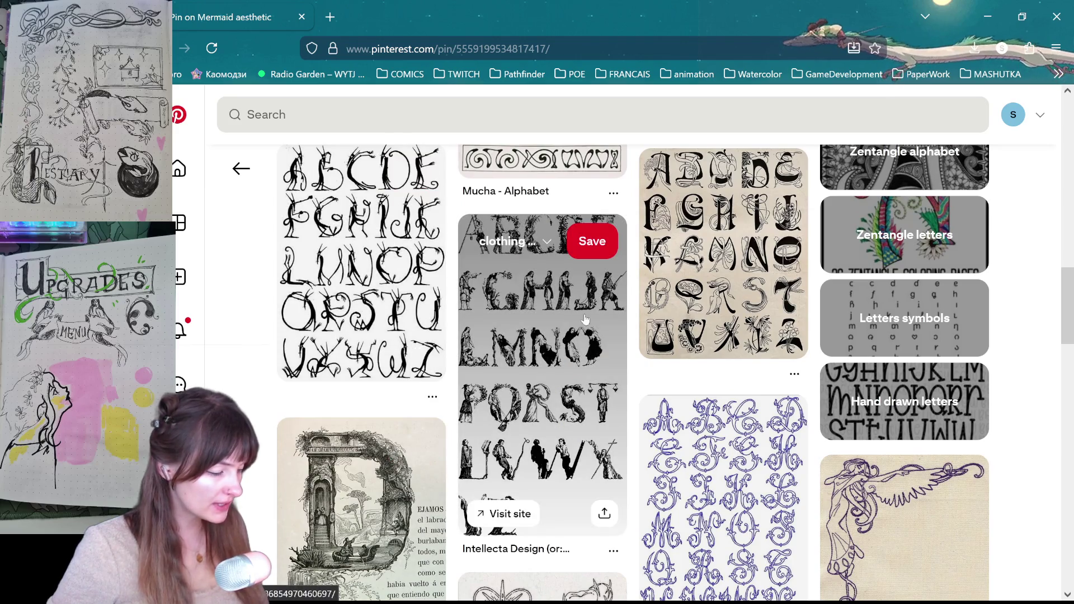
pyautogui.hotkey('alt', 'Left')
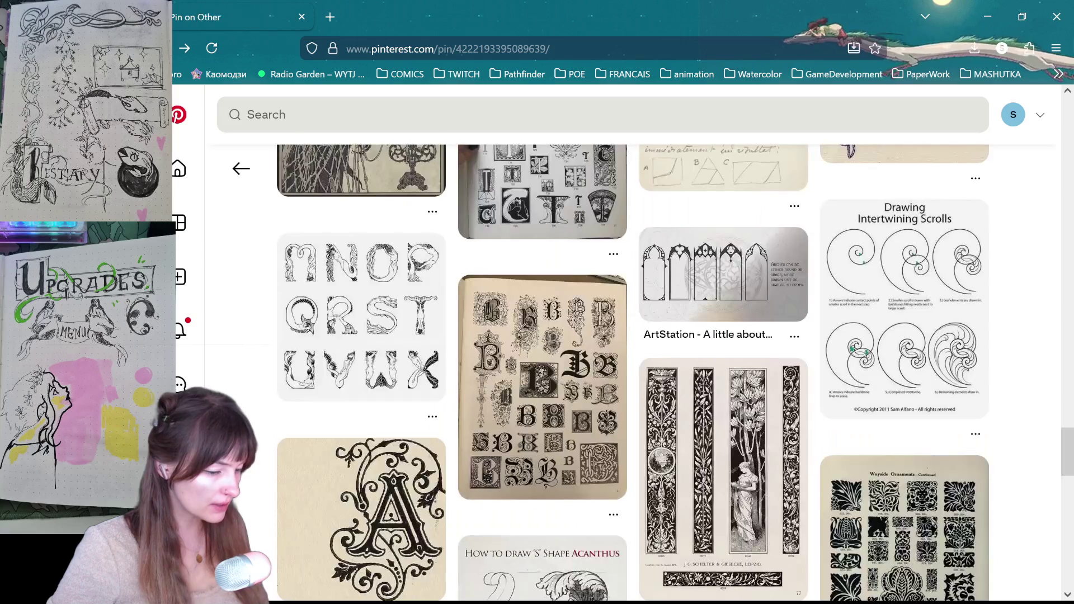
# Browse more letter pins, return to the top pin, and minimize the browser to reveal Aseprite
pyautogui.scroll(-6, 559, 347)
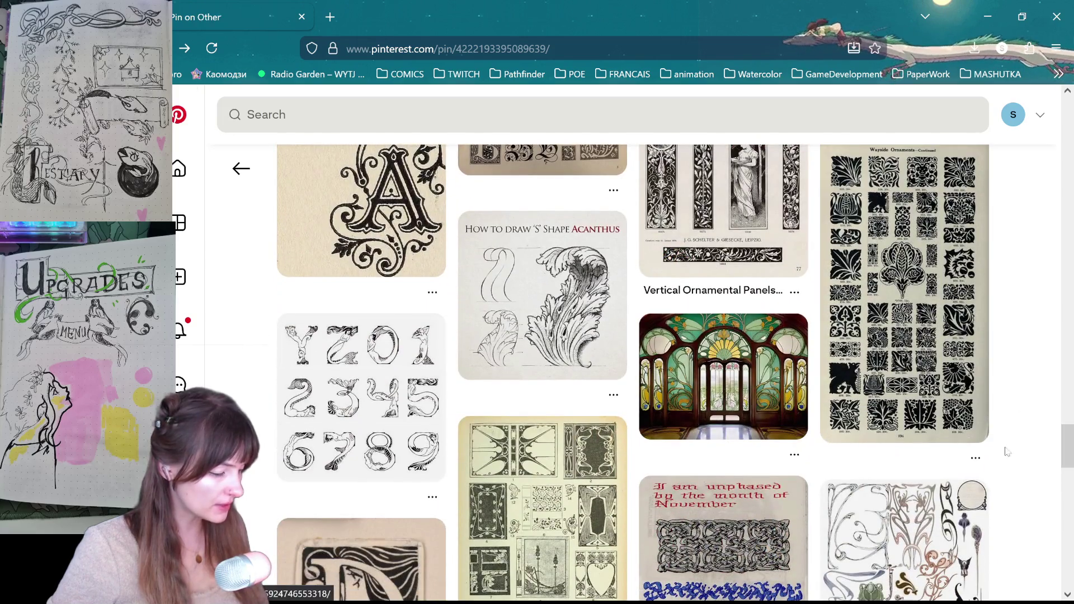
pyautogui.scroll(-5, 1070, 456)
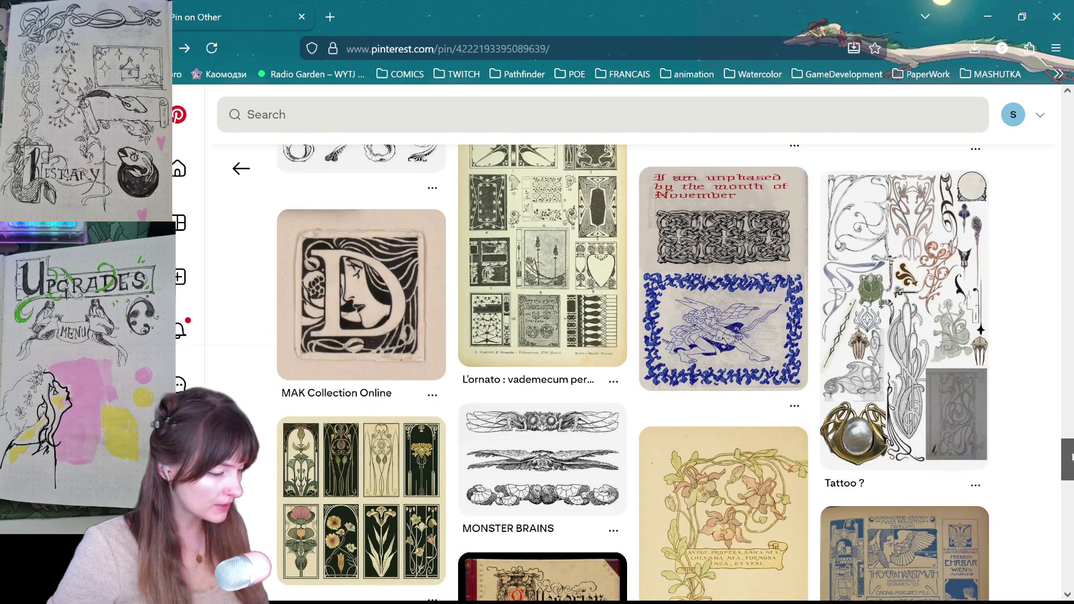
pyautogui.scroll(-1, 1070, 456)
pyautogui.scroll(2, 1070, 453)
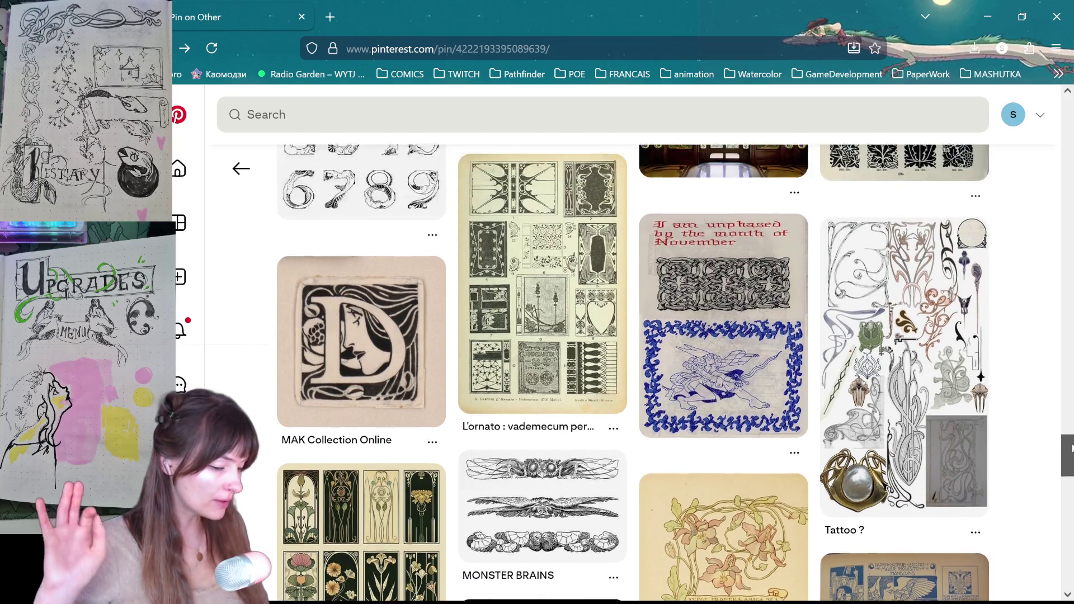
pyautogui.moveTo(1070, 447); pyautogui.dragTo(1070, 112)
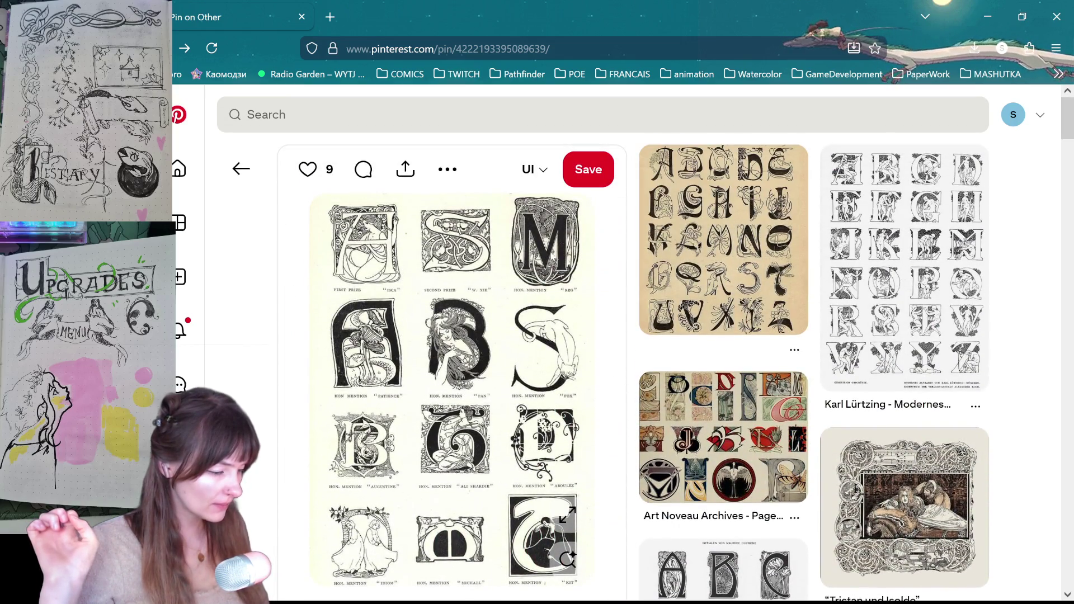
pyautogui.press('super+Down')
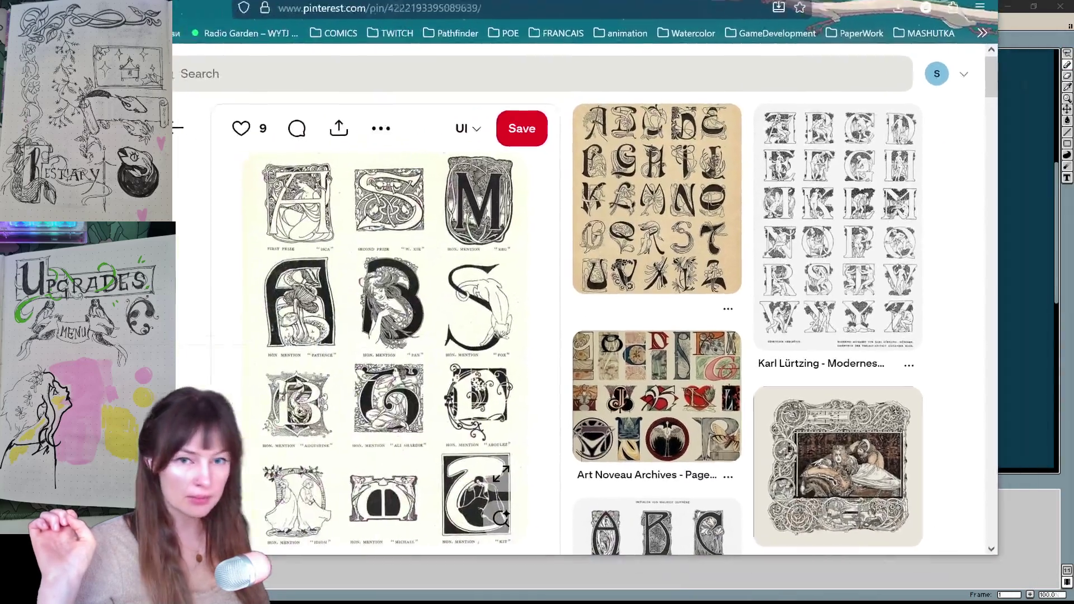
pyautogui.press('super+Down')
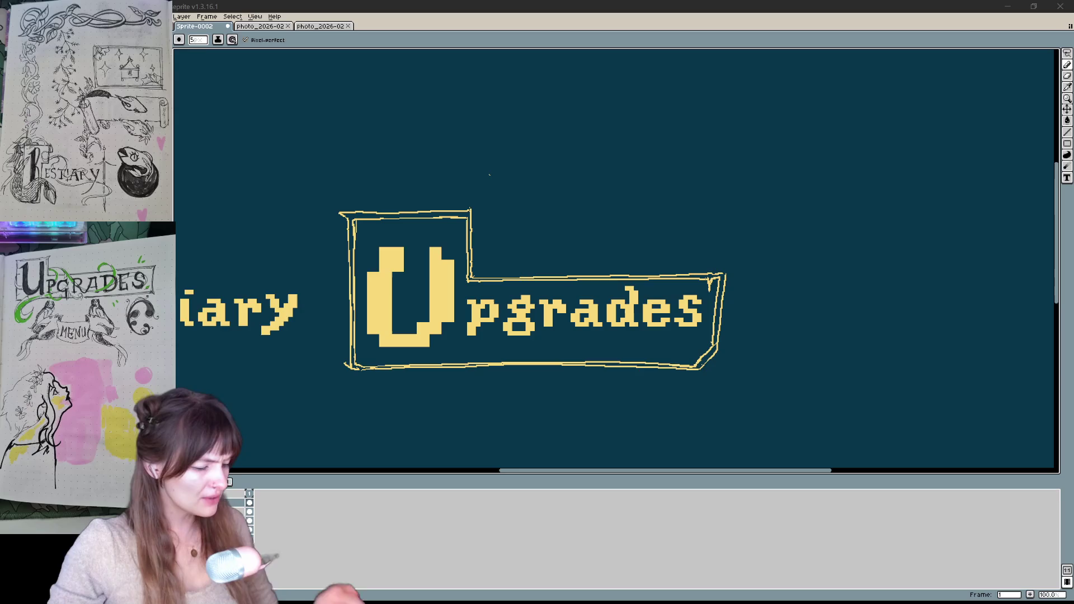
# Erase the broken bottom line of the Upgrades frame, undoing the trial strokes
pyautogui.moveTo(412, 356); pyautogui.dragTo(573, 355)
pyautogui.press('v')
pyautogui.hotkey('ctrl', 'z')
pyautogui.press('b')
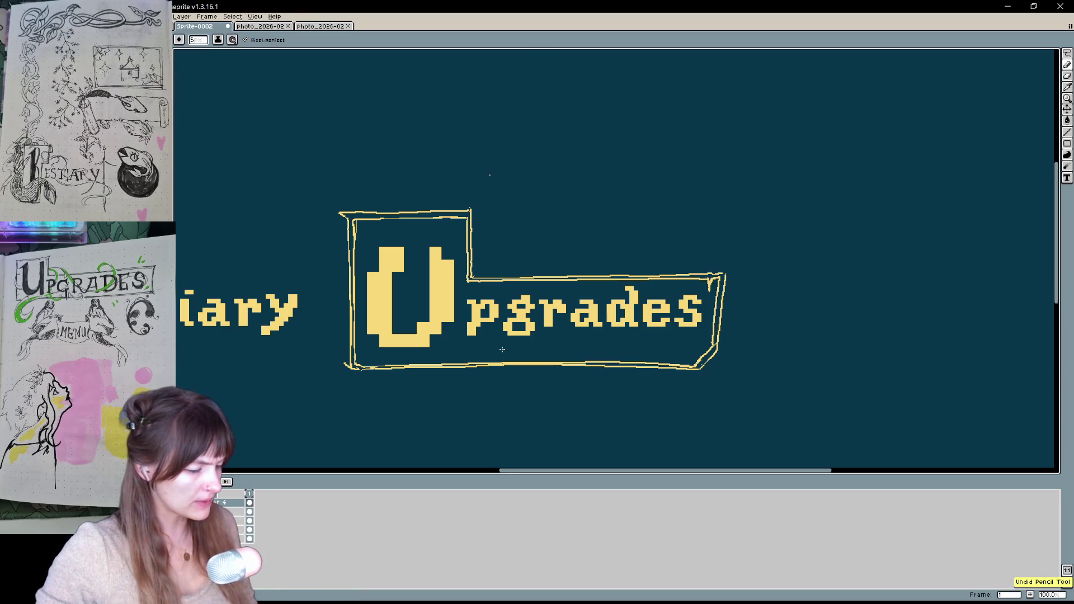
pyautogui.moveTo(518, 386); pyautogui.dragTo(584, 399)
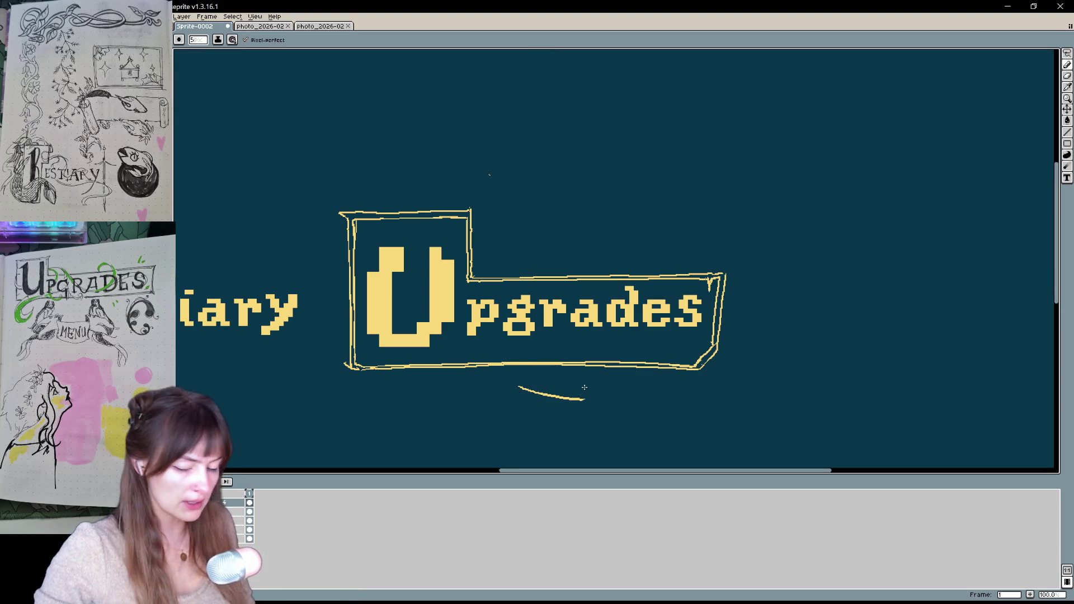
pyautogui.hotkey('ctrl', 'z')
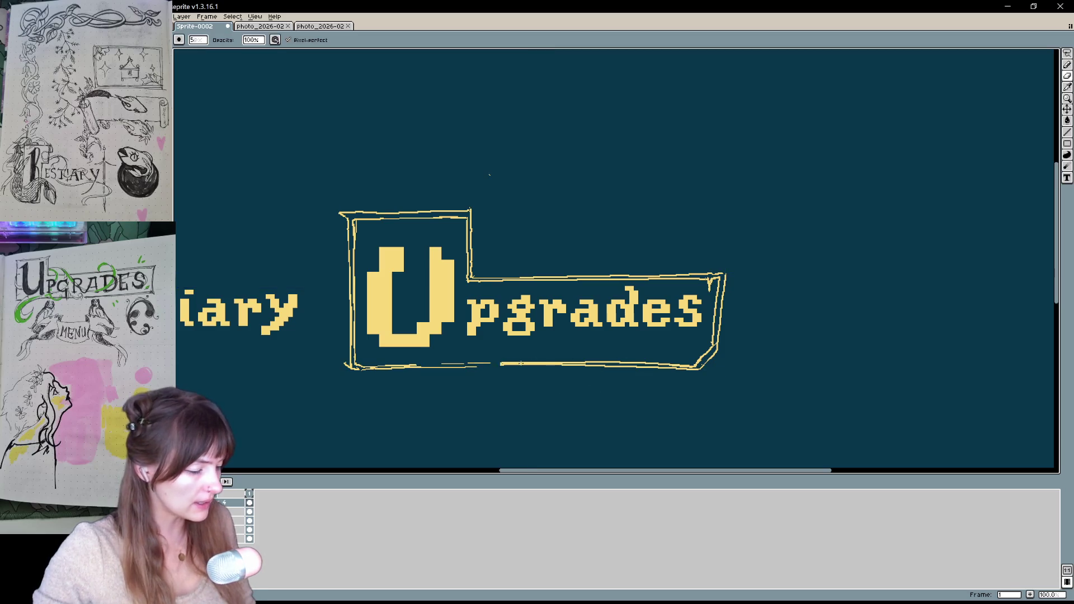
pyautogui.moveTo(529, 365); pyautogui.dragTo(437, 367)
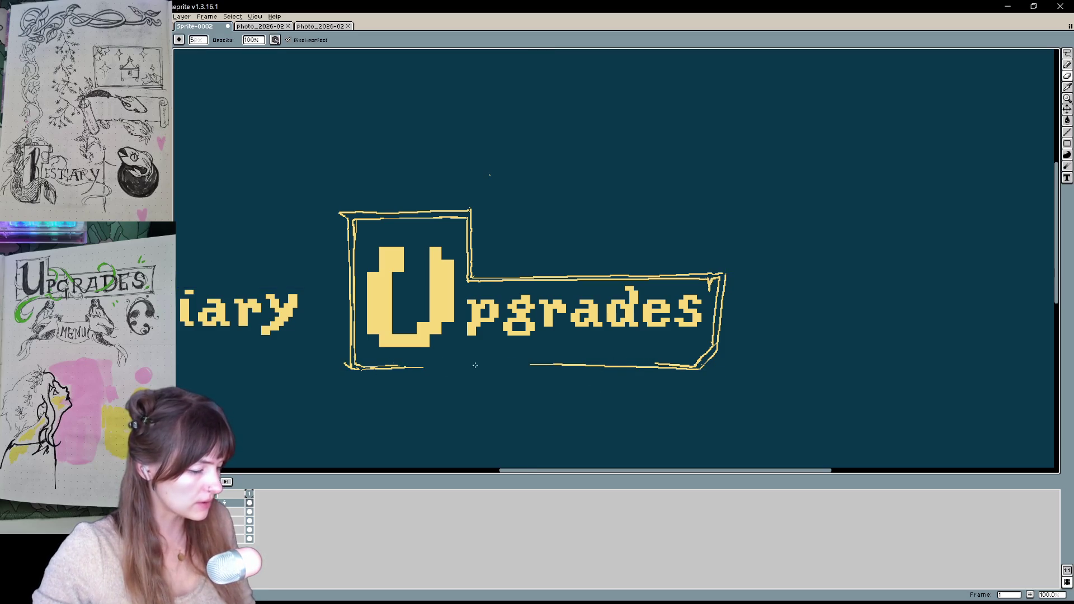
pyautogui.moveTo(584, 366); pyautogui.dragTo(650, 363)
pyautogui.moveTo(398, 363); pyautogui.dragTo(649, 361)
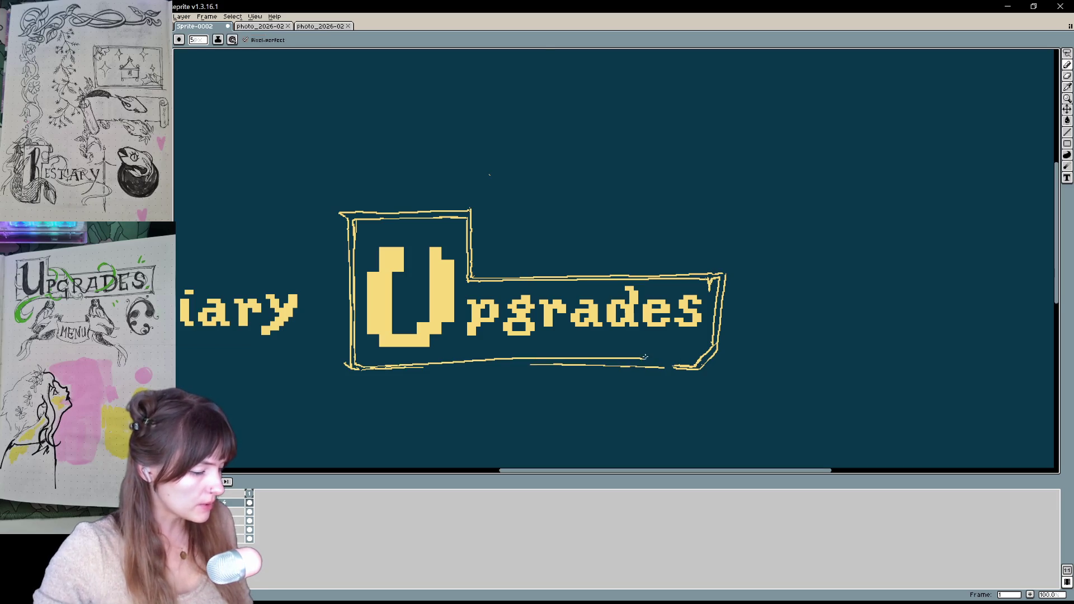
pyautogui.hotkey('ctrl', 'z')
# Redraw the frame's bottom edge as one clean line closing the gap
pyautogui.moveTo(741, 323)
pyautogui.mouseDown()
pyautogui.moveTo(880, 179)
pyautogui.moveTo(868, 158)
pyautogui.mouseUp()
pyautogui.moveTo(525, 205); pyautogui.dragTo(815, 200)
pyautogui.hotkey('ctrl', 'z')
pyautogui.moveTo(508, 206); pyautogui.dragTo(812, 203)
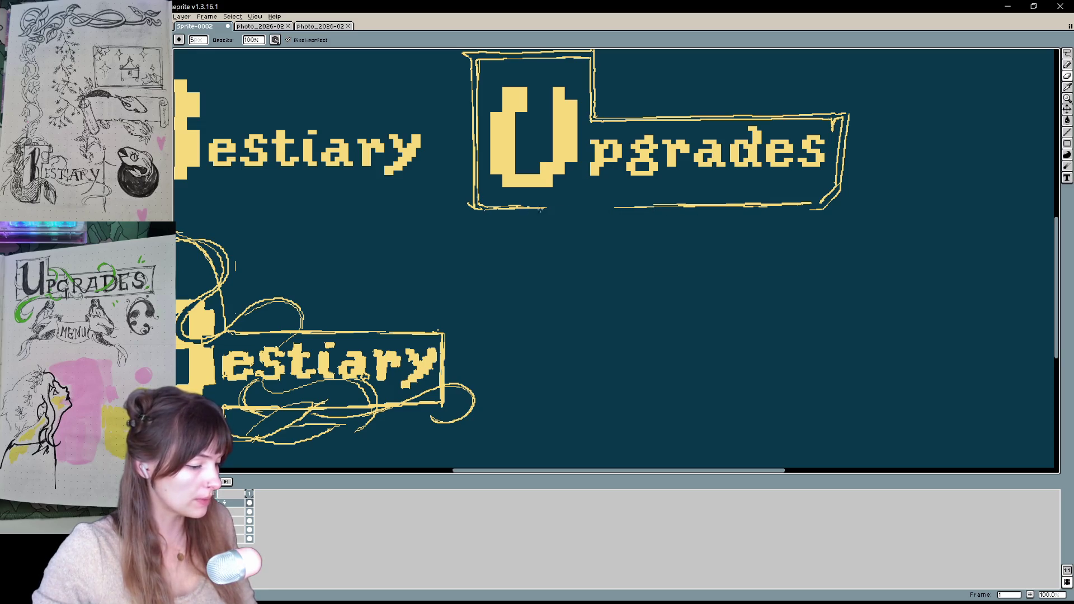
pyautogui.press('e')
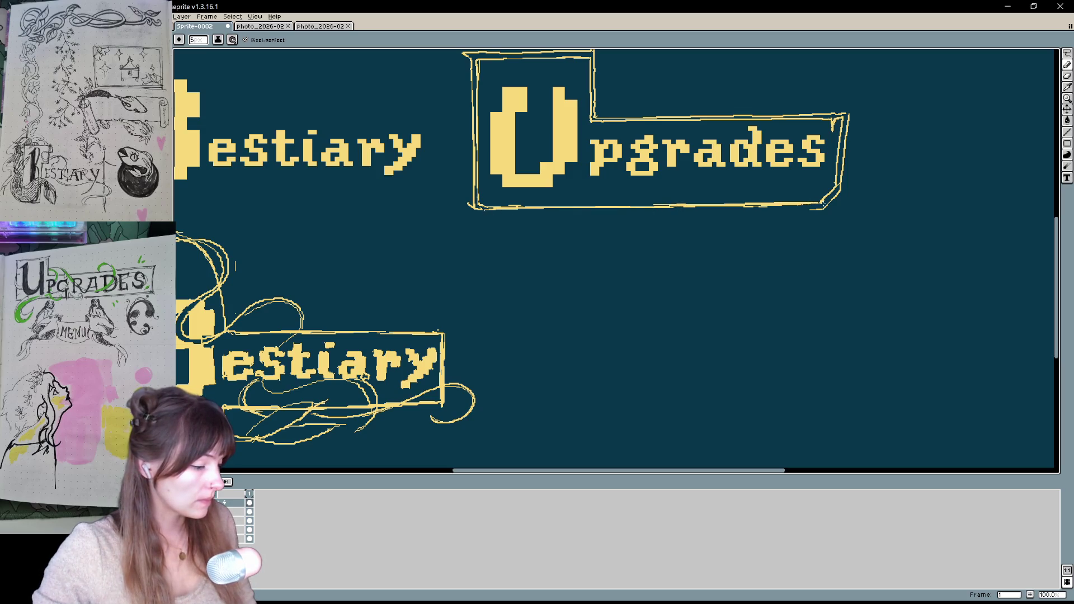
# Start sketching a figure above the frame's top-left, undoing a stray stroke
pyautogui.moveTo(818, 207)
pyautogui.mouseDown()
pyautogui.moveTo(798, 319)
pyautogui.moveTo(798, 304)
pyautogui.mouseUp()
pyautogui.press('b')
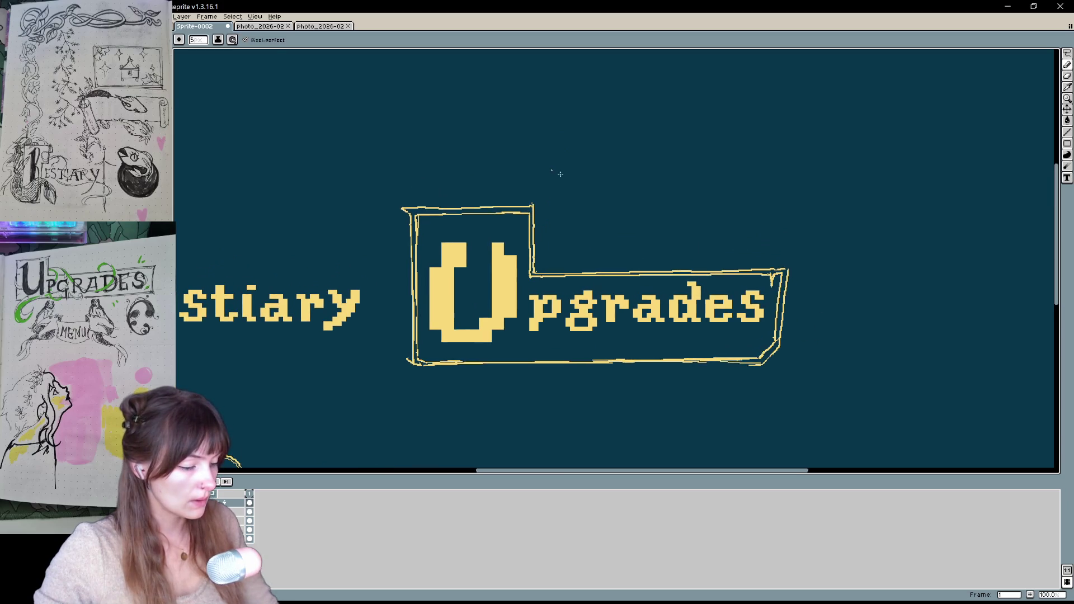
pyautogui.press('e')
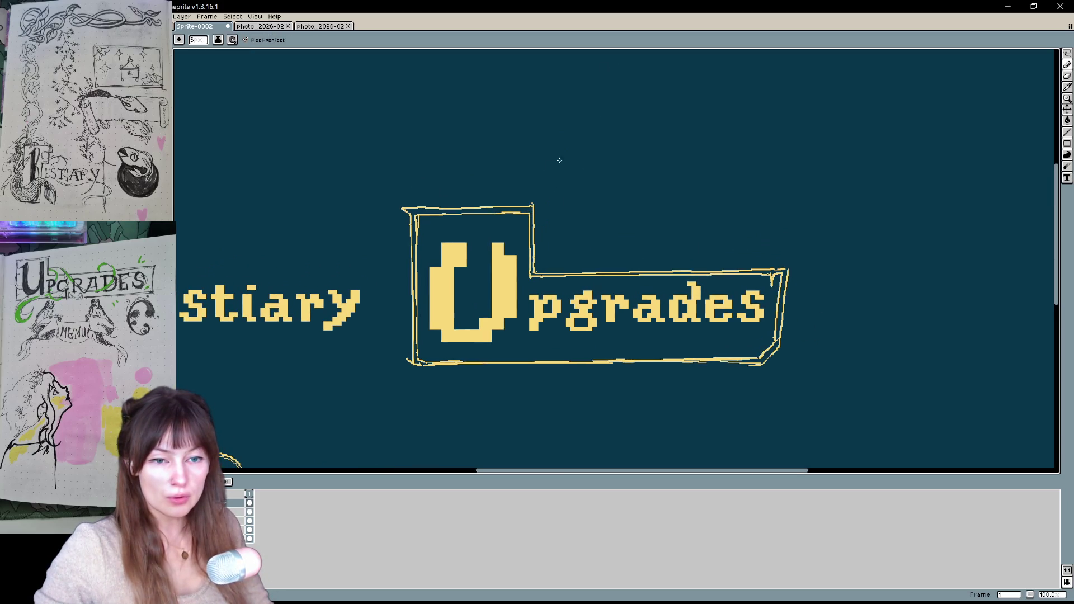
pyautogui.moveTo(504, 177)
pyautogui.mouseDown()
pyautogui.moveTo(552, 178)
pyautogui.moveTo(480, 191)
pyautogui.moveTo(504, 216)
pyautogui.mouseUp()
pyautogui.hotkey('ctrl', 'z')
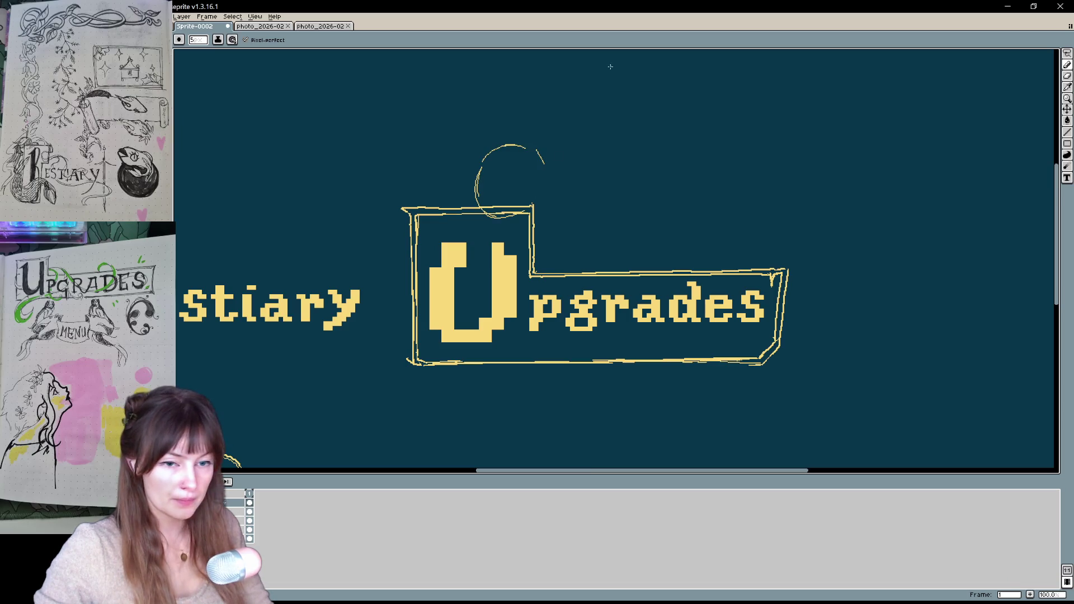
# Sketch a horned head above the frame, then undo it, leaving only a small arc
pyautogui.moveTo(519, 137); pyautogui.dragTo(556, 126)
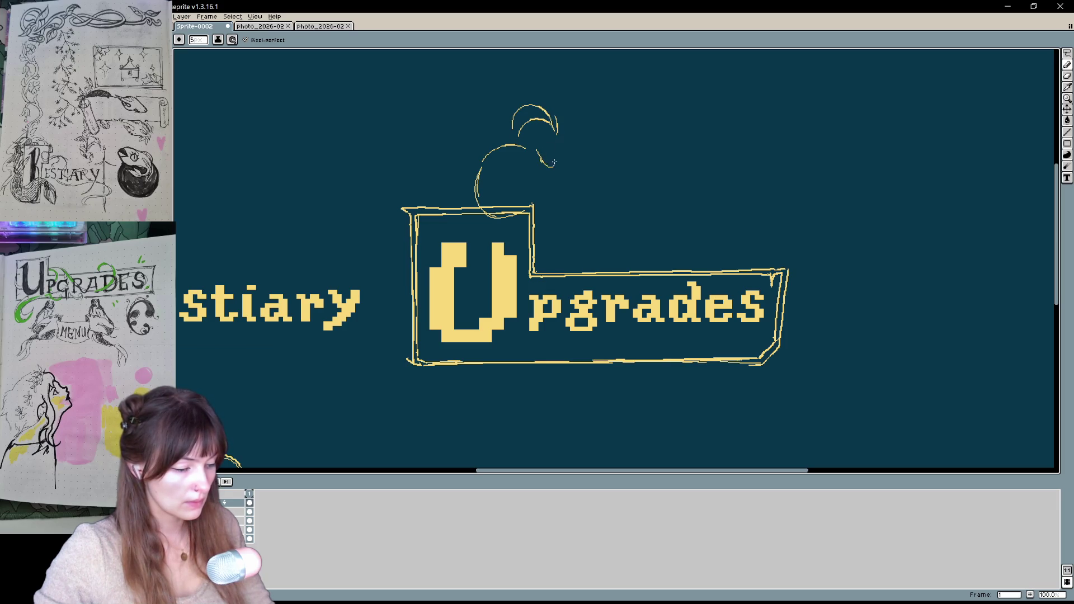
pyautogui.moveTo(558, 133); pyautogui.dragTo(540, 152)
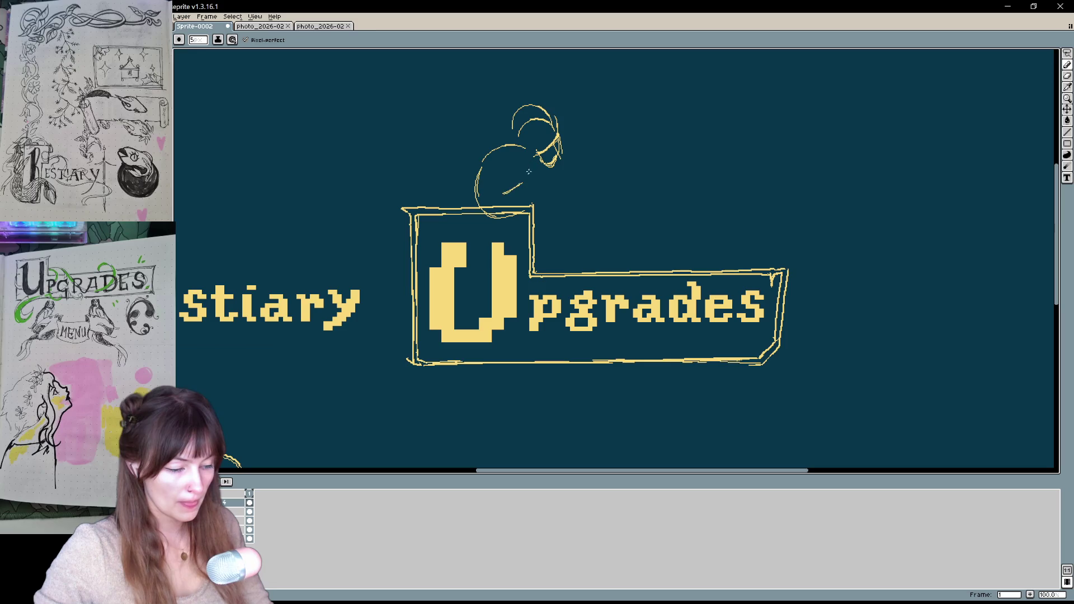
pyautogui.moveTo(516, 163); pyautogui.dragTo(529, 197)
pyautogui.press('v')
pyautogui.hotkey('ctrl', 'z')
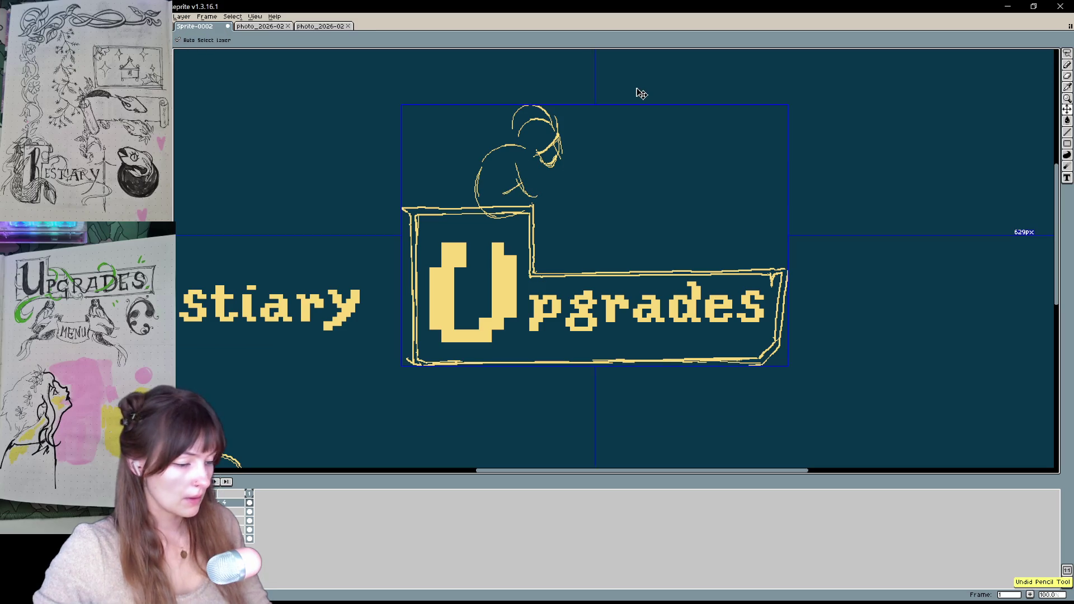
pyautogui.hotkey('ctrl', 'z')
pyautogui.hotkey('ctrl', 'z')
pyautogui.hotkey('ctrl', 'z')
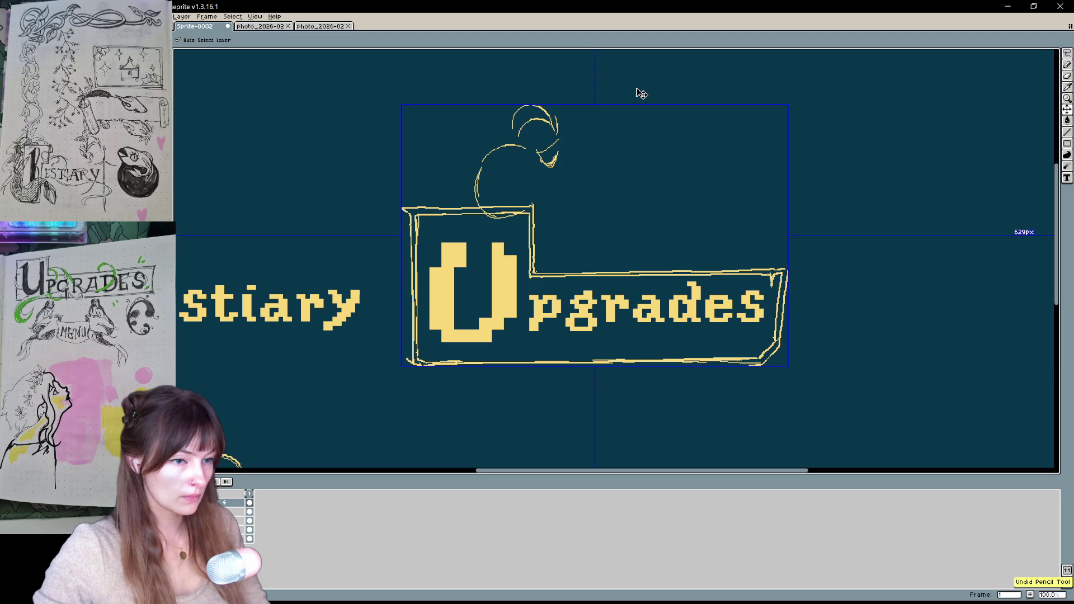
pyautogui.hotkey('ctrl', 'z')
pyautogui.hotkey('ctrl', 'z')
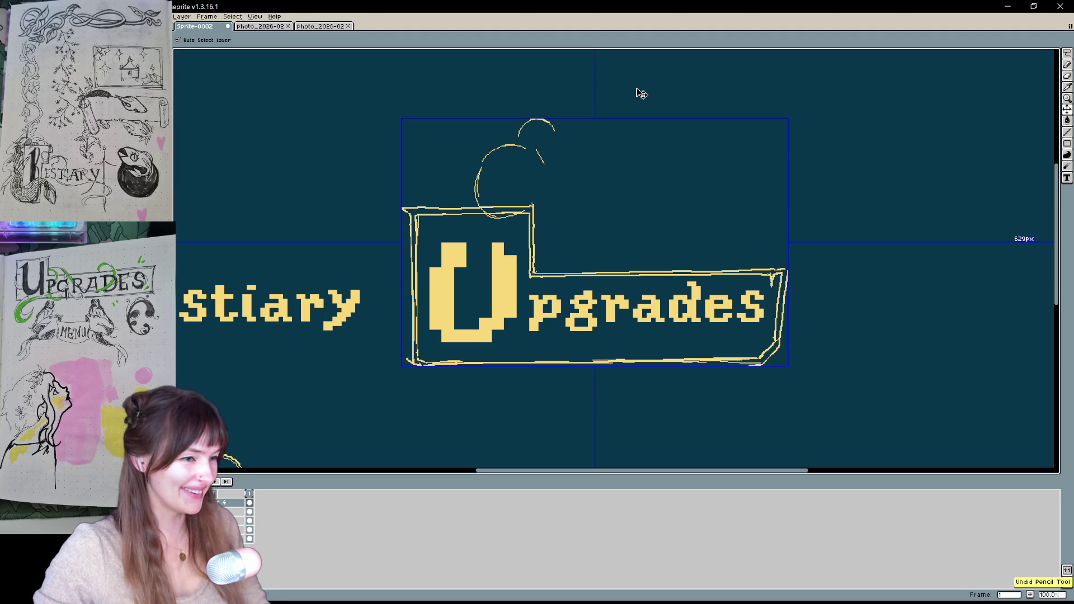
pyautogui.hotkey('ctrl', 'z')
pyautogui.hotkey('ctrl', 'z')
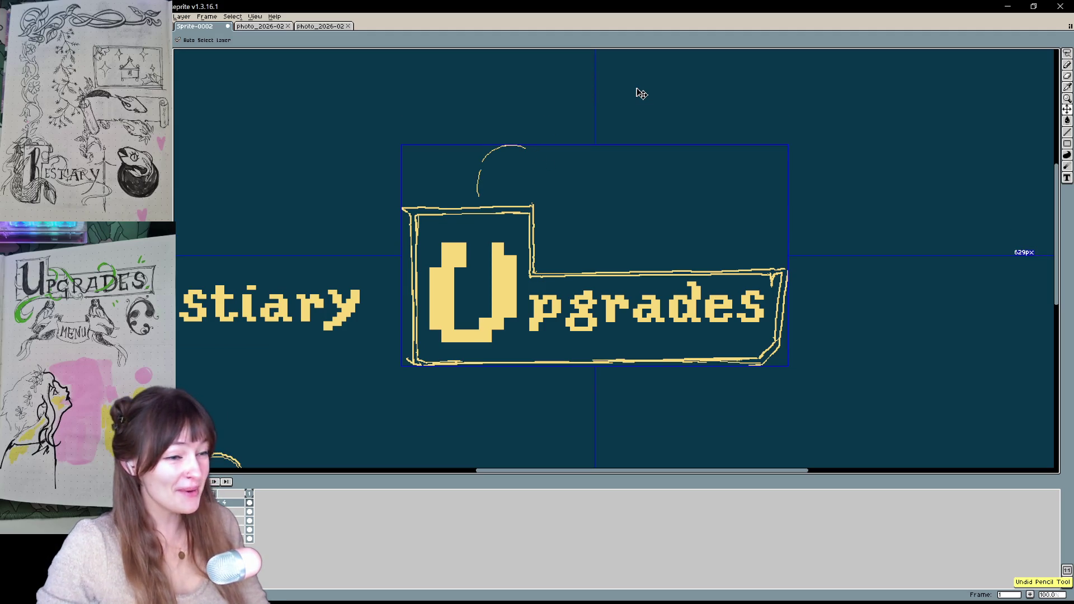
pyautogui.hotkey('ctrl', 'z')
pyautogui.hotkey('ctrl', 'z')
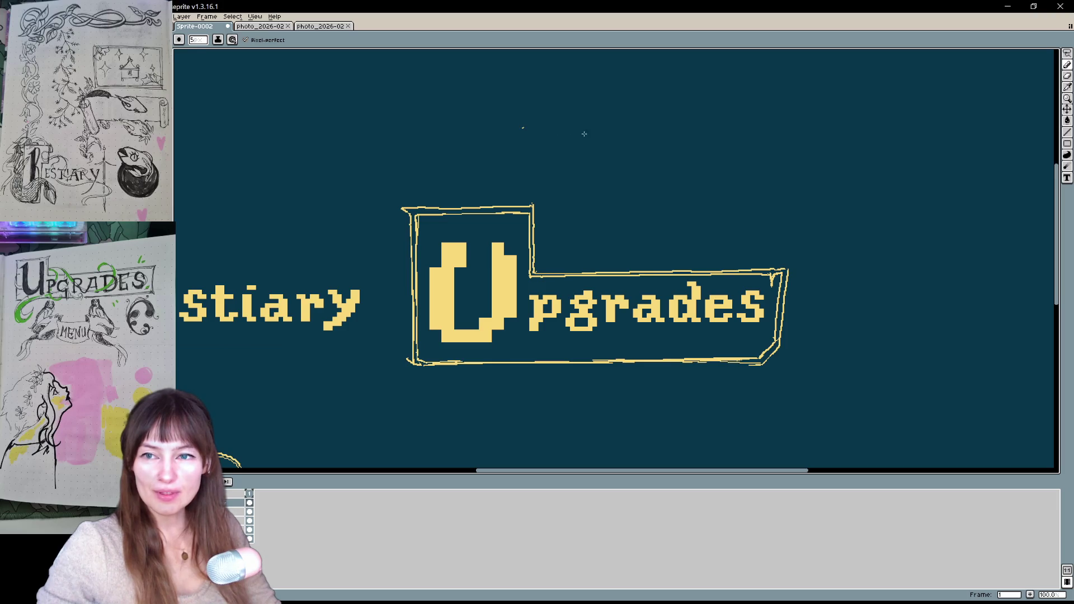
# Redraw the sword blade as two lines across the frame's top-left corner
pyautogui.moveTo(443, 136); pyautogui.dragTo(506, 179)
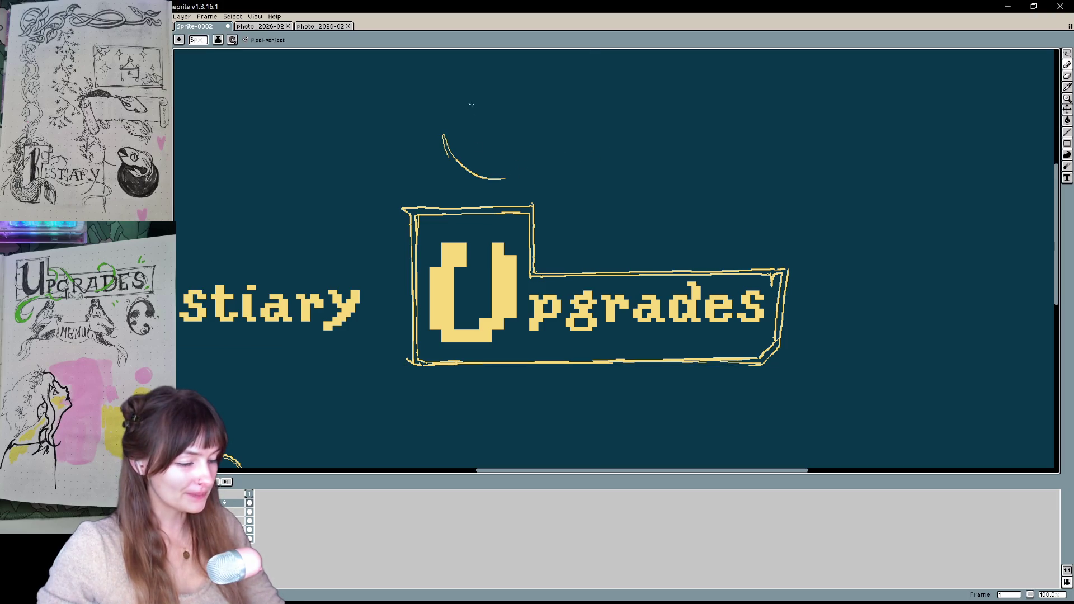
pyautogui.hotkey('ctrl', 'z')
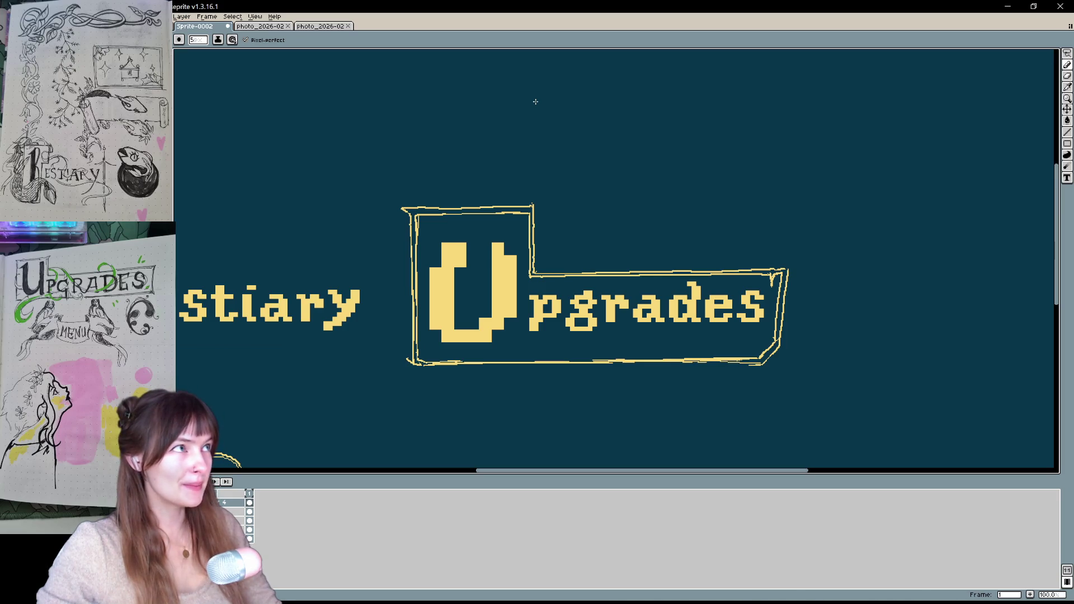
pyautogui.moveTo(535, 101)
pyautogui.mouseDown()
pyautogui.moveTo(653, 28)
pyautogui.moveTo(557, 106)
pyautogui.mouseUp()
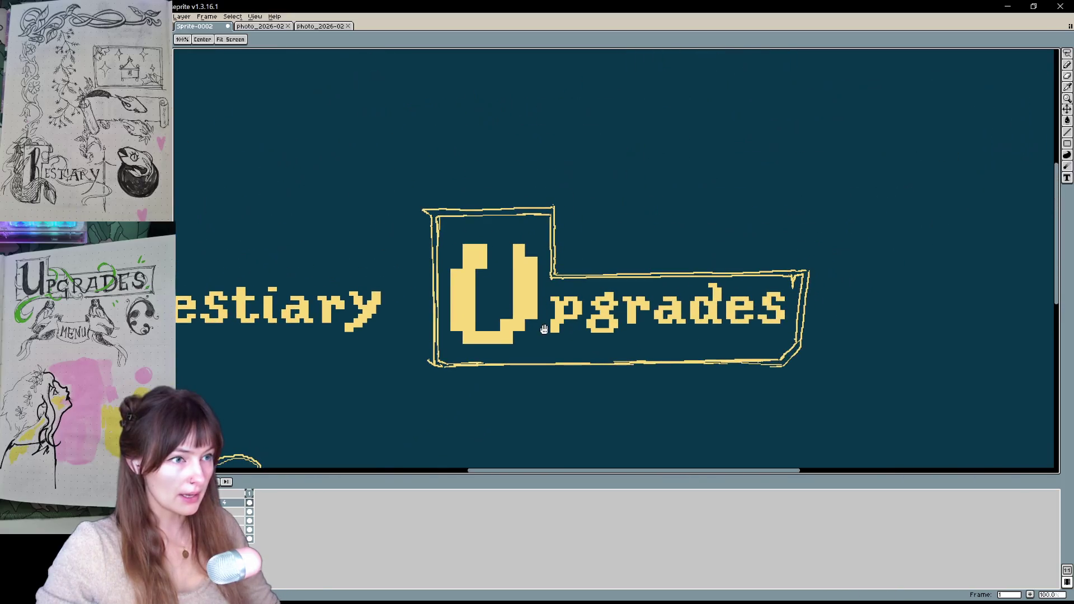
pyautogui.hscroll(3, 743, 263)
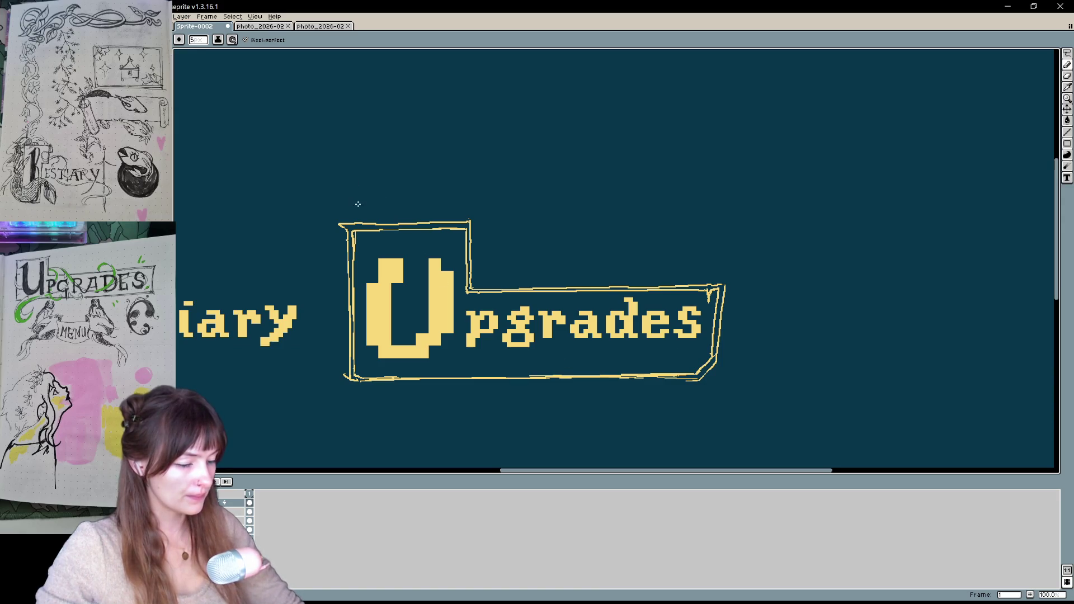
pyautogui.moveTo(339, 207); pyautogui.dragTo(367, 283)
pyautogui.press('b')
pyautogui.keyDown('shift'); pyautogui.click(340, 189); pyautogui.keyUp('shift')
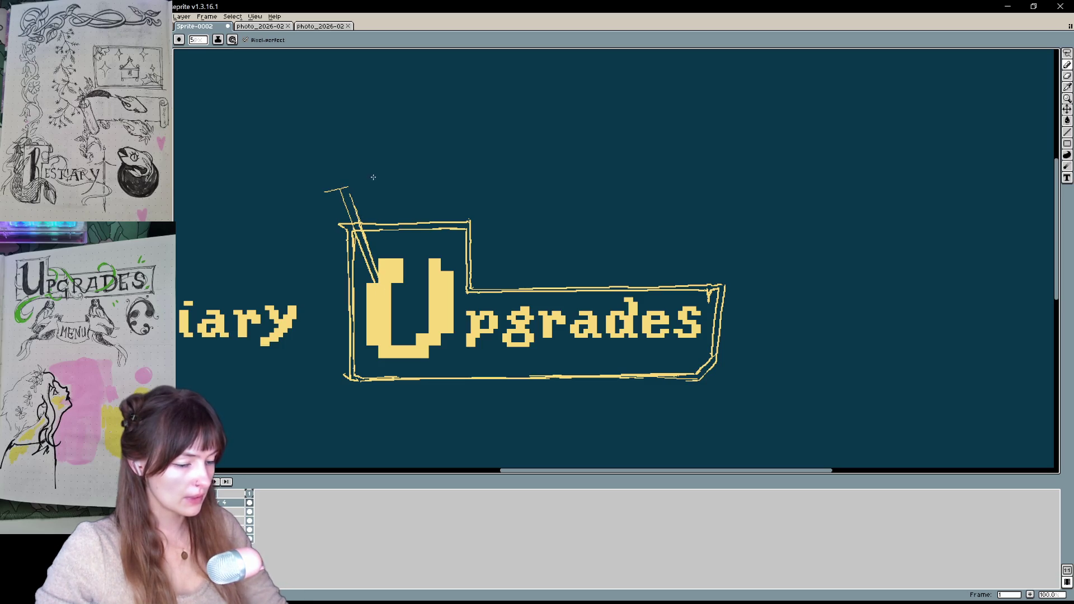
pyautogui.moveTo(299, 204); pyautogui.dragTo(405, 172)
pyautogui.hotkey('ctrl', 'z')
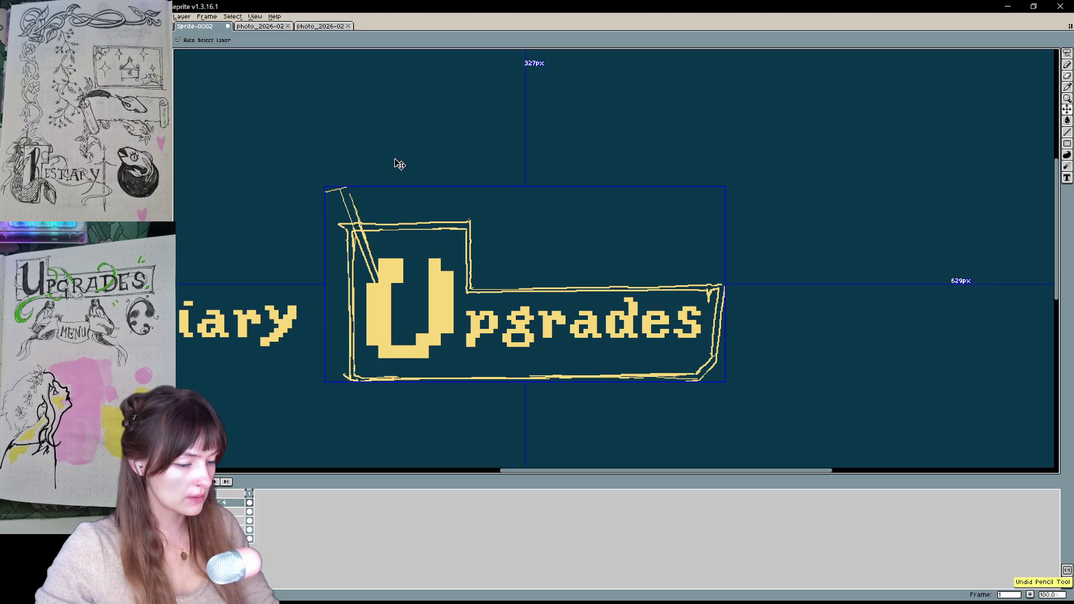
pyautogui.moveTo(346, 189)
pyautogui.mouseDown()
pyautogui.moveTo(302, 196)
pyautogui.moveTo(375, 175)
pyautogui.moveTo(318, 139)
pyautogui.mouseUp()
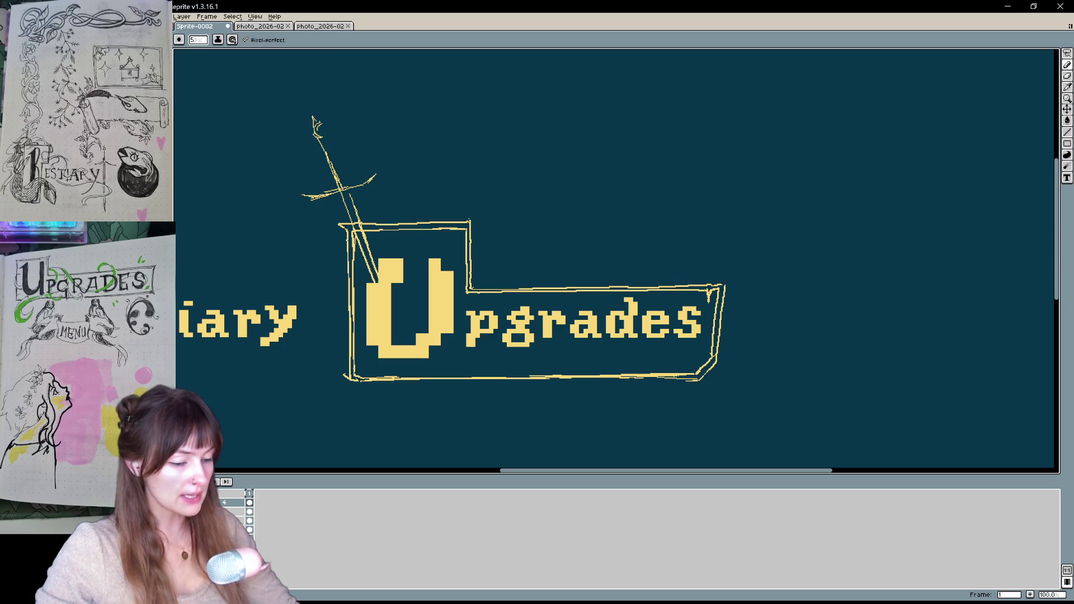
pyautogui.moveTo(324, 134); pyautogui.dragTo(346, 189)
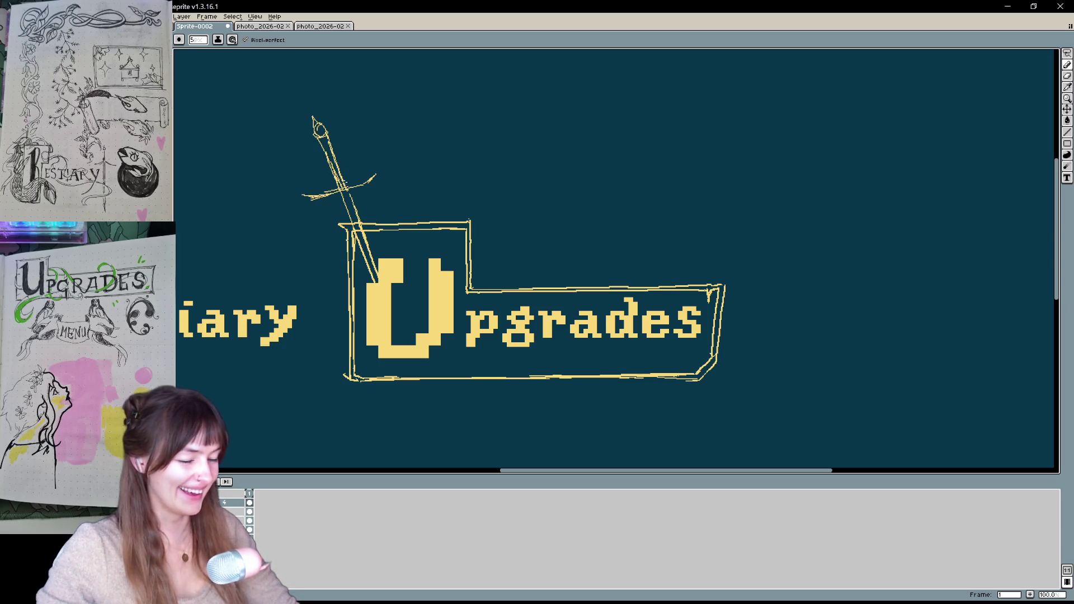
pyautogui.moveTo(351, 128); pyautogui.dragTo(356, 133)
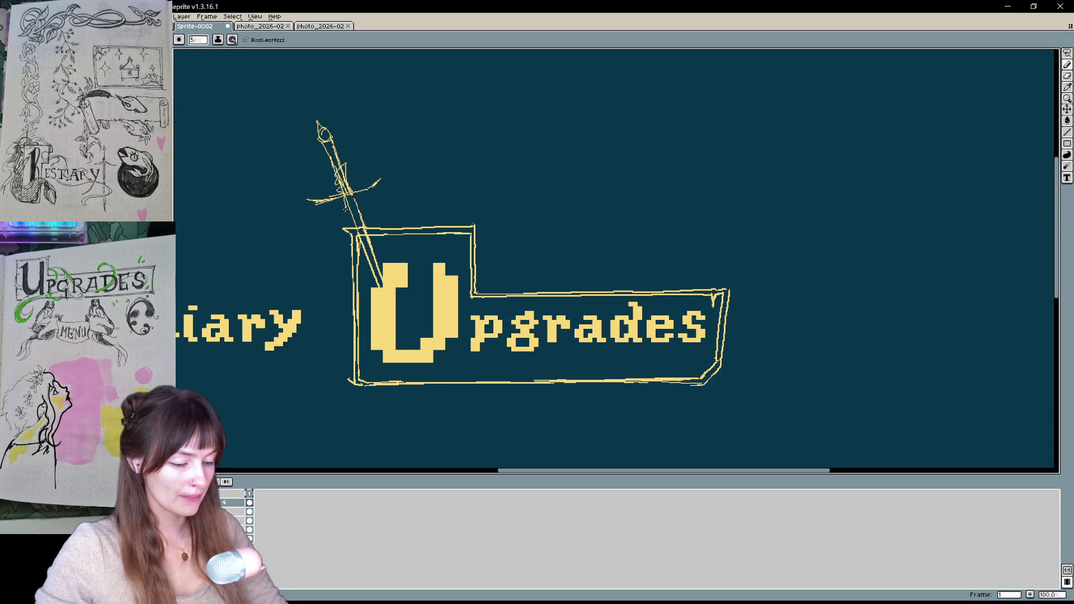
# Sketch swirling ribbon loops sweeping around and under the U box
pyautogui.moveTo(345, 207)
pyautogui.mouseDown()
pyautogui.moveTo(316, 336)
pyautogui.moveTo(386, 388)
pyautogui.mouseUp()
pyautogui.hotkey('ctrl', 'z')
pyautogui.moveTo(348, 185)
pyautogui.mouseDown()
pyautogui.moveTo(337, 253)
pyautogui.moveTo(627, 302)
pyautogui.moveTo(432, 352)
pyautogui.moveTo(411, 338)
pyautogui.mouseUp()
pyautogui.hotkey('ctrl', 'z')
pyautogui.moveTo(459, 162)
pyautogui.mouseDown()
pyautogui.moveTo(405, 313)
pyautogui.moveTo(563, 310)
pyautogui.mouseUp()
pyautogui.hotkey('ctrl', 'z')
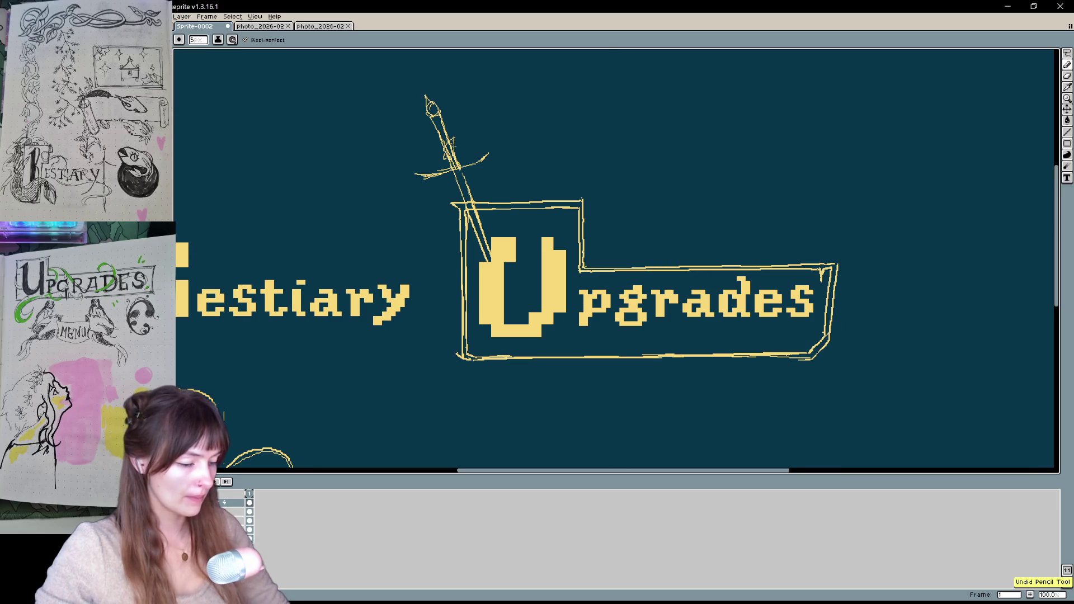
pyautogui.moveTo(473, 163); pyautogui.dragTo(512, 338)
pyautogui.moveTo(607, 273); pyautogui.dragTo(921, 330)
pyautogui.hotkey('ctrl', 'z')
pyautogui.hotkey('ctrl', 'z')
pyautogui.moveTo(451, 132)
pyautogui.mouseDown()
pyautogui.moveTo(480, 190)
pyautogui.moveTo(694, 248)
pyautogui.moveTo(867, 324)
pyautogui.mouseUp()
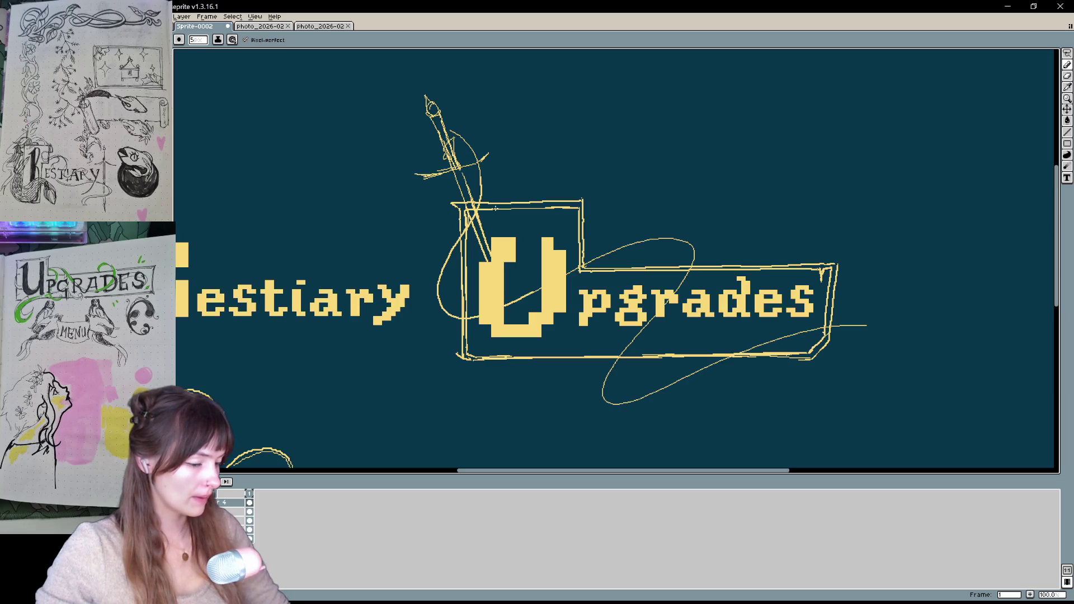
pyautogui.moveTo(450, 133)
pyautogui.mouseDown()
pyautogui.moveTo(452, 249)
pyautogui.moveTo(696, 245)
pyautogui.moveTo(894, 328)
pyautogui.moveTo(893, 350)
pyautogui.mouseUp()
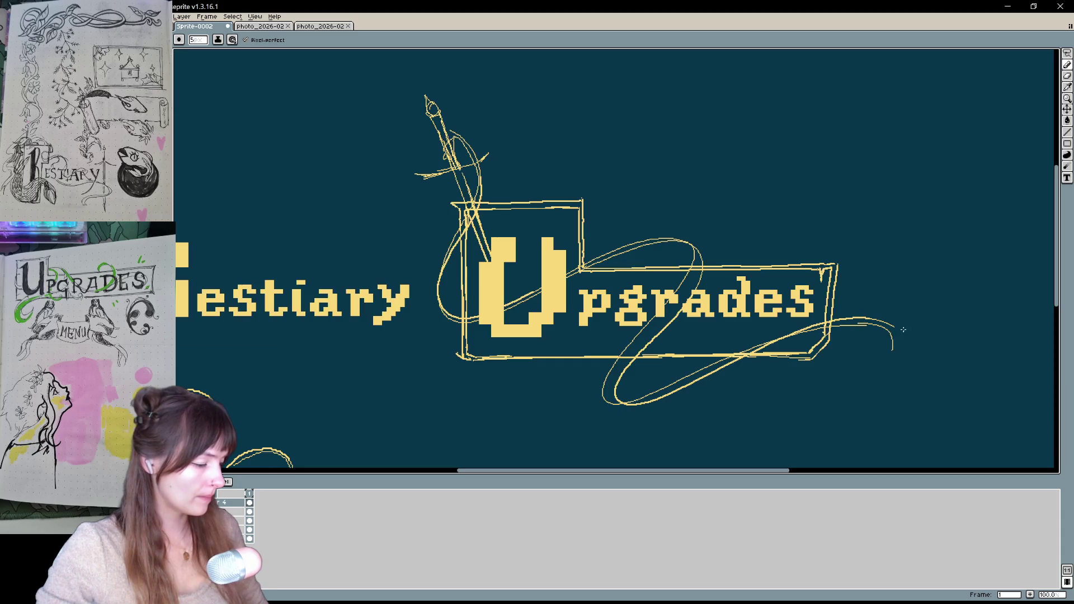
# Begin the wizard's pointed hat with a long hooked line above the frame
pyautogui.moveTo(469, 391)
pyautogui.mouseDown()
pyautogui.moveTo(458, 357)
pyautogui.moveTo(516, 424)
pyautogui.mouseUp()
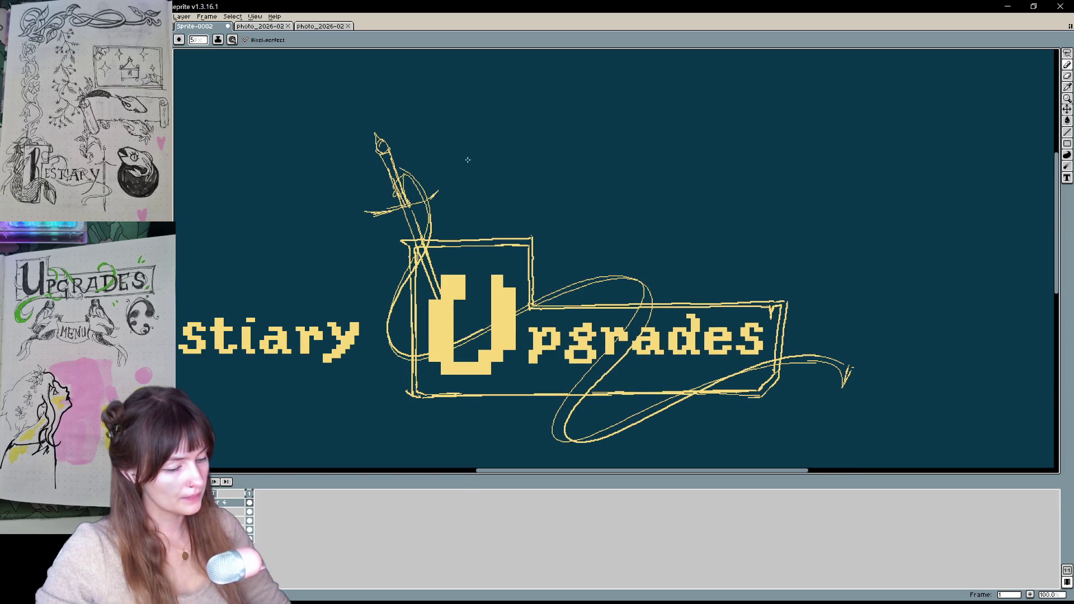
pyautogui.moveTo(472, 167); pyautogui.dragTo(545, 149)
pyautogui.hotkey('ctrl', 'z')
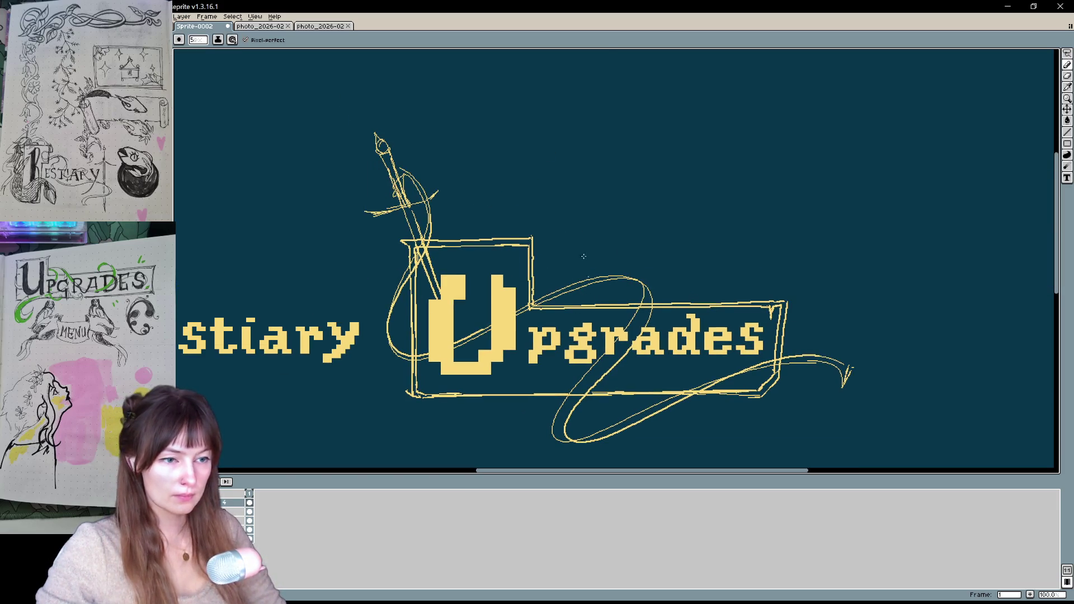
pyautogui.moveTo(453, 220); pyautogui.dragTo(491, 151)
pyautogui.hotkey('ctrl', 'z')
pyautogui.moveTo(459, 227)
pyautogui.mouseDown()
pyautogui.moveTo(562, 103)
pyautogui.moveTo(552, 147)
pyautogui.mouseUp()
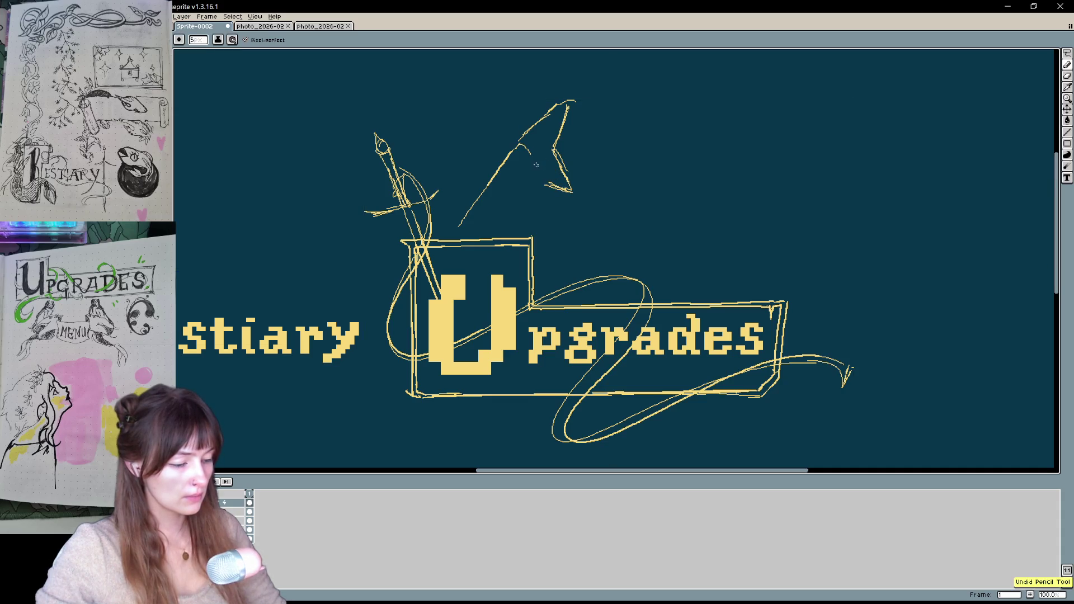
# Add a stroke down the wizard's face, then lasso the sketch and nudge it left
pyautogui.hotkey('ctrl', 'z')
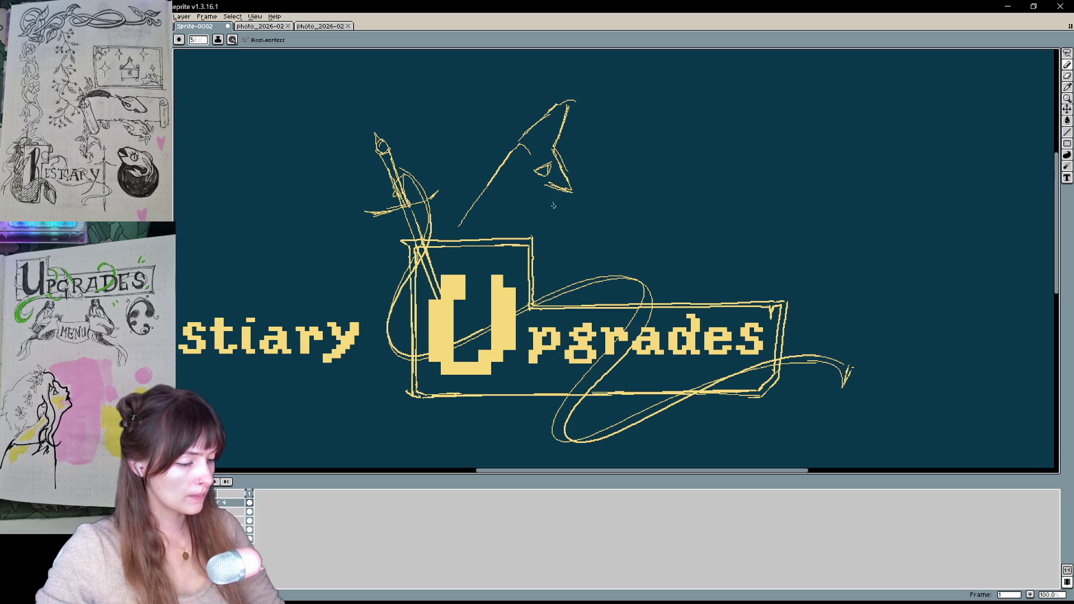
pyautogui.hotkey('ctrl', 'z')
pyautogui.moveTo(552, 184); pyautogui.dragTo(569, 222)
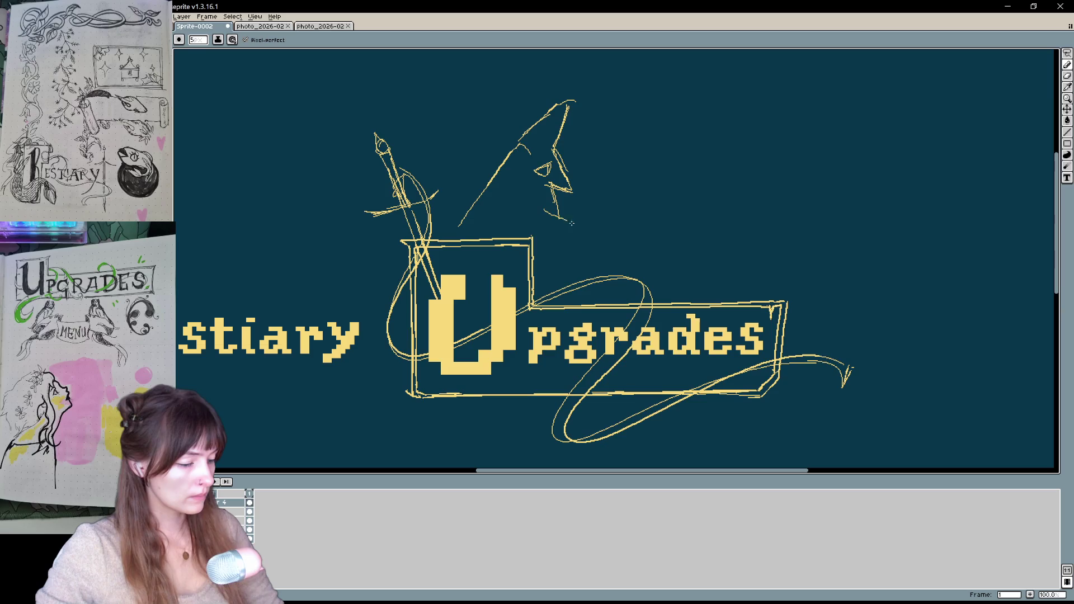
pyautogui.press('q')
pyautogui.moveTo(578, 76)
pyautogui.mouseDown()
pyautogui.moveTo(454, 215)
pyautogui.moveTo(576, 247)
pyautogui.moveTo(604, 89)
pyautogui.mouseUp()
pyautogui.moveTo(570, 195); pyautogui.dragTo(554, 195)
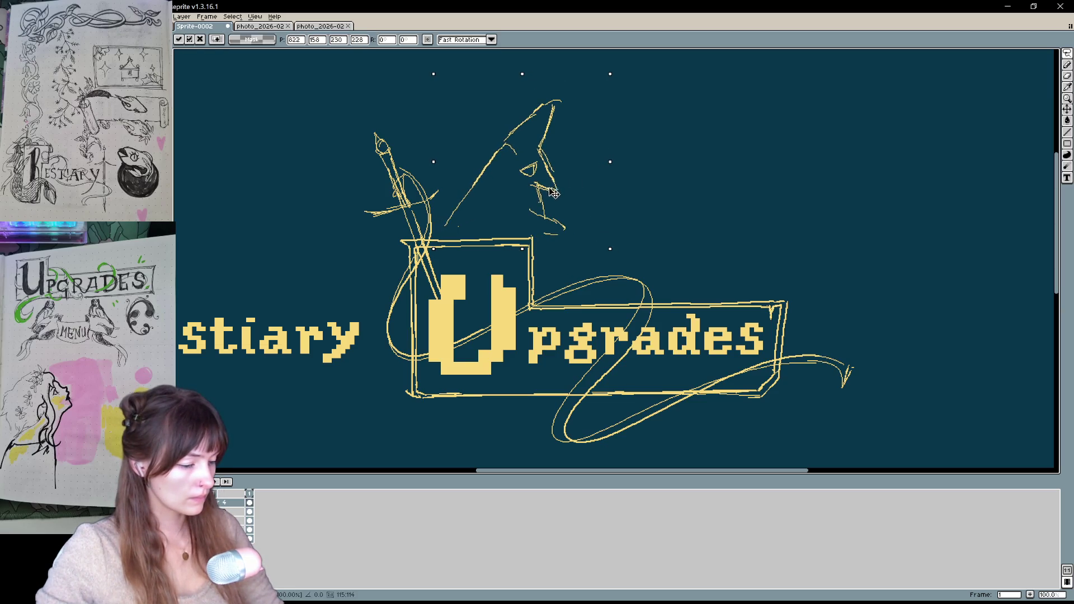
pyautogui.press('b')
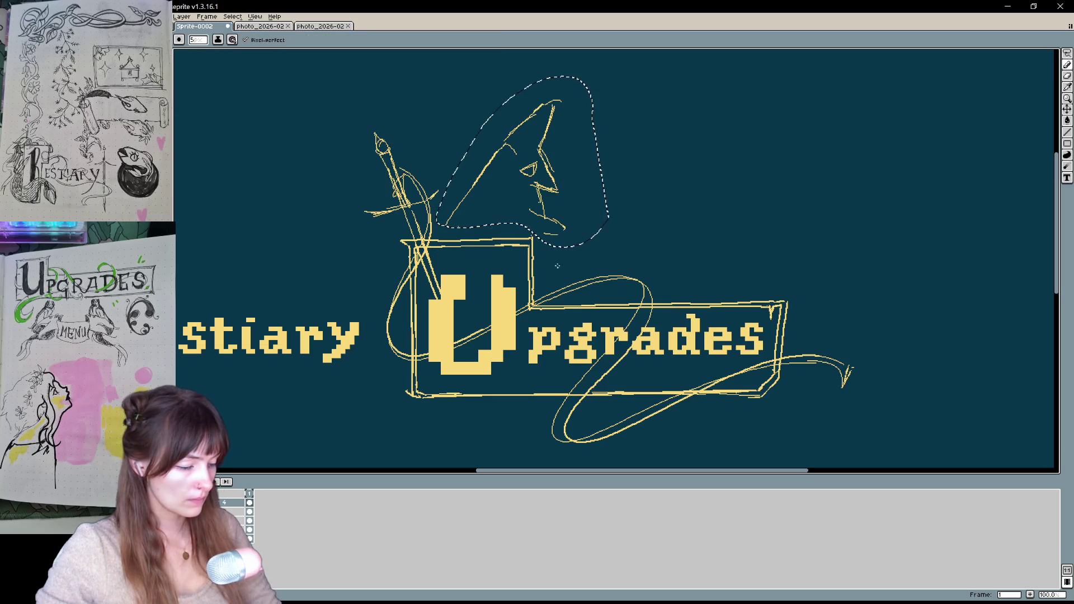
pyautogui.hotkey('ctrl', 'd')
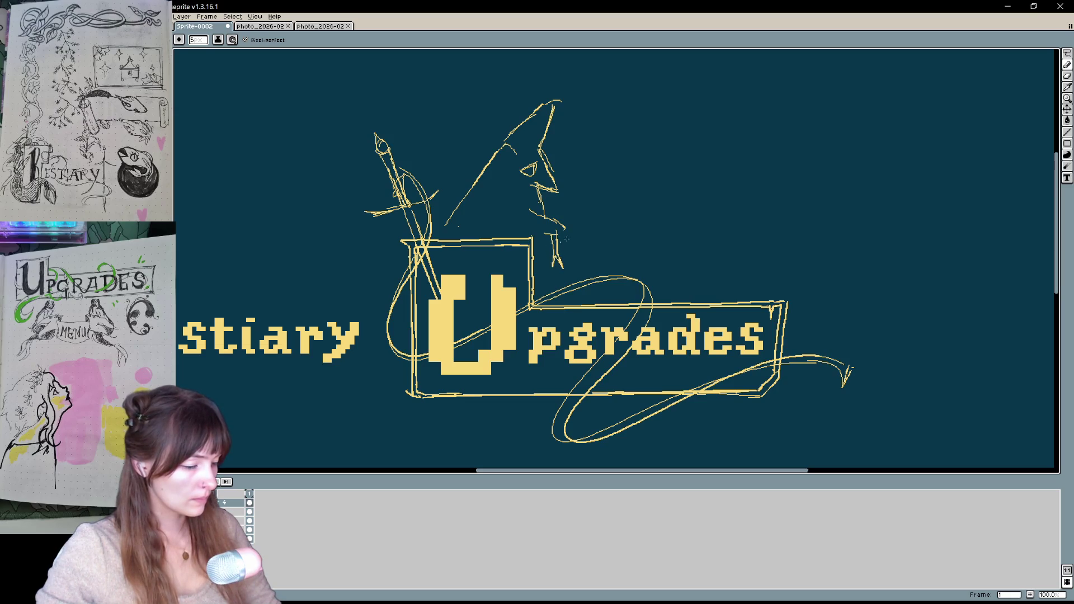
# Tidy the strokes under the wizard and erase and redraw the frame's top edge
pyautogui.press('v')
pyautogui.hotkey('ctrl', 'z')
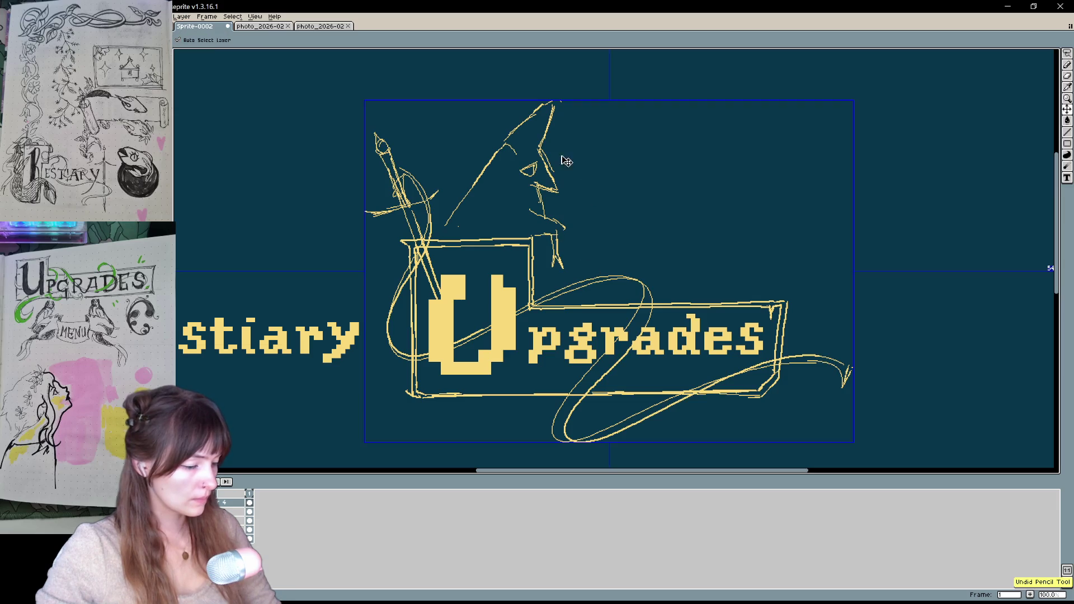
pyautogui.hotkey('ctrl', 'z')
pyautogui.press('b')
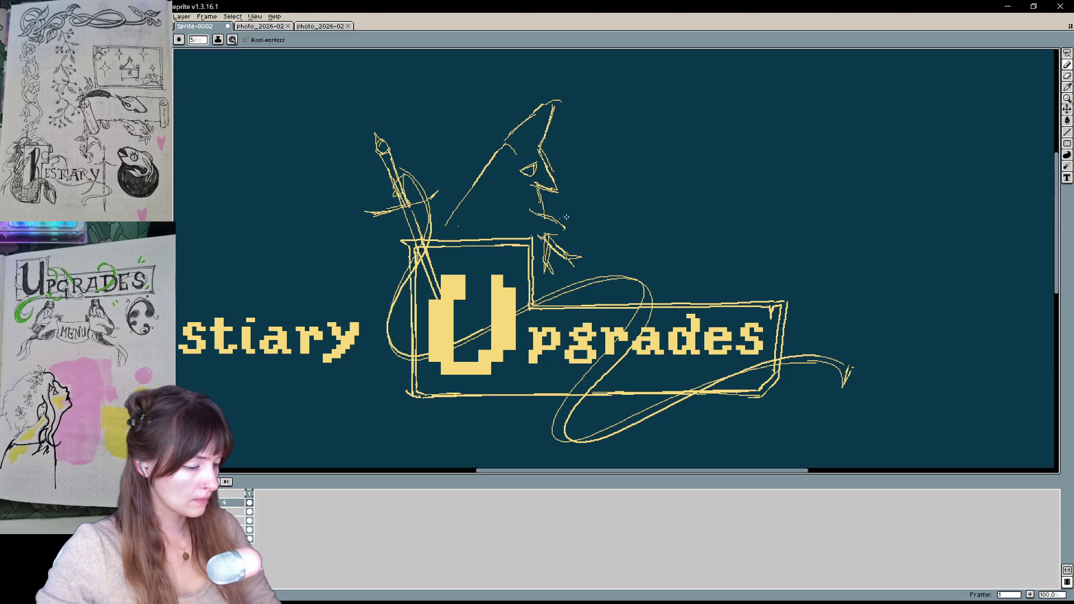
pyautogui.press('ctrl')
pyautogui.press('ctrl')
pyautogui.press('ctrl')
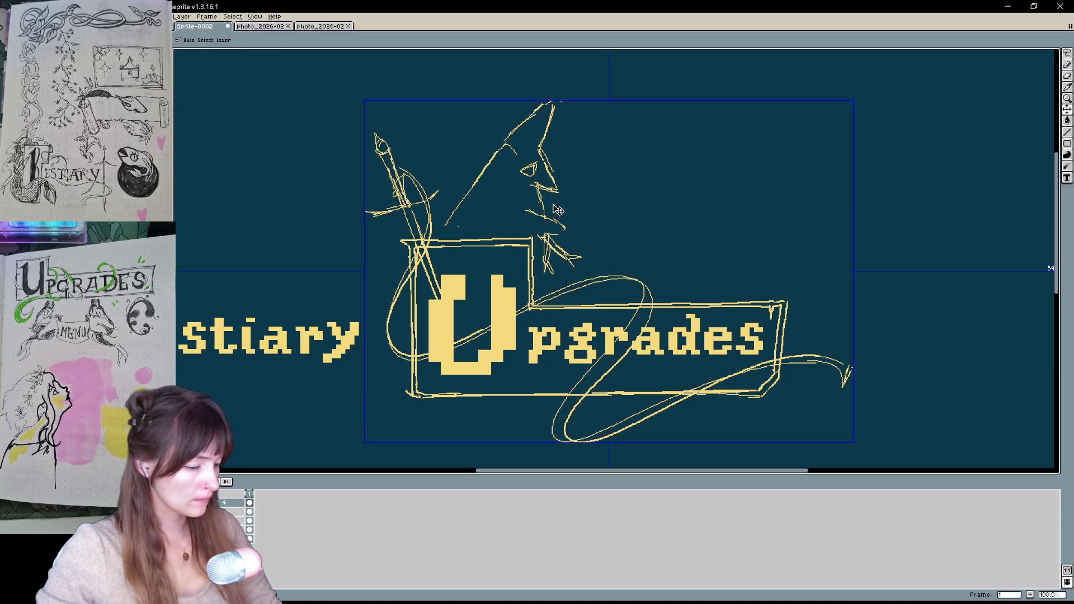
pyautogui.moveTo(538, 213); pyautogui.dragTo(507, 217)
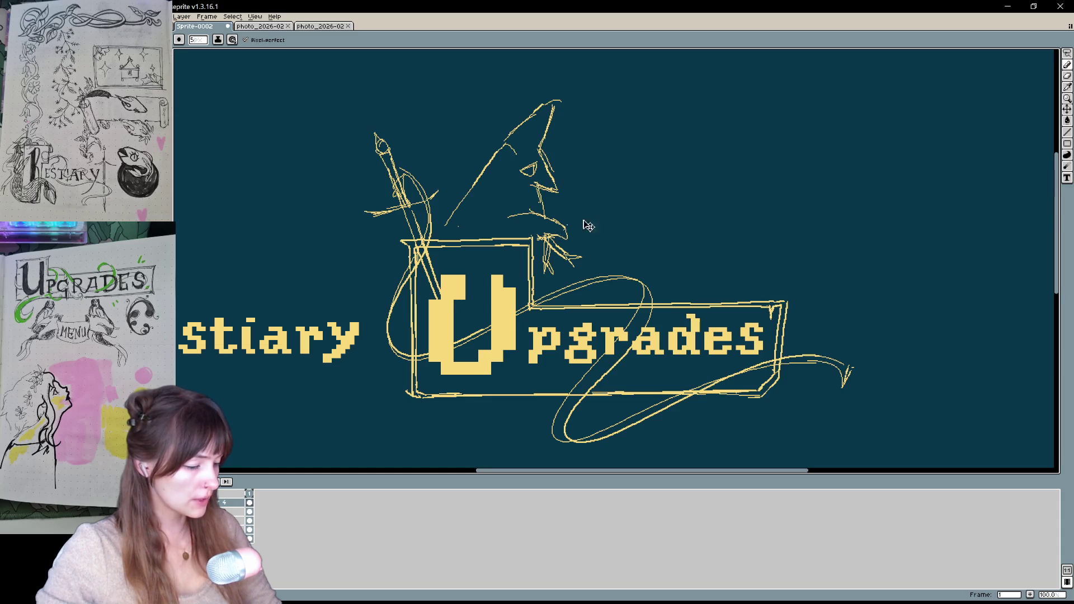
pyautogui.press('ctrl')
pyautogui.press('e')
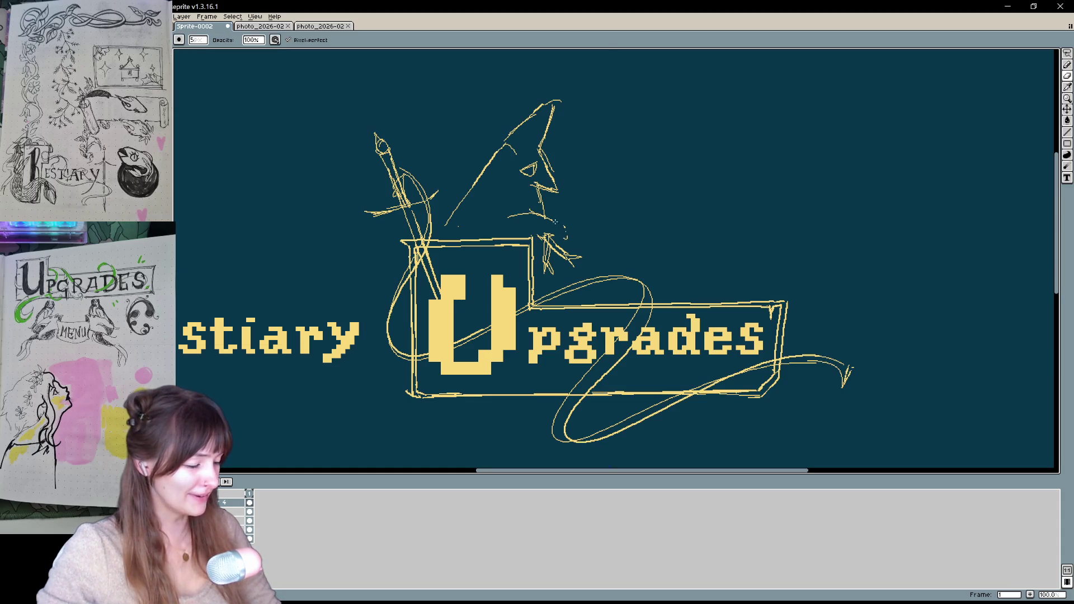
pyautogui.press('b')
pyautogui.moveTo(542, 241)
pyautogui.mouseDown()
pyautogui.moveTo(453, 239)
pyautogui.moveTo(461, 249)
pyautogui.moveTo(501, 240)
pyautogui.moveTo(481, 267)
pyautogui.mouseUp()
pyautogui.press('e')
pyautogui.press('b')
pyautogui.press('b')
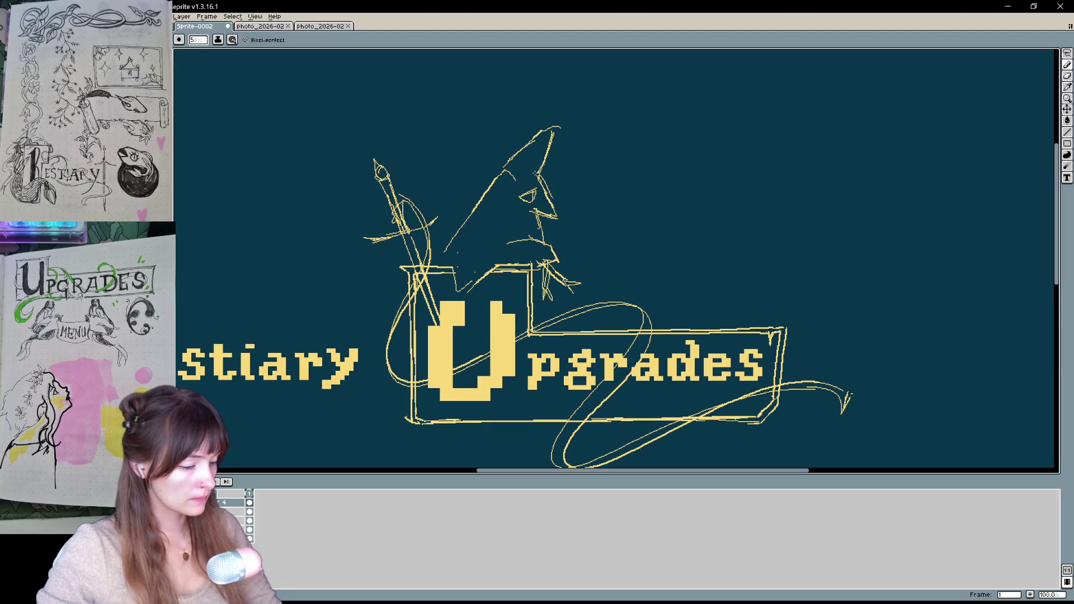
# Add a pompom at the hat tip and a curly line trailing right of the wizard
pyautogui.moveTo(558, 127)
pyautogui.mouseDown()
pyautogui.moveTo(552, 171)
pyautogui.moveTo(560, 162)
pyautogui.mouseUp()
pyautogui.moveTo(591, 224); pyautogui.dragTo(580, 204)
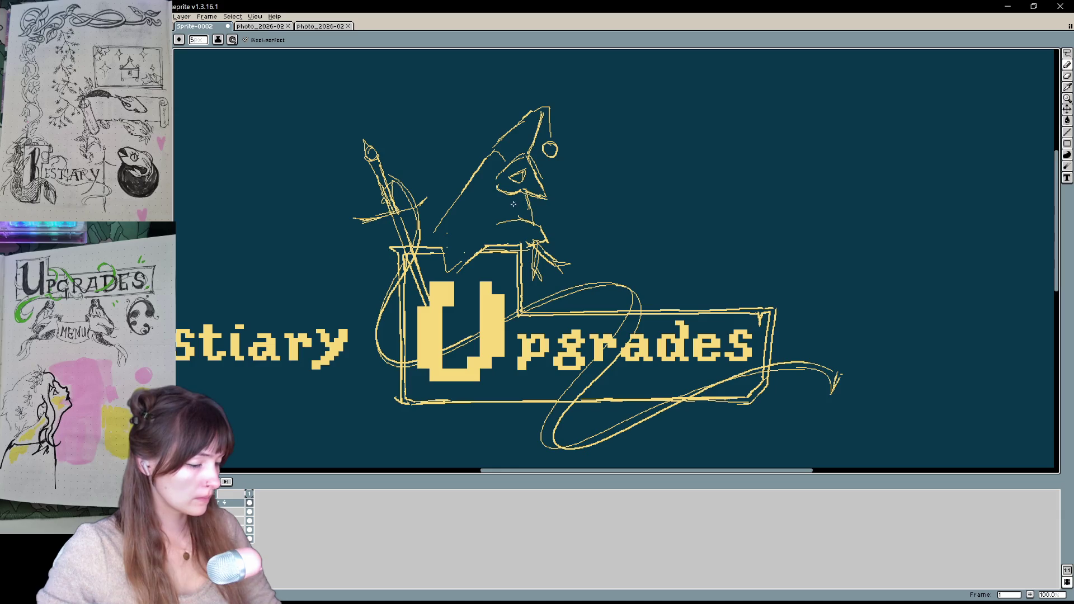
pyautogui.hotkey('ctrl', 'z')
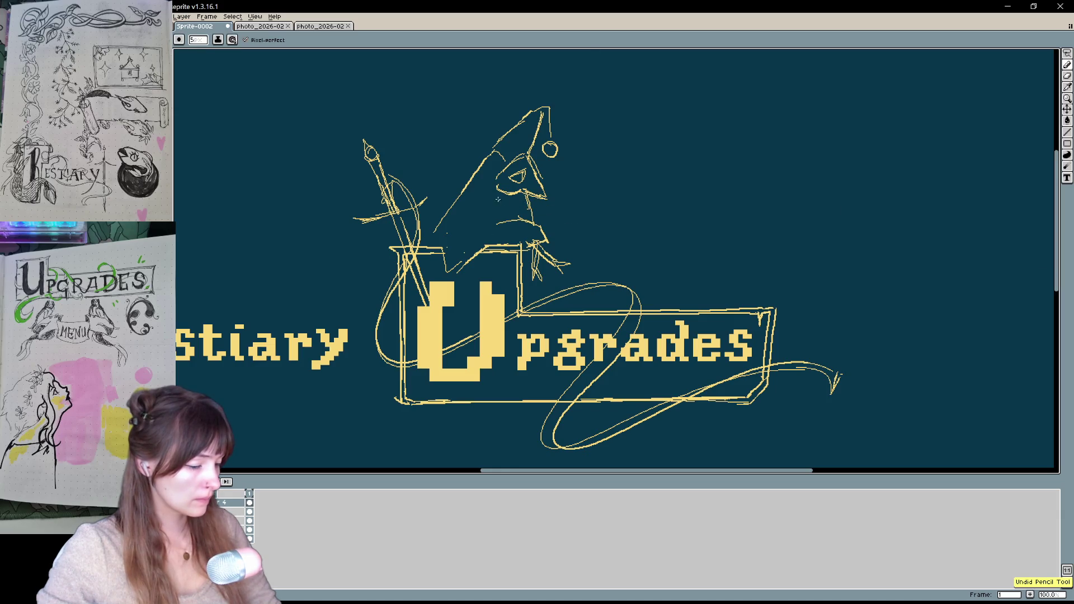
pyautogui.moveTo(498, 199); pyautogui.dragTo(488, 237)
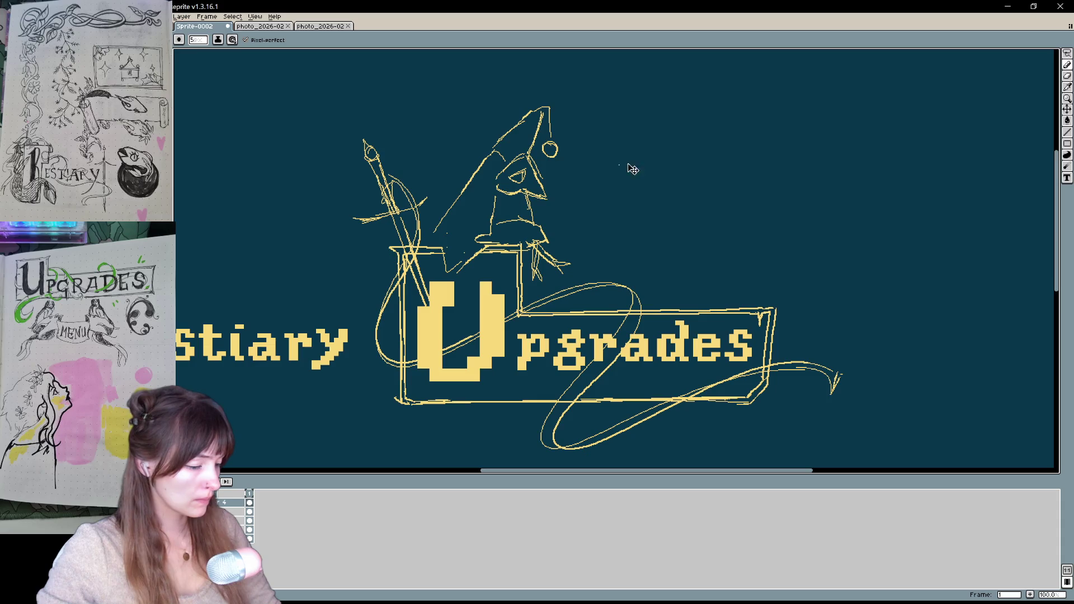
pyautogui.hotkey('ctrl', 'z')
pyautogui.moveTo(506, 200)
pyautogui.mouseDown()
pyautogui.moveTo(501, 213)
pyautogui.moveTo(515, 204)
pyautogui.moveTo(482, 198)
pyautogui.moveTo(562, 202)
pyautogui.mouseUp()
pyautogui.hotkey('ctrl', 'z')
pyautogui.moveTo(504, 221)
pyautogui.mouseDown()
pyautogui.moveTo(601, 204)
pyautogui.moveTo(626, 211)
pyautogui.mouseUp()
pyautogui.click(646, 231)
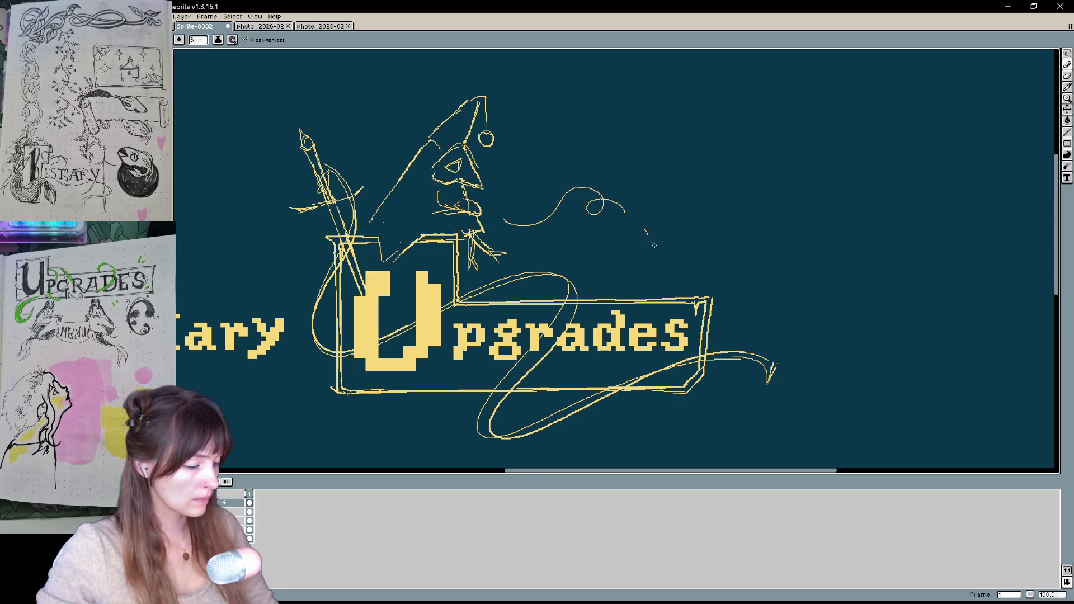
pyautogui.moveTo(677, 351)
pyautogui.mouseDown()
pyautogui.moveTo(694, 303)
pyautogui.moveTo(827, 307)
pyautogui.moveTo(810, 325)
pyautogui.moveTo(890, 283)
pyautogui.mouseUp()
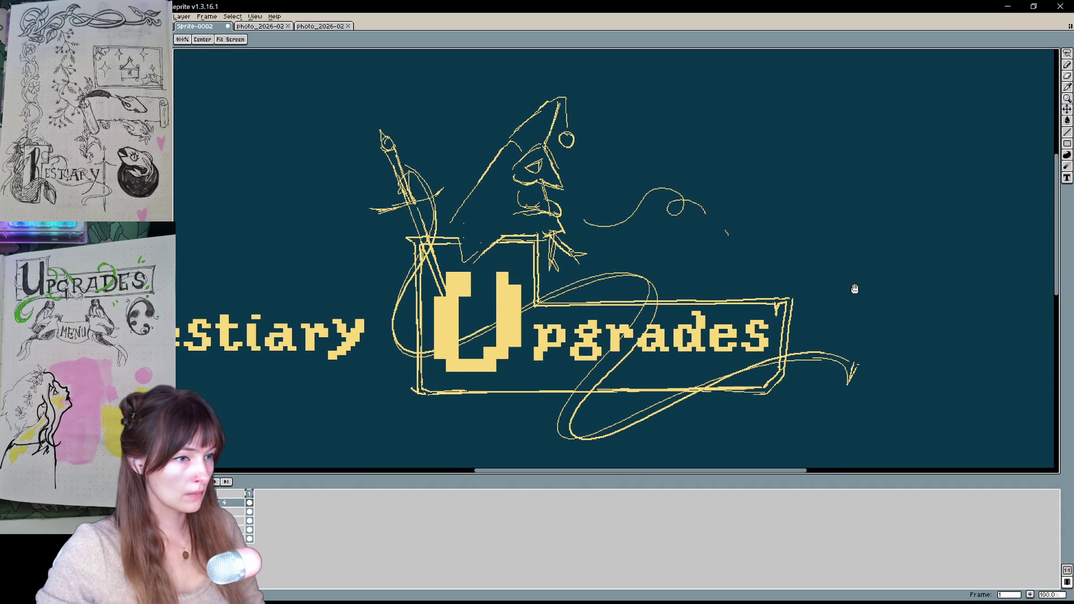
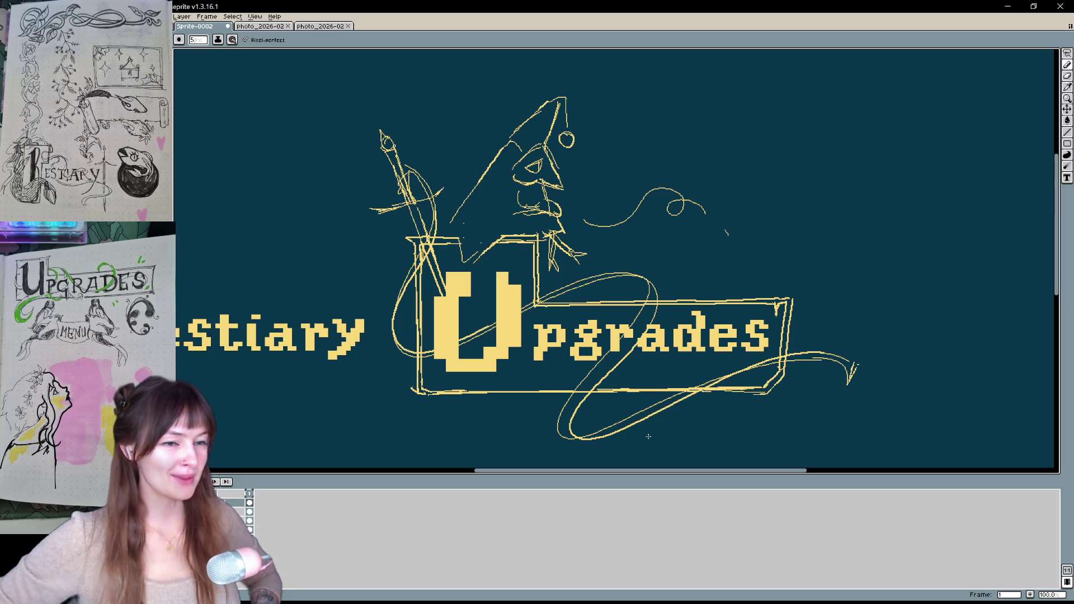
# Toggle the title layer and the mermaid Bestiary sketch layer off and on to compare
pyautogui.scroll(-3, 554, 287)
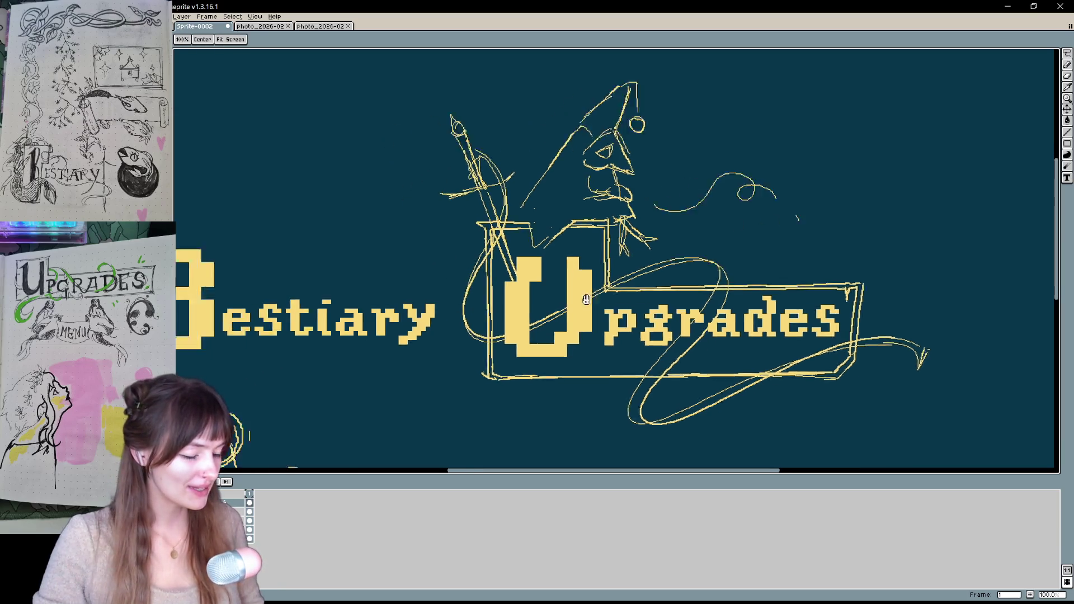
pyautogui.scroll(1, 554, 287)
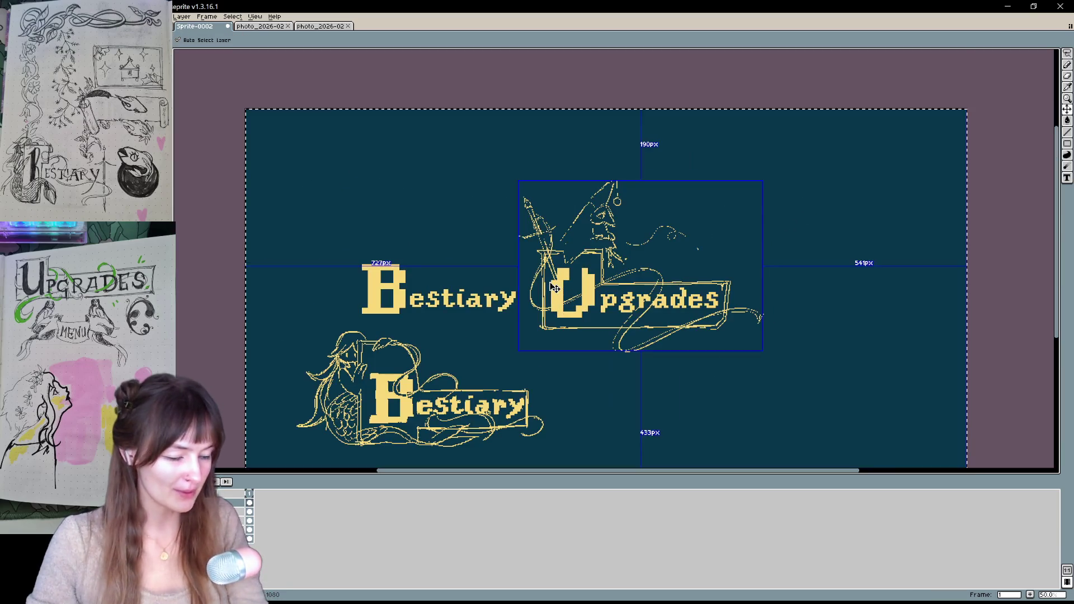
pyautogui.press('b')
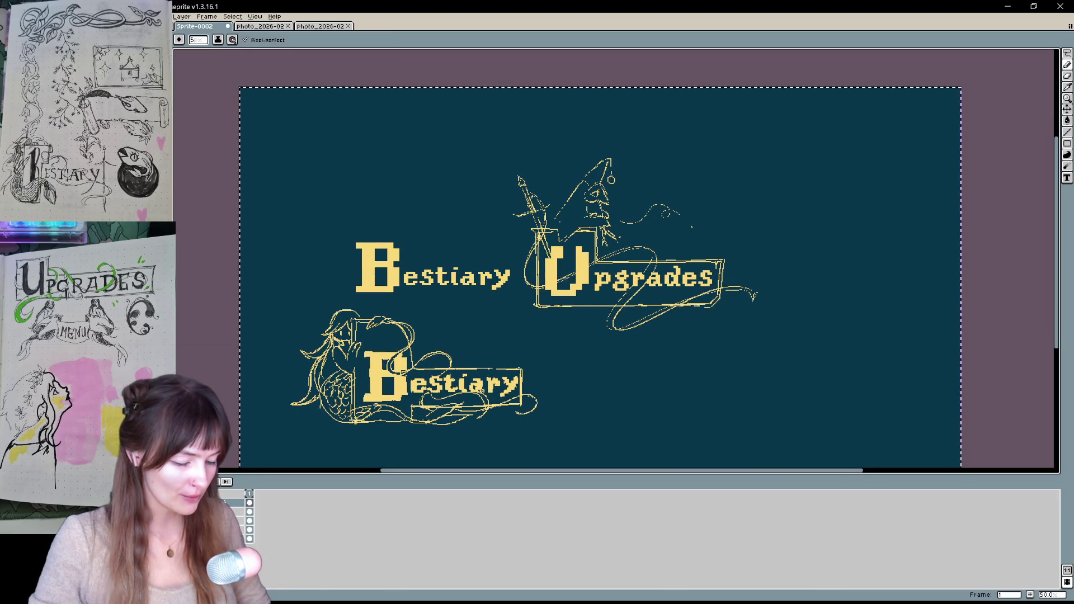
pyautogui.click(185, 511)
pyautogui.click(184, 512)
pyautogui.click(184, 521)
pyautogui.click(185, 521)
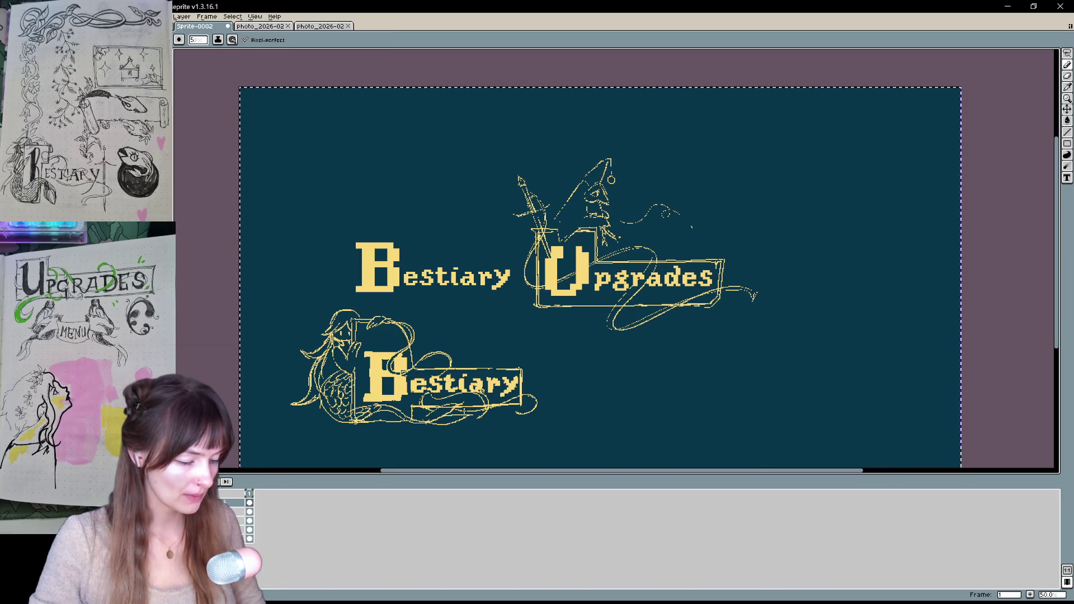
# Frame both title rows, then draw and undo a loop around the mermaid Bestiary banner
pyautogui.scroll(1, 246, 435)
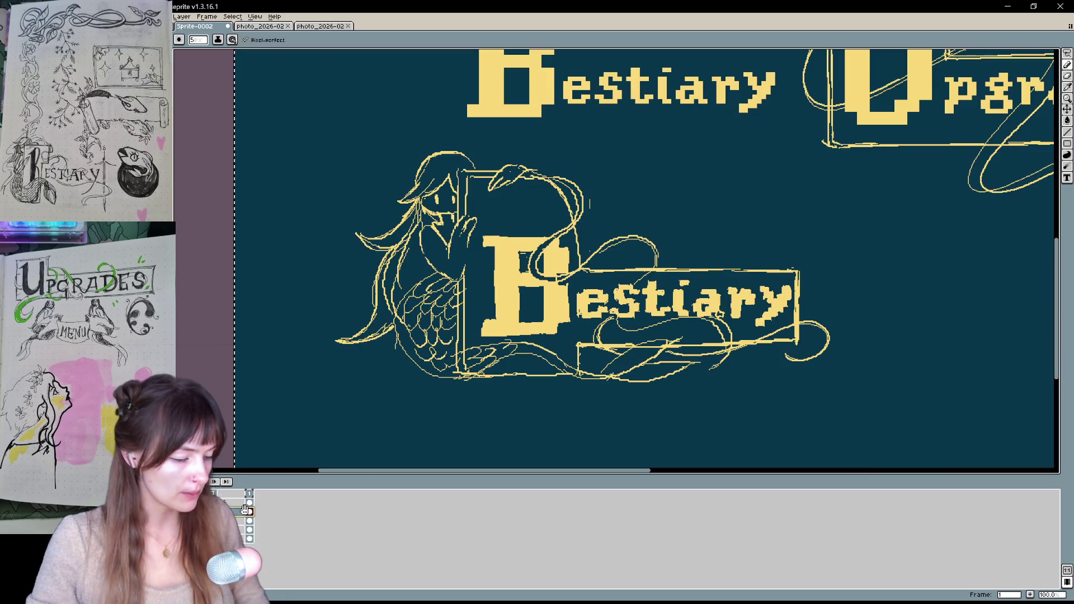
pyautogui.moveTo(560, 279); pyautogui.dragTo(377, 322)
pyautogui.press('b')
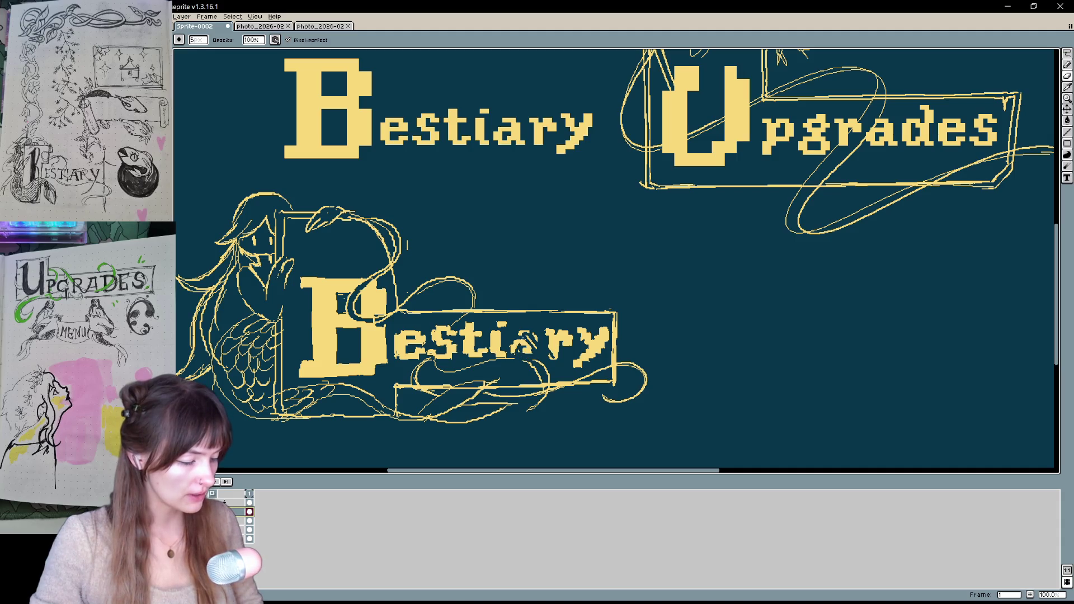
pyautogui.moveTo(737, 241)
pyautogui.mouseDown()
pyautogui.moveTo(586, 404)
pyautogui.moveTo(690, 297)
pyautogui.mouseUp()
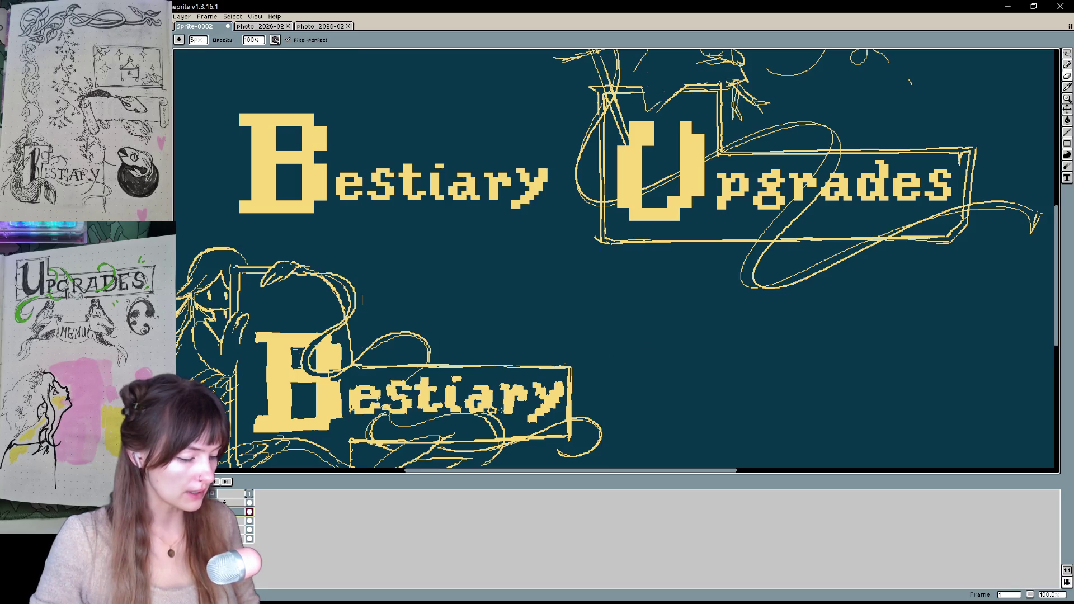
pyautogui.press('e')
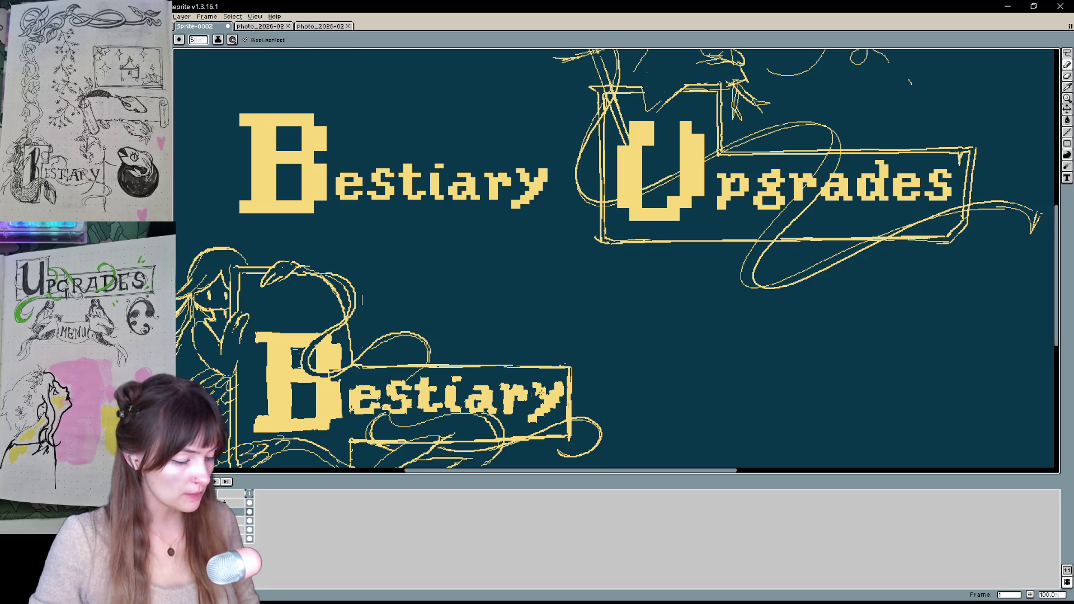
pyautogui.hscroll(-5, 822, 287)
pyautogui.scroll(-2, 823, 288)
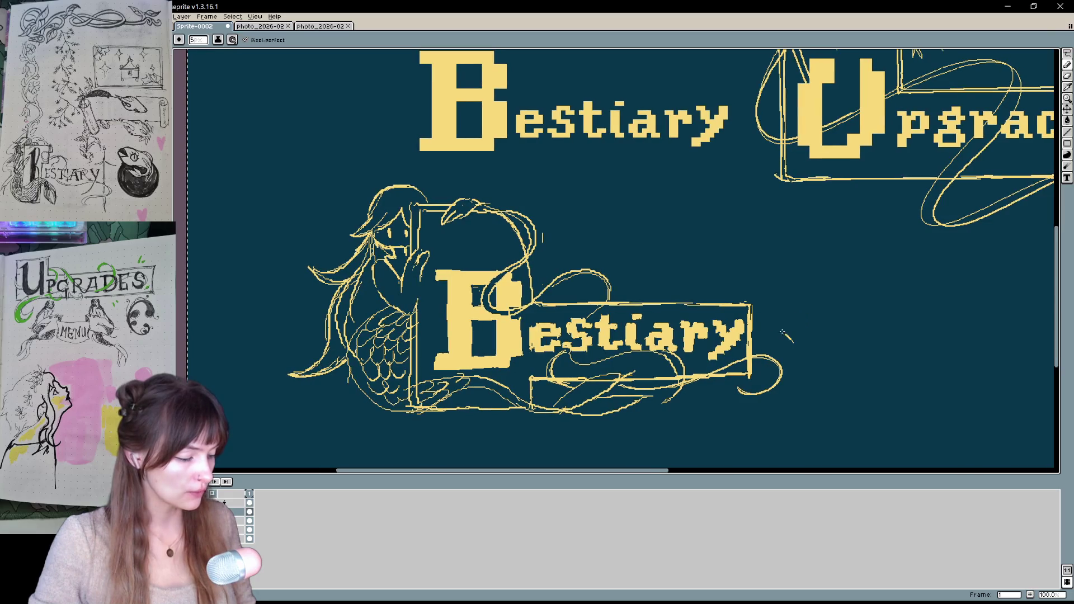
pyautogui.moveTo(783, 333)
pyautogui.mouseDown()
pyautogui.moveTo(296, 224)
pyautogui.moveTo(738, 442)
pyautogui.moveTo(783, 355)
pyautogui.moveTo(714, 357)
pyautogui.mouseUp()
pyautogui.hotkey('ctrl', 'z')
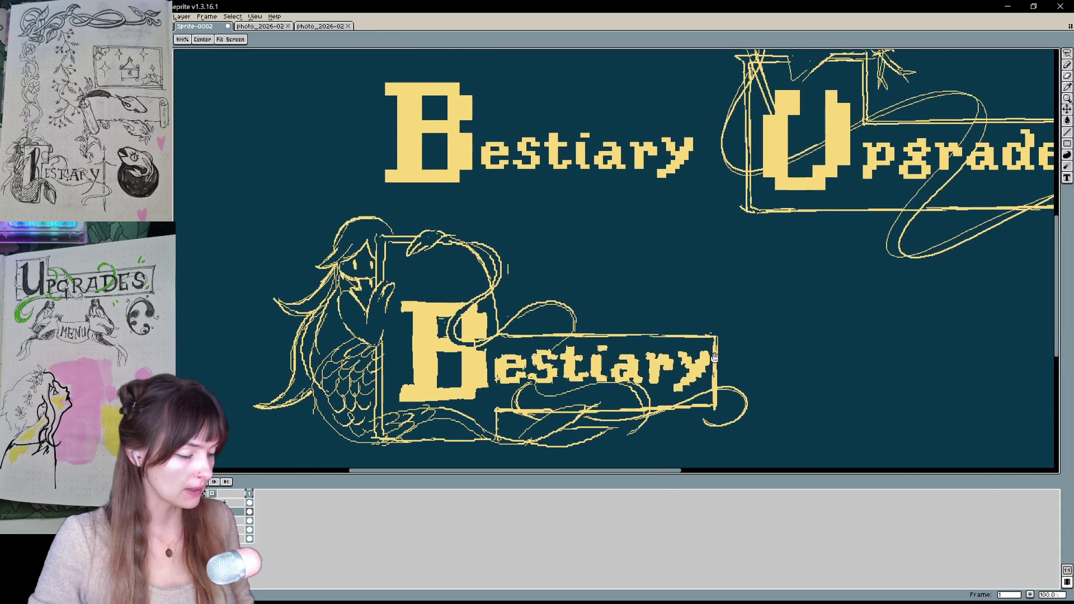
# Draw an upward arrow toward the top Bestiary title and an up-right arrow at Upgrades
pyautogui.moveTo(603, 290)
pyautogui.mouseDown()
pyautogui.moveTo(575, 261)
pyautogui.moveTo(612, 247)
pyautogui.mouseUp()
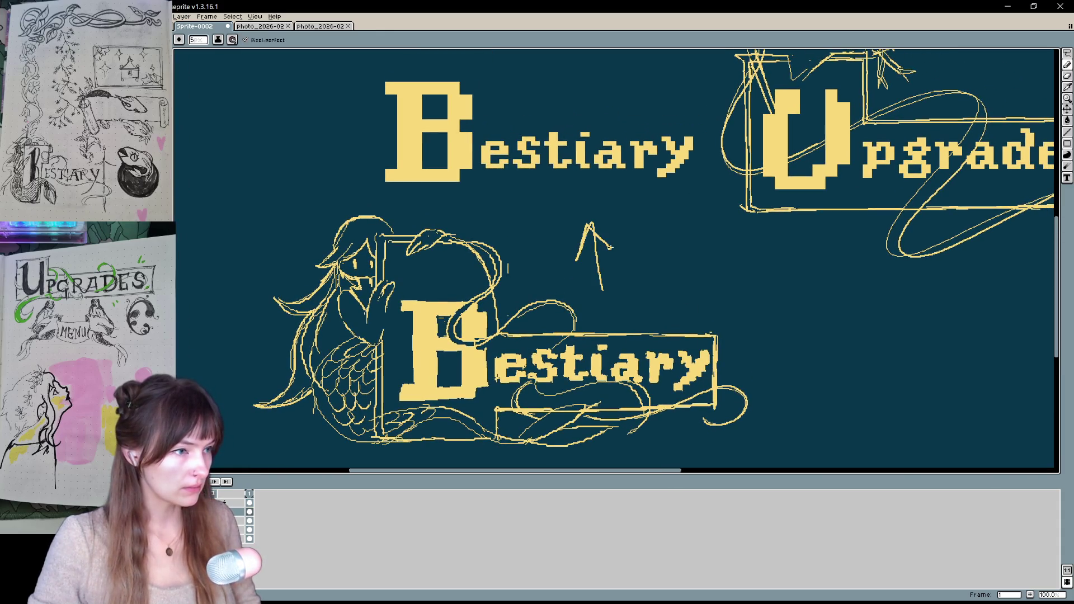
pyautogui.moveTo(798, 256); pyautogui.dragTo(479, 304)
pyautogui.moveTo(424, 356)
pyautogui.mouseDown()
pyautogui.moveTo(492, 283)
pyautogui.moveTo(486, 307)
pyautogui.mouseUp()
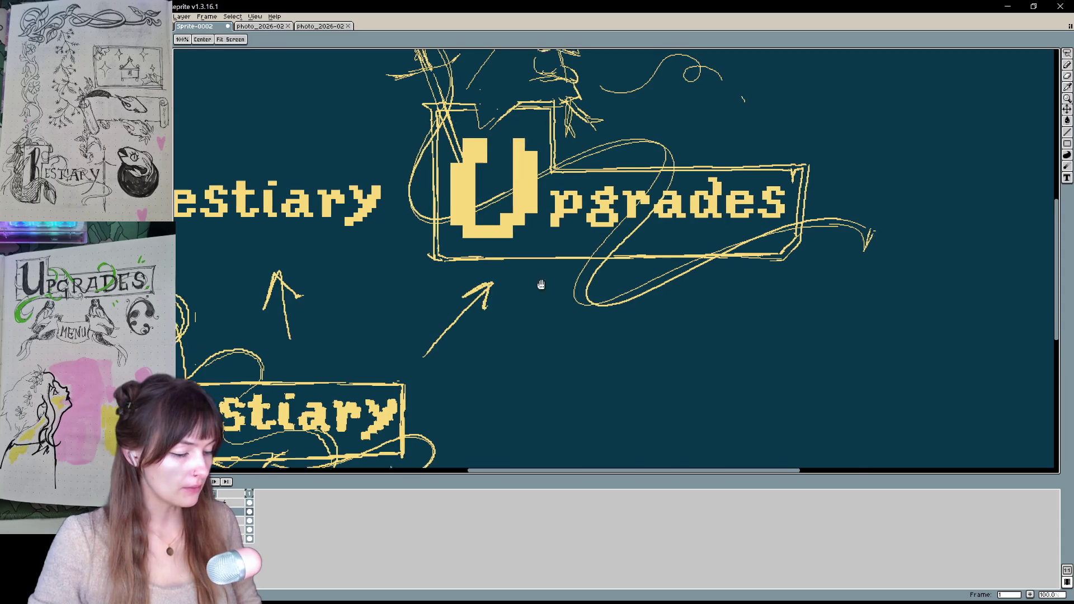
# Pan around to review the Bestiary and Upgrades titles with their new arrows
pyautogui.moveTo(541, 284)
pyautogui.mouseDown()
pyautogui.moveTo(487, 396)
pyautogui.moveTo(710, 283)
pyautogui.moveTo(750, 237)
pyautogui.moveTo(732, 251)
pyautogui.moveTo(714, 350)
pyautogui.mouseUp()
pyautogui.moveTo(706, 369)
pyautogui.mouseDown()
pyautogui.moveTo(857, 193)
pyautogui.moveTo(794, 235)
pyautogui.moveTo(833, 182)
pyautogui.mouseUp()
pyautogui.moveTo(658, 244); pyautogui.dragTo(632, 311)
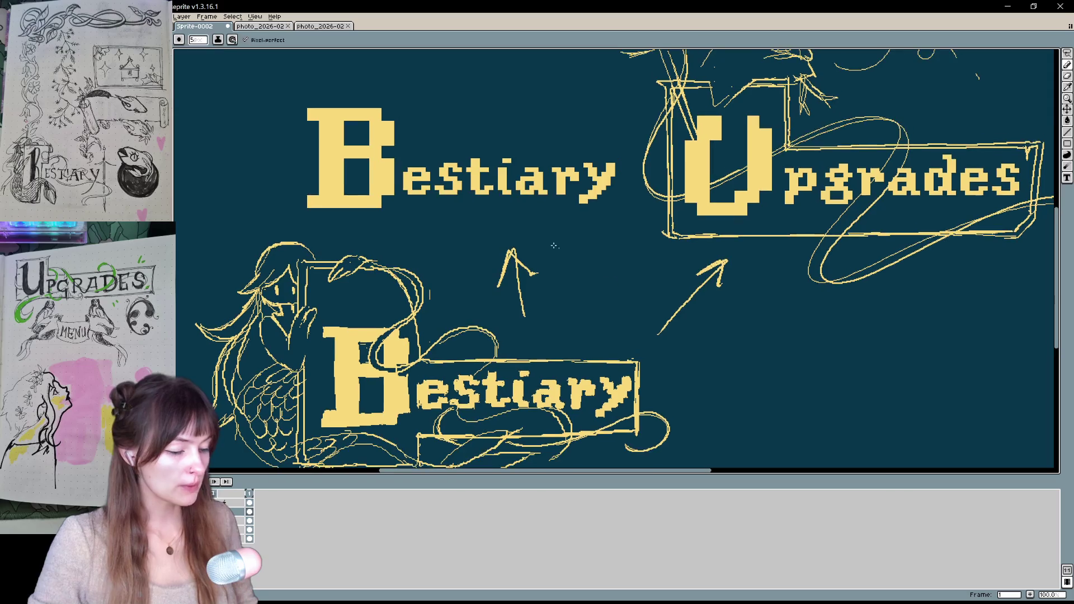
pyautogui.moveTo(429, 288); pyautogui.dragTo(435, 260)
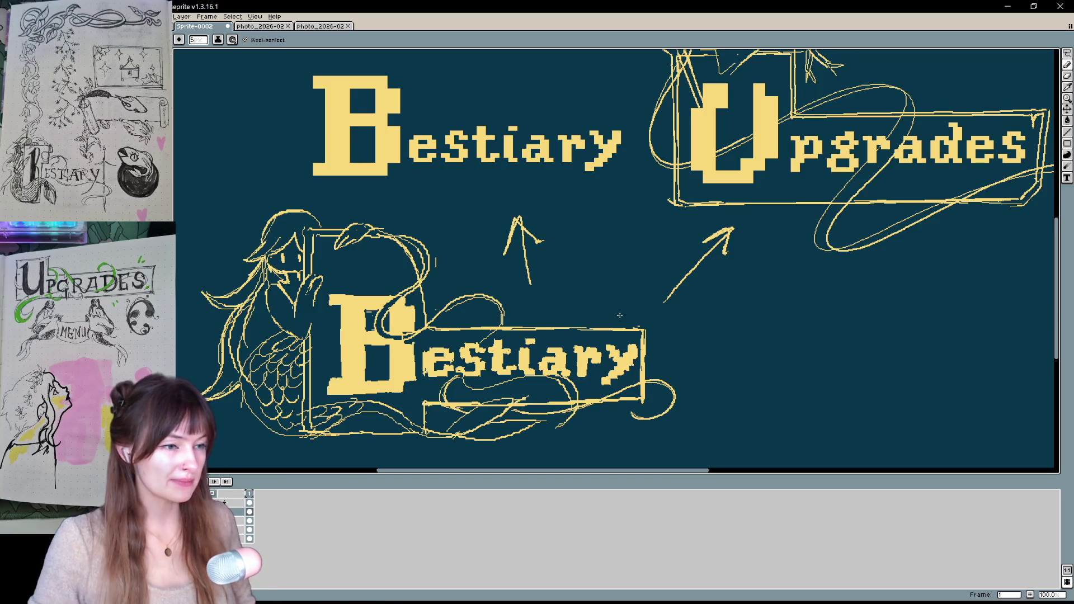
pyautogui.moveTo(619, 315); pyautogui.dragTo(501, 398)
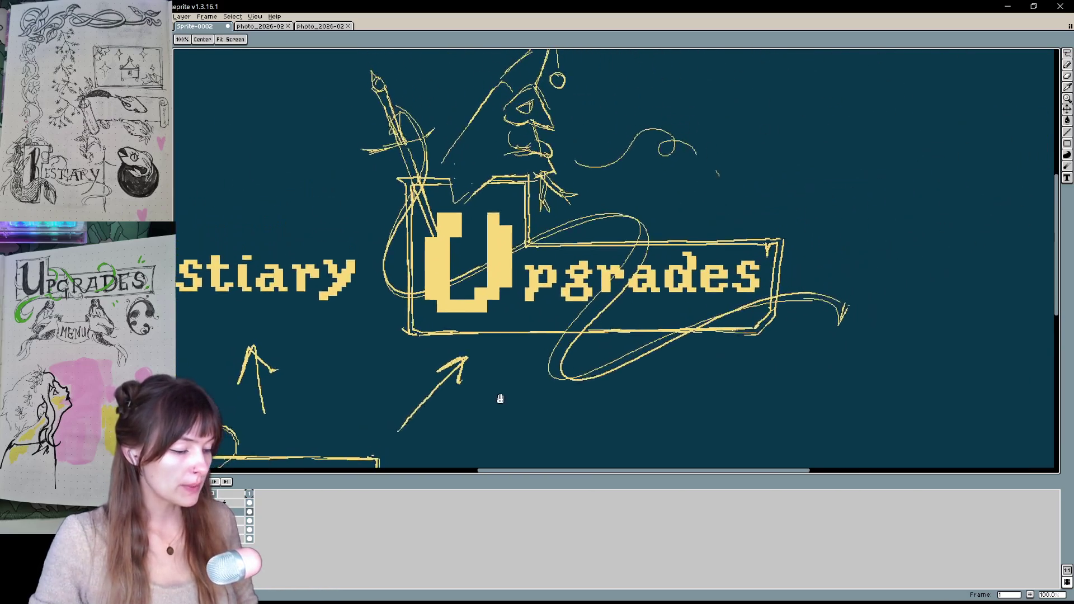
pyautogui.moveTo(487, 361)
pyautogui.mouseDown()
pyautogui.moveTo(509, 417)
pyautogui.moveTo(853, 192)
pyautogui.moveTo(674, 345)
pyautogui.moveTo(665, 348)
pyautogui.moveTo(787, 254)
pyautogui.moveTo(902, 128)
pyautogui.moveTo(632, 415)
pyautogui.moveTo(716, 300)
pyautogui.moveTo(891, 128)
pyautogui.mouseUp()
pyautogui.moveTo(704, 325)
pyautogui.mouseDown()
pyautogui.moveTo(758, 271)
pyautogui.moveTo(687, 308)
pyautogui.moveTo(559, 439)
pyautogui.moveTo(660, 316)
pyautogui.moveTo(572, 402)
pyautogui.moveTo(576, 414)
pyautogui.moveTo(623, 319)
pyautogui.moveTo(660, 328)
pyautogui.moveTo(680, 307)
pyautogui.mouseUp()
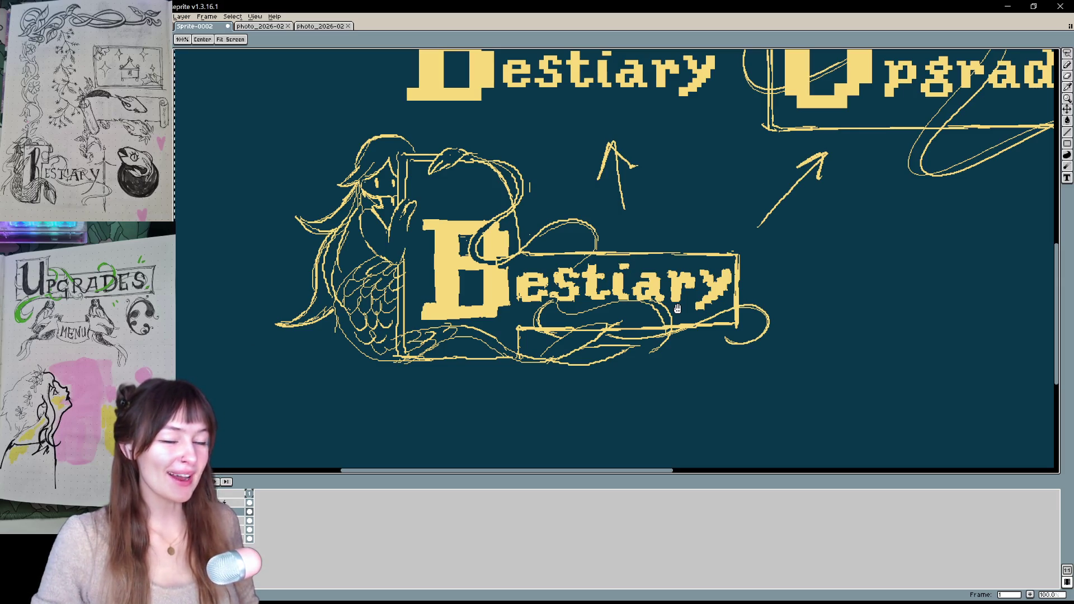
# Scroll and pan across the artwork to survey the arrows and banners
pyautogui.scroll(3, 677, 309)
pyautogui.hscroll(3, 677, 308)
pyautogui.hscroll(-2, 676, 309)
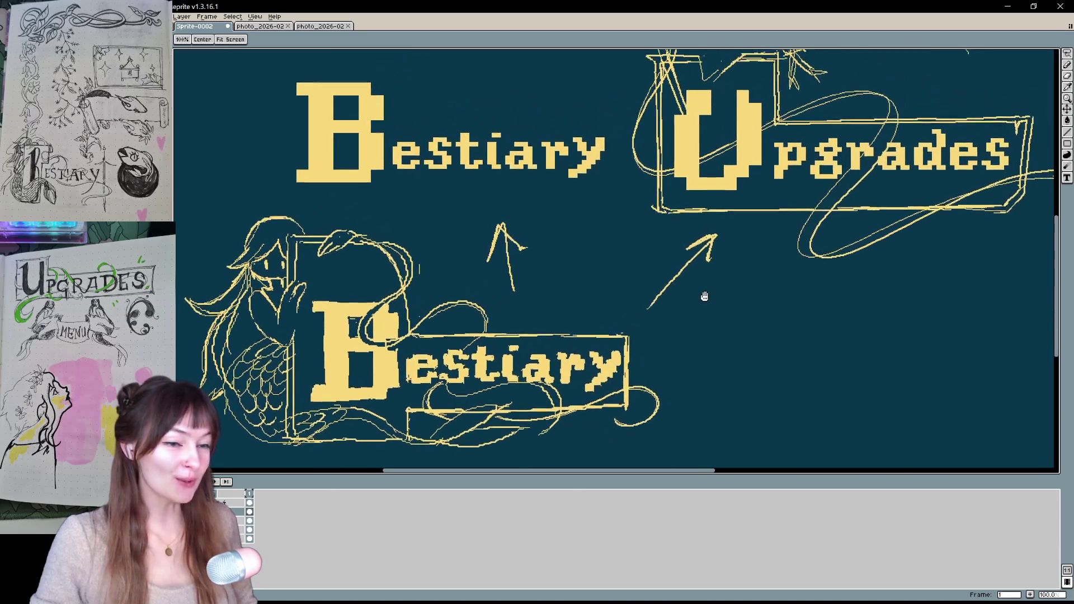
pyautogui.scroll(-1, 707, 319)
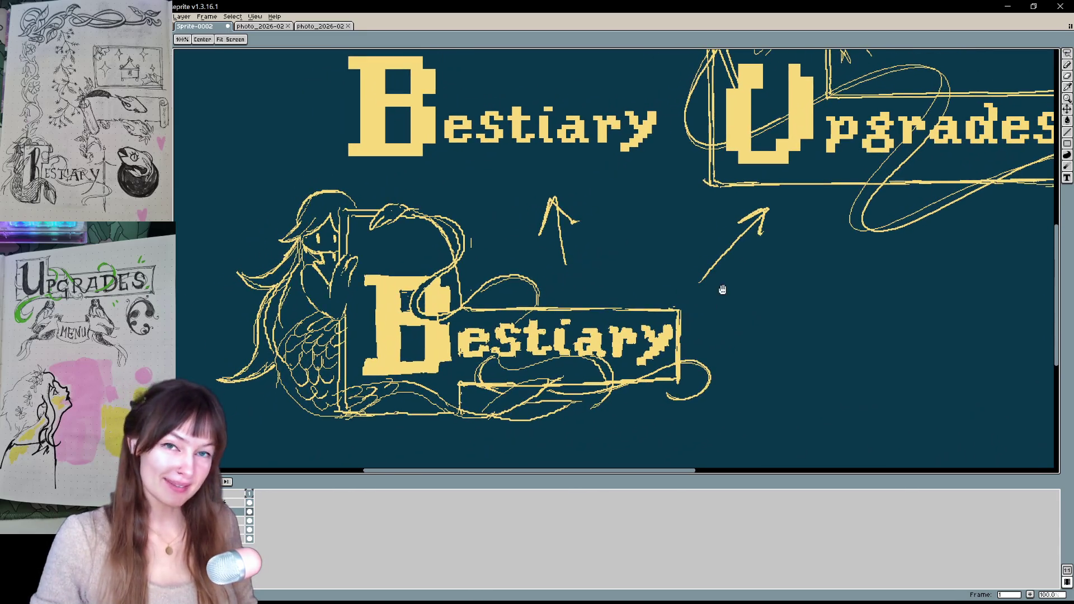
pyautogui.scroll(2, 686, 345)
pyautogui.hscroll(3, 686, 345)
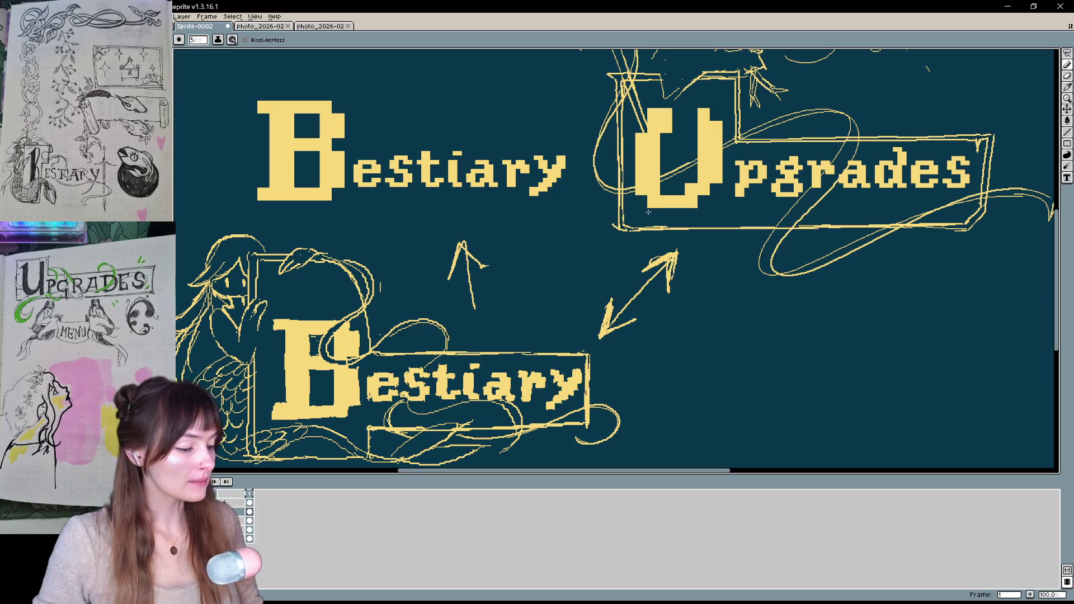
pyautogui.moveTo(663, 277)
pyautogui.mouseDown()
pyautogui.moveTo(617, 401)
pyautogui.moveTo(627, 403)
pyautogui.moveTo(646, 340)
pyautogui.moveTo(733, 242)
pyautogui.mouseUp()
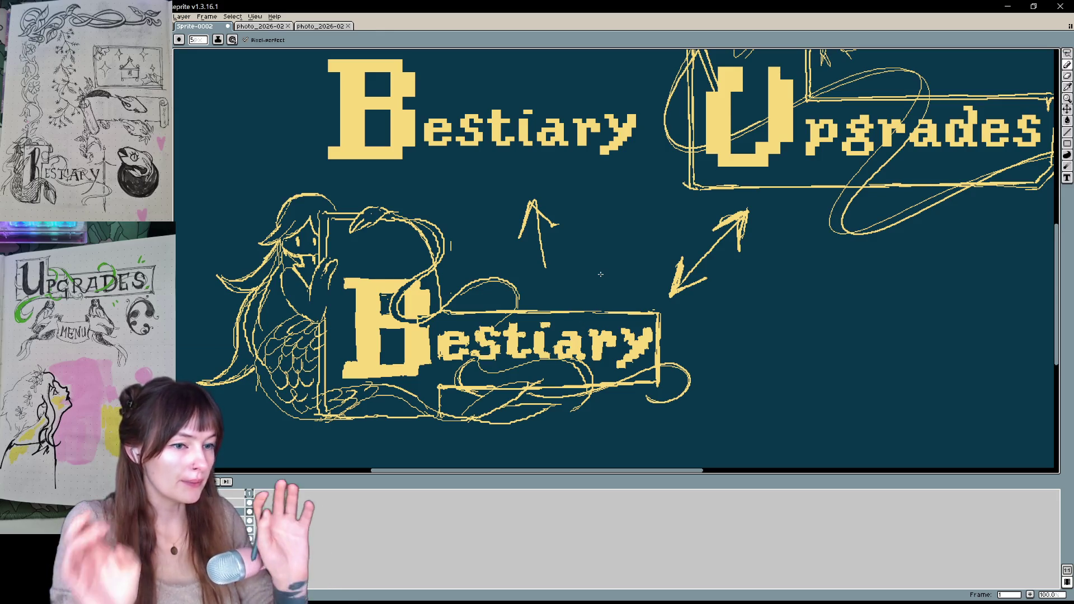
pyautogui.moveTo(740, 287)
pyautogui.mouseDown()
pyautogui.moveTo(651, 343)
pyautogui.moveTo(551, 360)
pyautogui.moveTo(534, 305)
pyautogui.mouseUp()
# Frame the full layout, undo the stray mark near Upgrades, and check layer spacing
pyautogui.press('v')
pyautogui.scroll(-2, 537, 307)
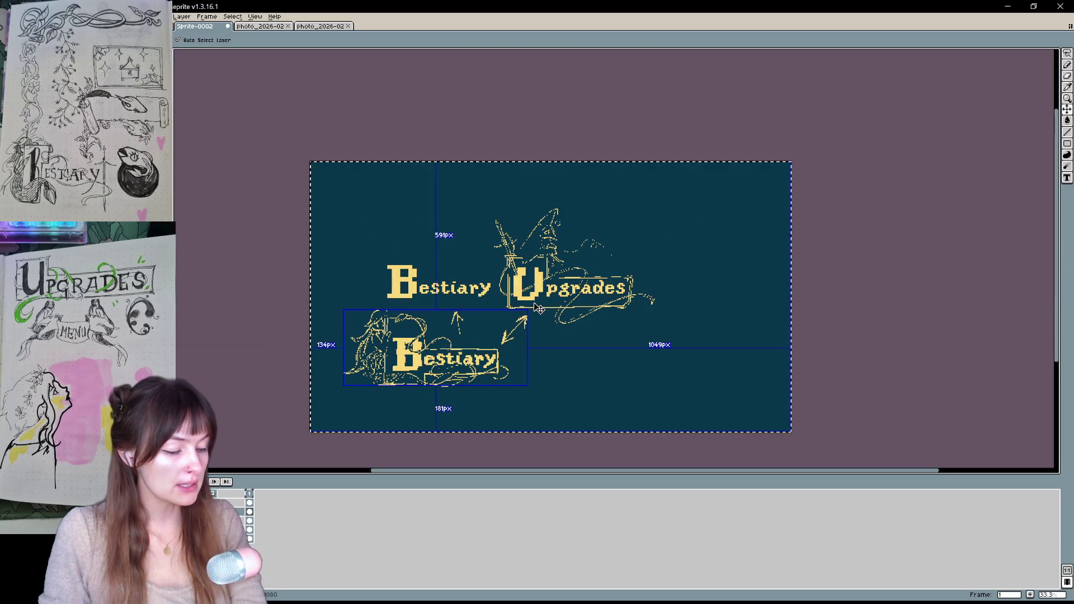
pyautogui.scroll(1, 534, 309)
pyautogui.press('space')
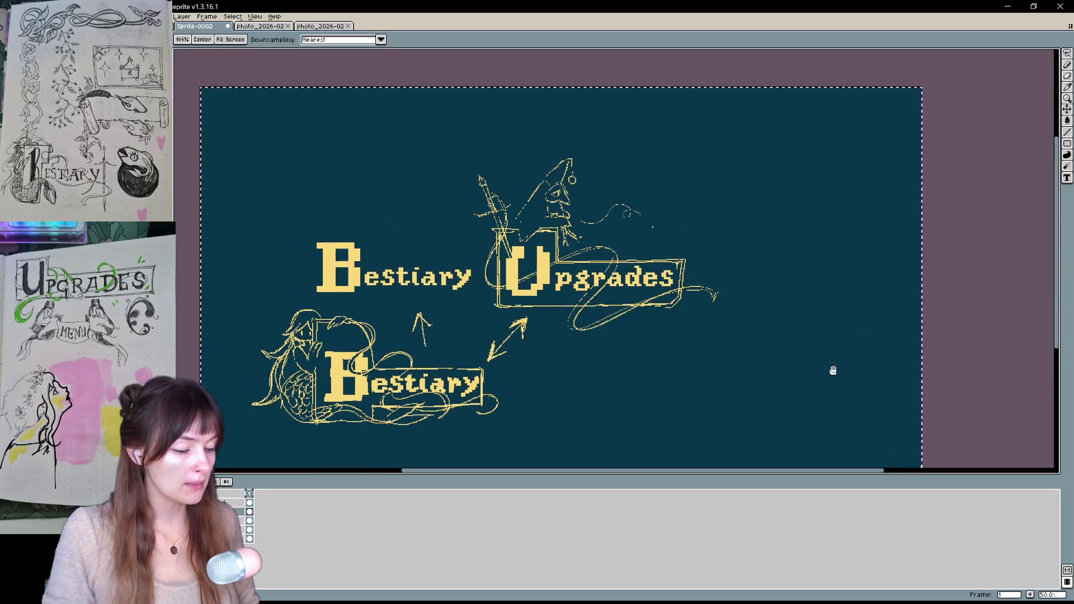
pyautogui.moveTo(833, 371)
pyautogui.mouseDown()
pyautogui.moveTo(841, 333)
pyautogui.moveTo(839, 344)
pyautogui.mouseUp()
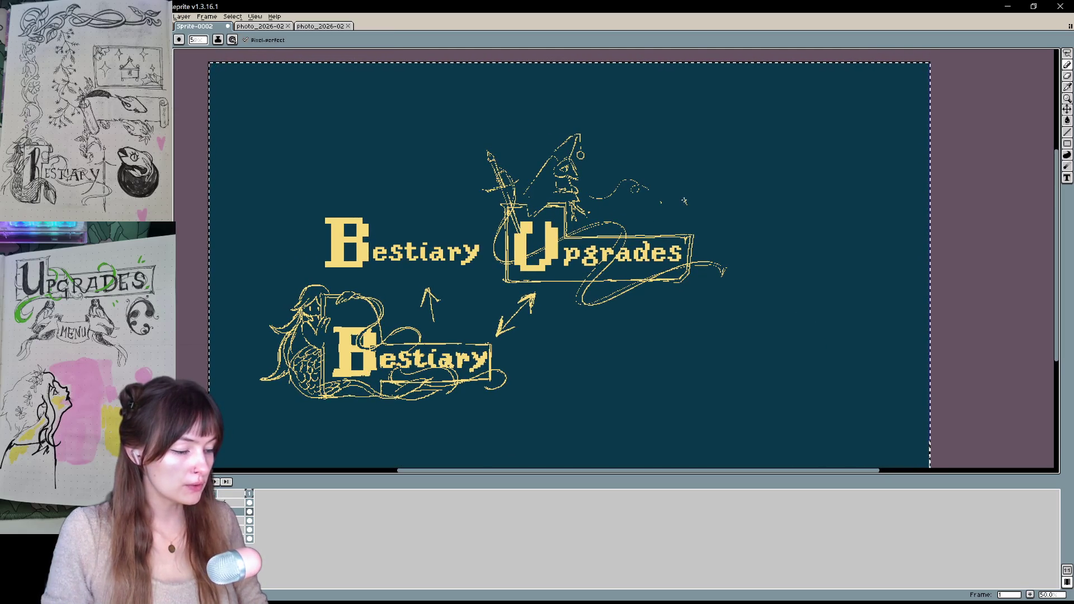
pyautogui.hotkey('ctrl', 'z')
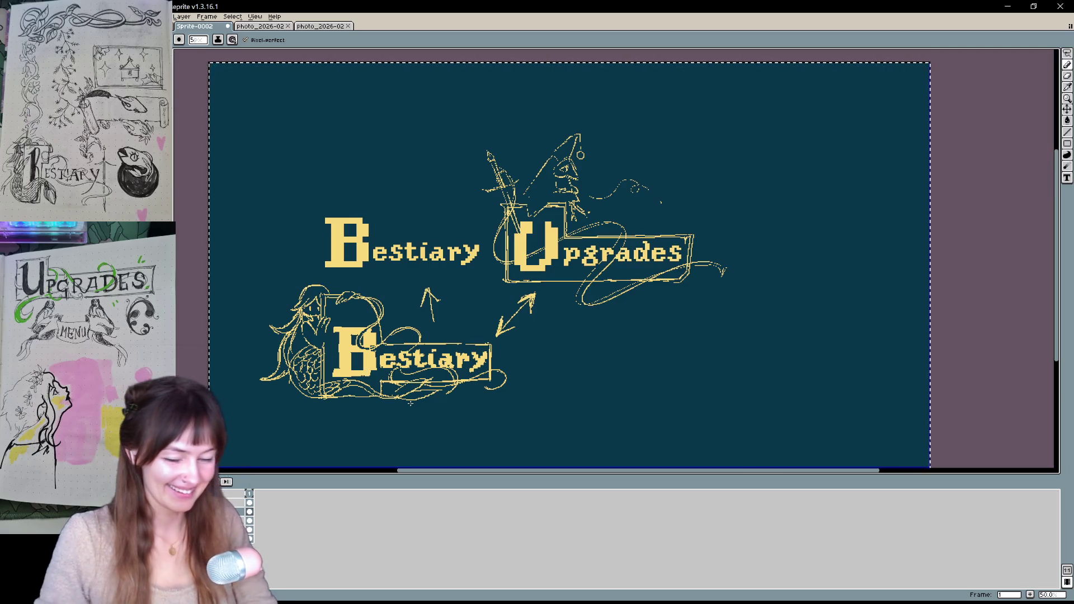
pyautogui.press('ctrl')
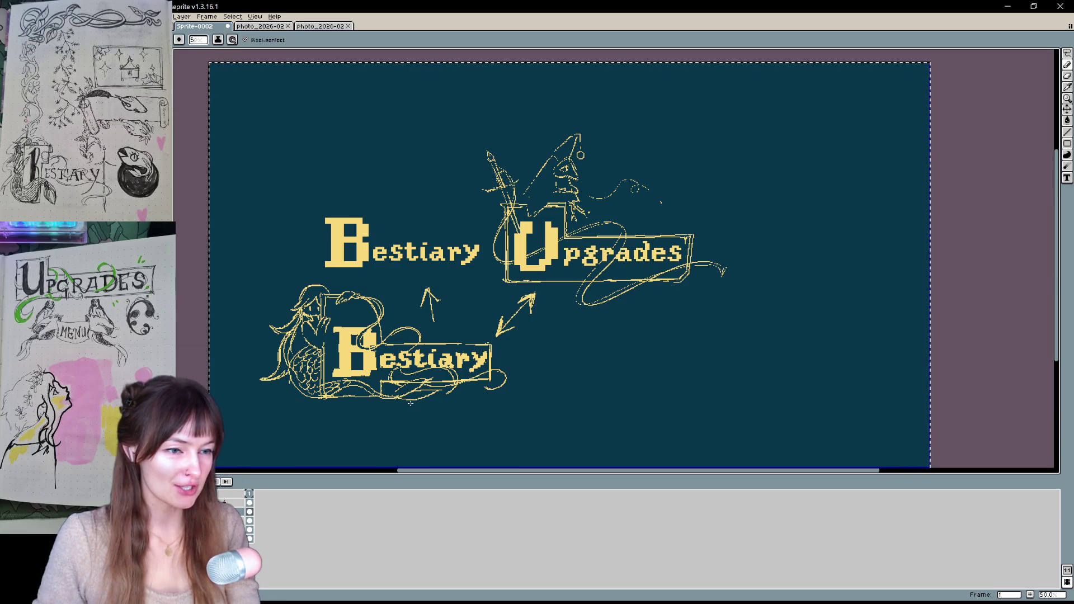
# Inspect the mermaid banner layer's bounds and spacing up close
pyautogui.press('ctrl')
pyautogui.scroll(1, 413, 406)
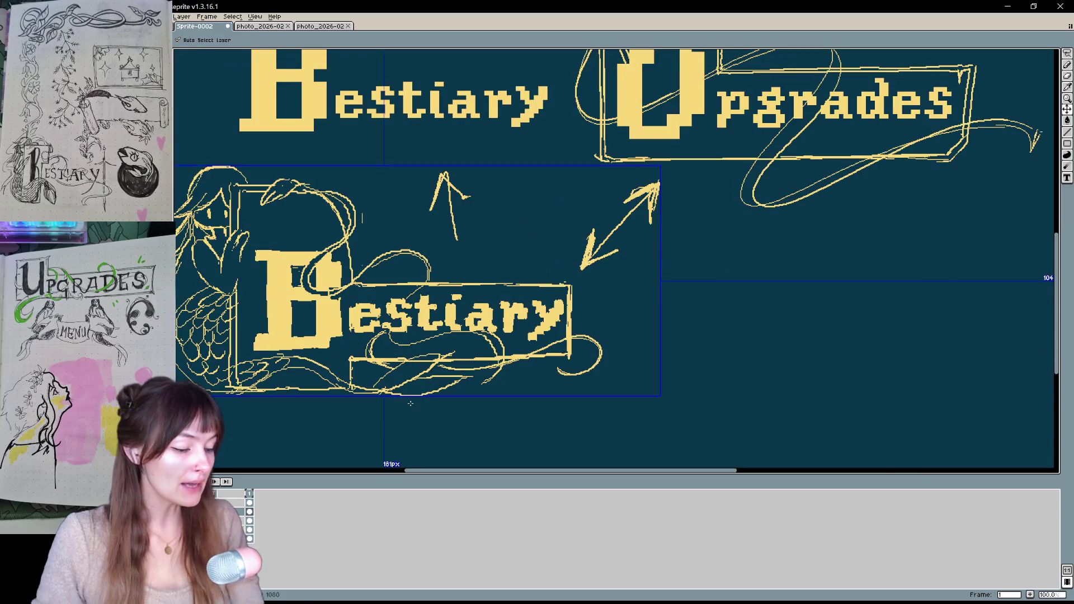
pyautogui.moveTo(410, 403); pyautogui.dragTo(440, 423)
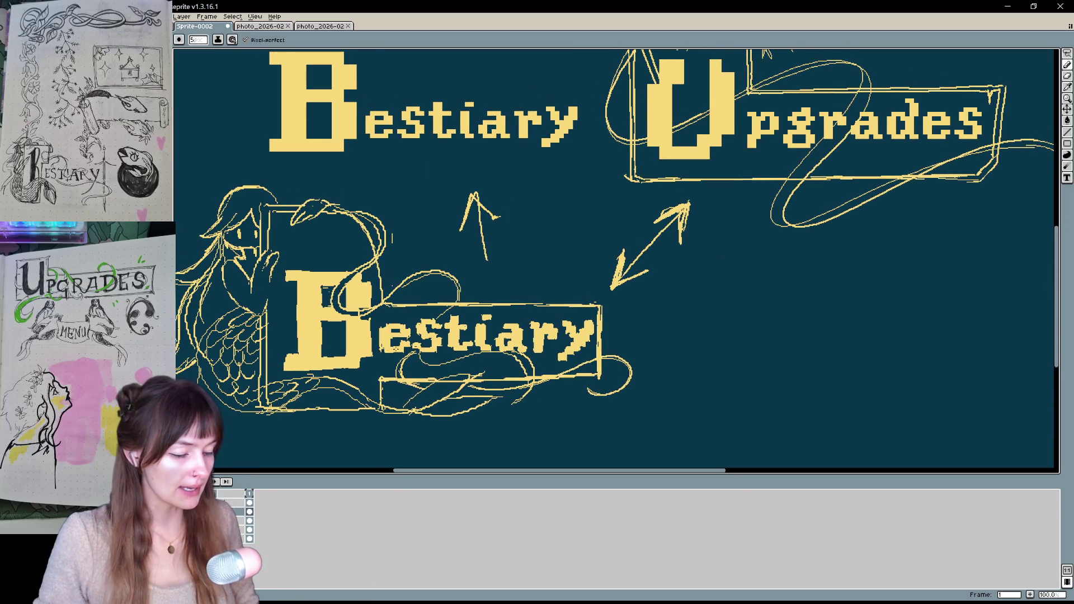
pyautogui.press('e')
pyautogui.press('ctrl')
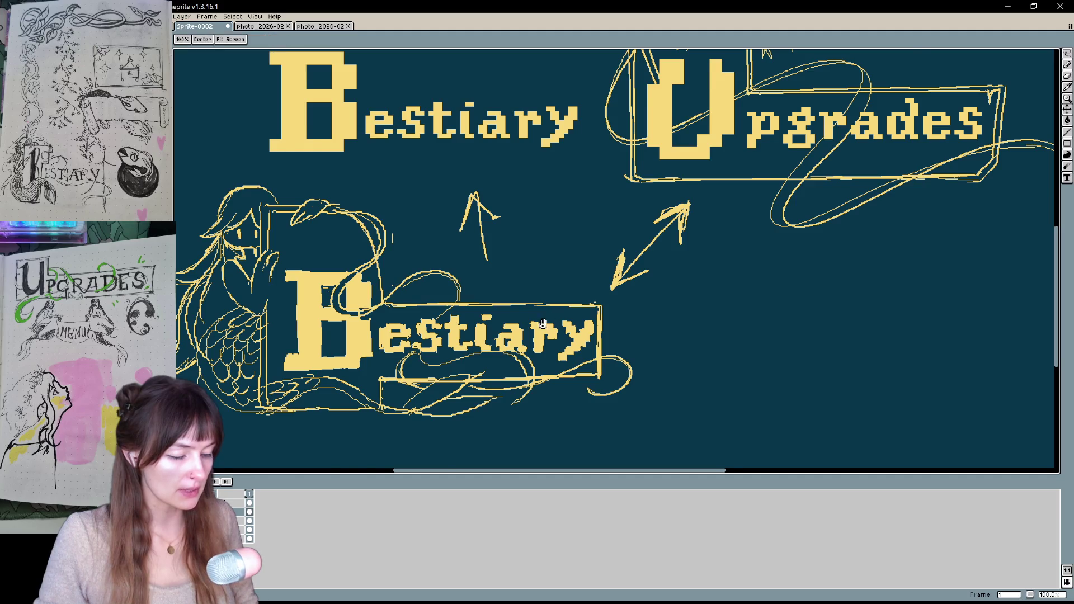
pyautogui.moveTo(514, 296); pyautogui.dragTo(476, 358)
pyautogui.hotkey('ctrl', 'space')
pyautogui.write('0-')
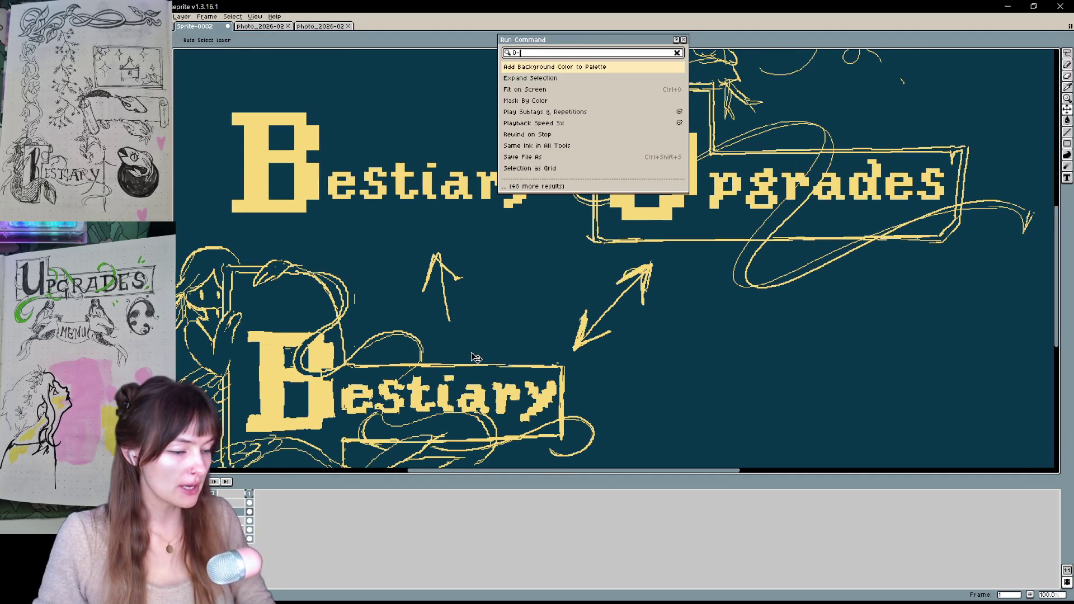
pyautogui.press('Escape')
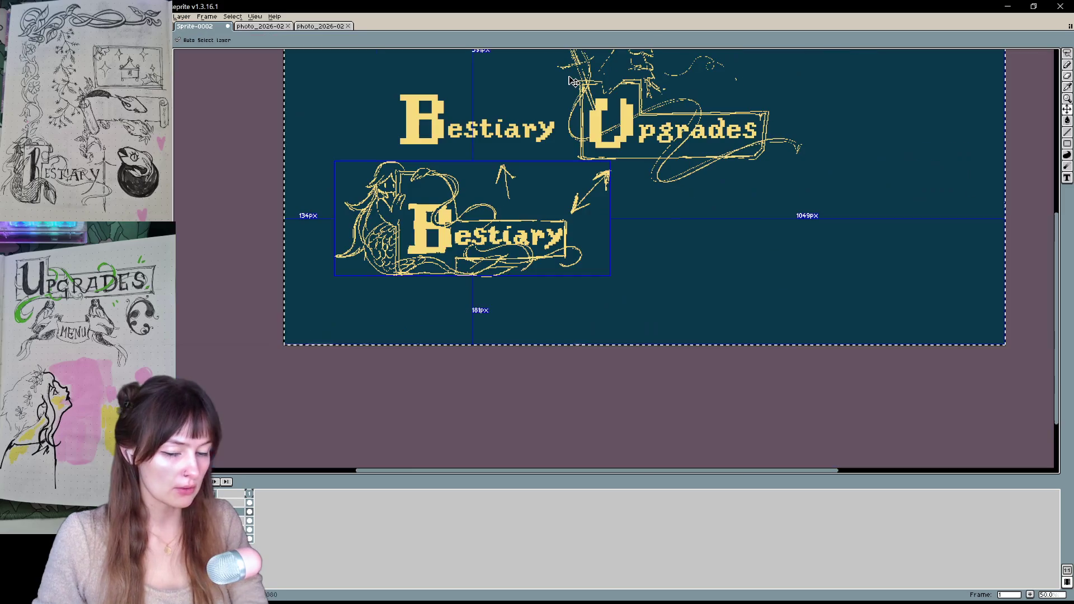
# Zoom out, then pan to centre the Upgrades title in view
pyautogui.press('-')
pyautogui.press('h')
pyautogui.moveTo(627, 260)
pyautogui.mouseDown()
pyautogui.moveTo(574, 393)
pyautogui.moveTo(581, 358)
pyautogui.moveTo(576, 368)
pyautogui.mouseUp()
pyautogui.press('b')
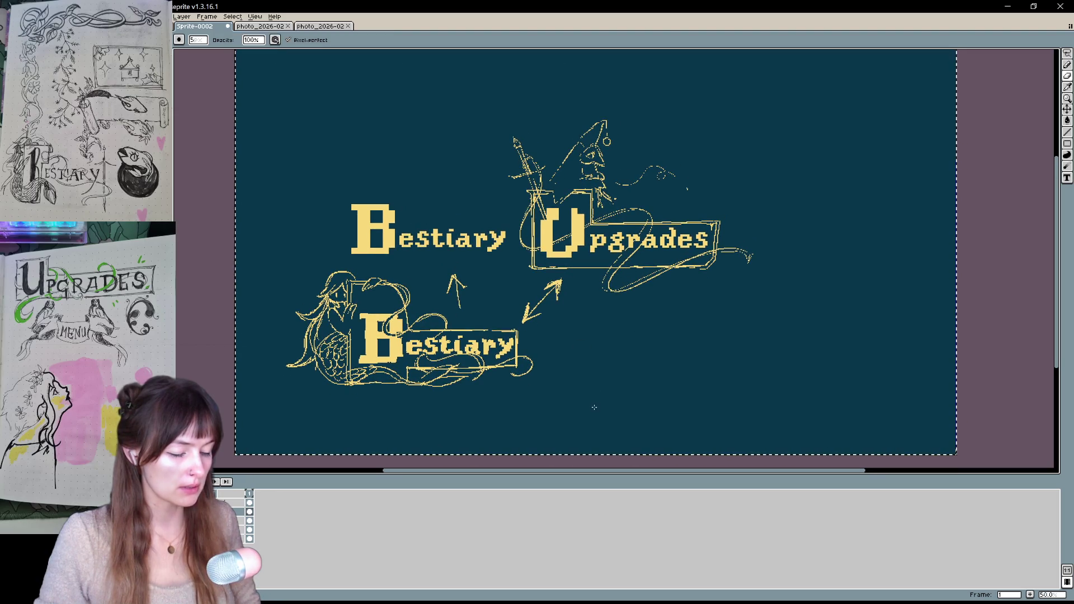
pyautogui.press('h')
pyautogui.scroll(2, 574, 375)
pyautogui.moveTo(571, 374)
pyautogui.mouseDown()
pyautogui.moveTo(868, 279)
pyautogui.moveTo(564, 425)
pyautogui.mouseUp()
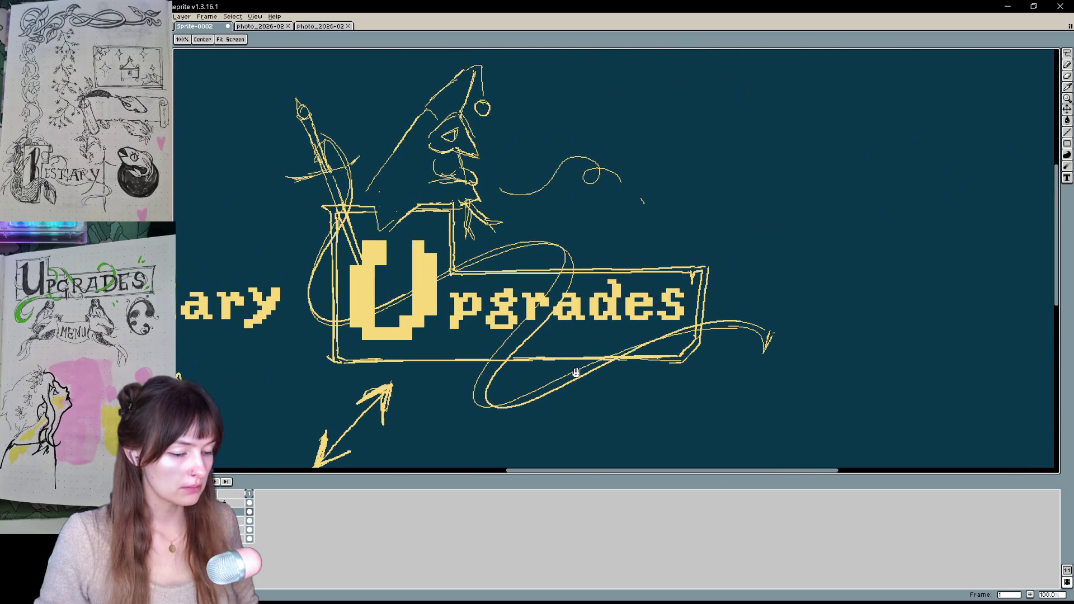
pyautogui.moveTo(578, 372); pyautogui.dragTo(617, 377)
pyautogui.press('b')
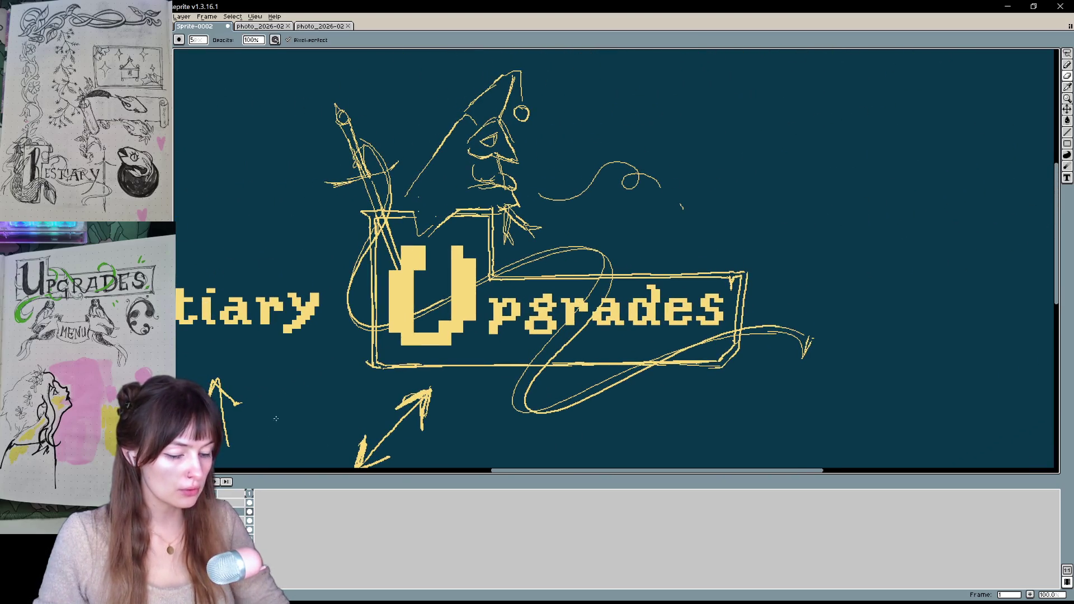
# Toggle the sketch and arrow layers off and on to check the lettering
pyautogui.click(180, 503)
pyautogui.click(181, 503)
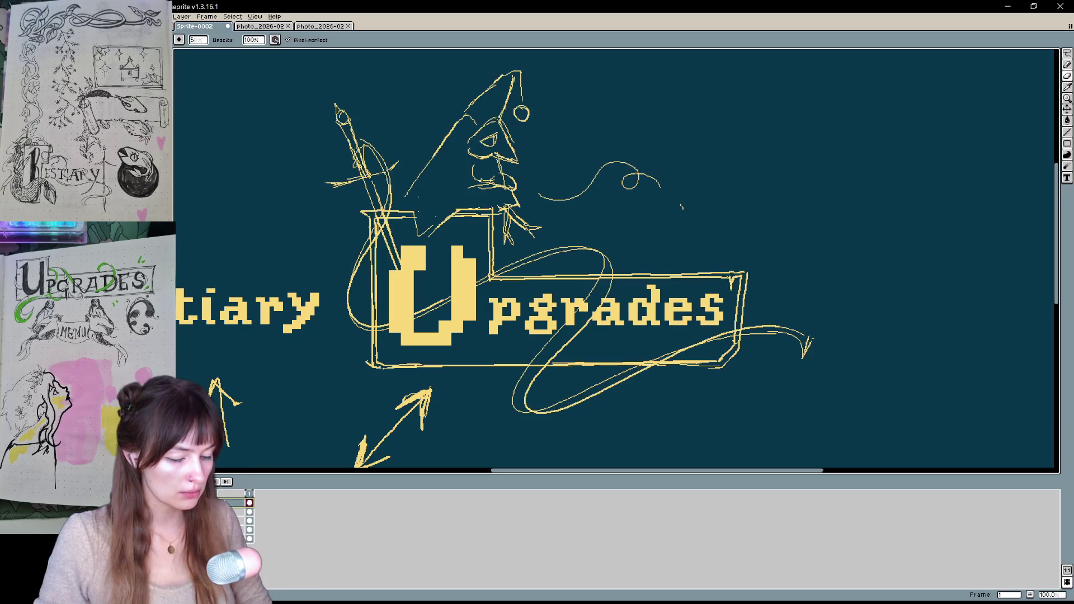
pyautogui.click(180, 512)
pyautogui.click(180, 512)
pyautogui.click(180, 503)
pyautogui.click(180, 503)
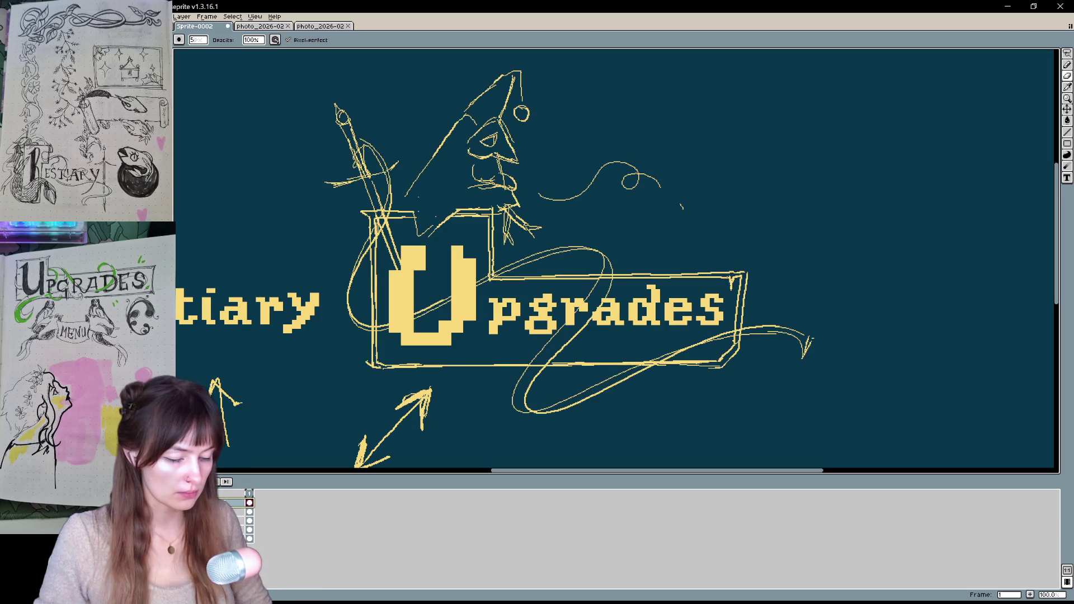
# Zoom to 200% on the big U and test the red colour, undoing the scribble
pyautogui.moveTo(464, 377); pyautogui.dragTo(441, 391)
pyautogui.press('z')
pyautogui.click(246, 233)
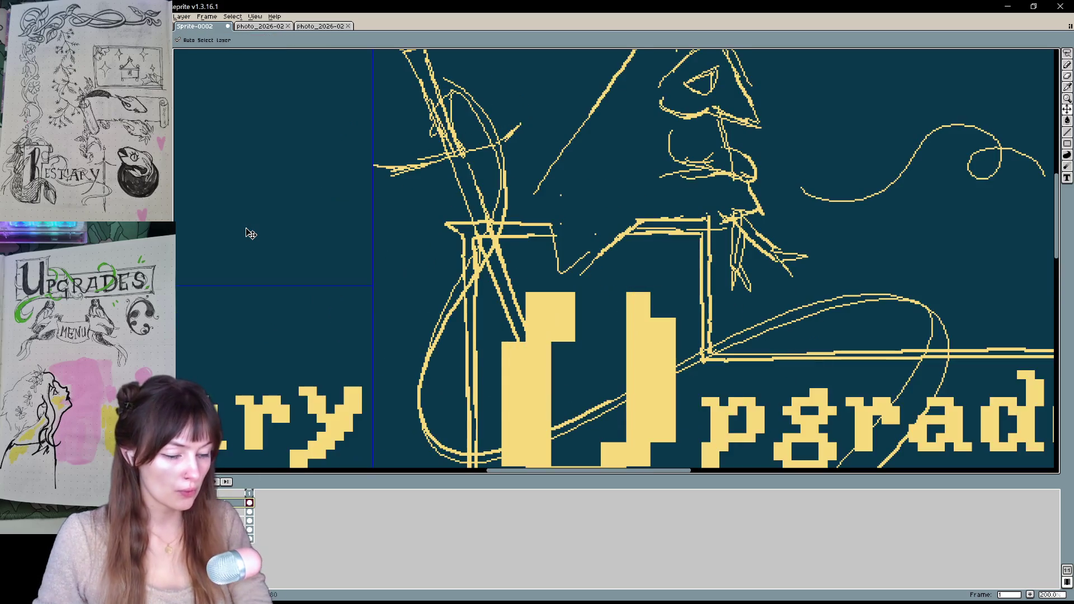
pyautogui.moveTo(533, 324); pyautogui.dragTo(411, 245)
pyautogui.press('b')
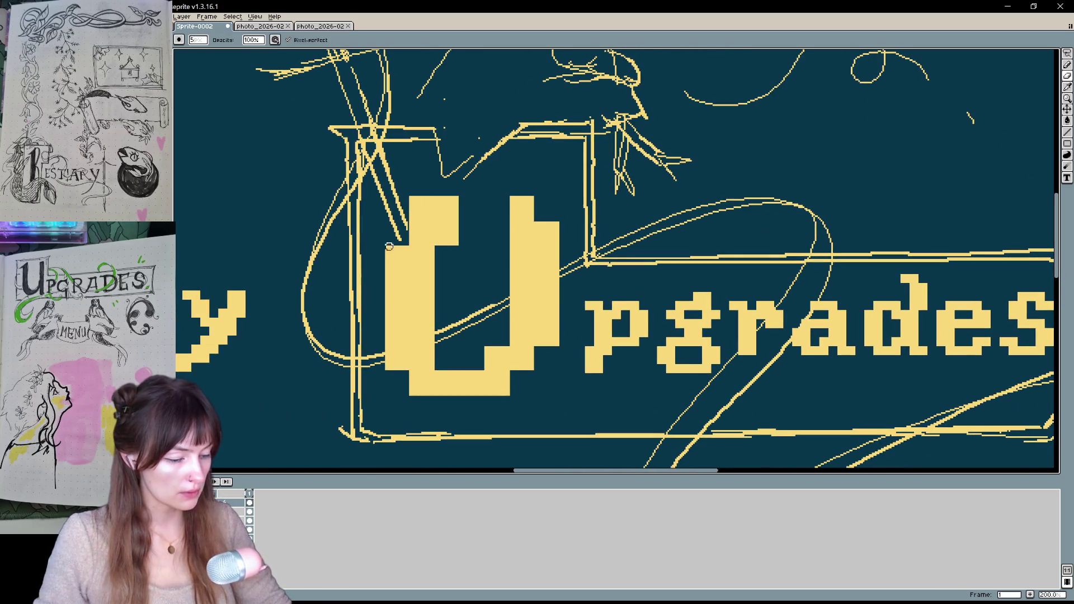
pyautogui.hotkey('ctrl', 'z')
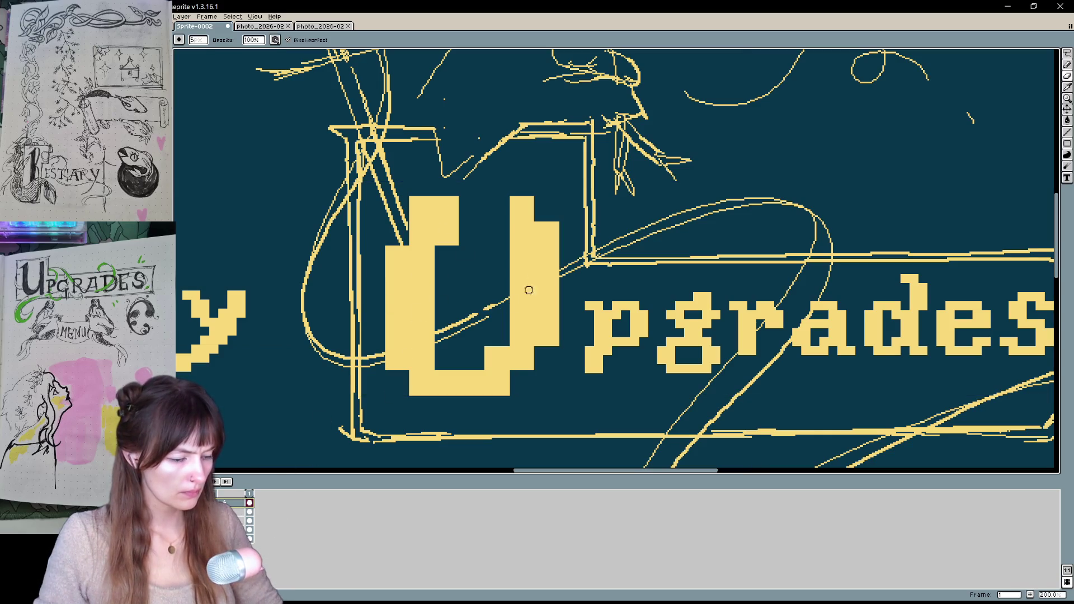
pyautogui.moveTo(471, 235); pyautogui.dragTo(496, 319)
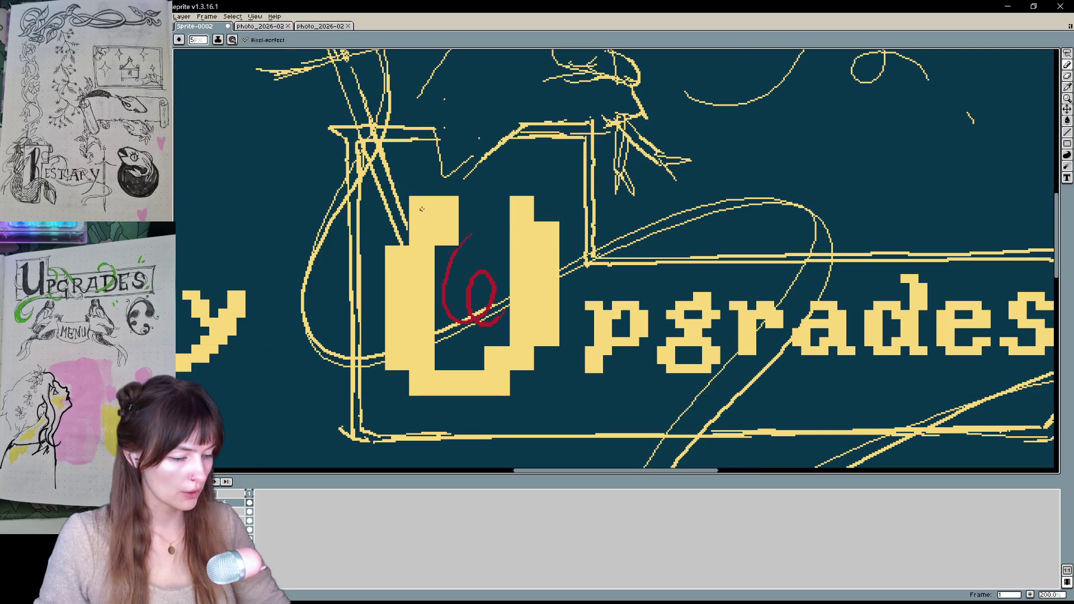
pyautogui.hotkey('ctrl', 'z')
# Outline the U's left edge, upper-left block and bottom edge in dark red
pyautogui.moveTo(410, 195); pyautogui.dragTo(385, 367)
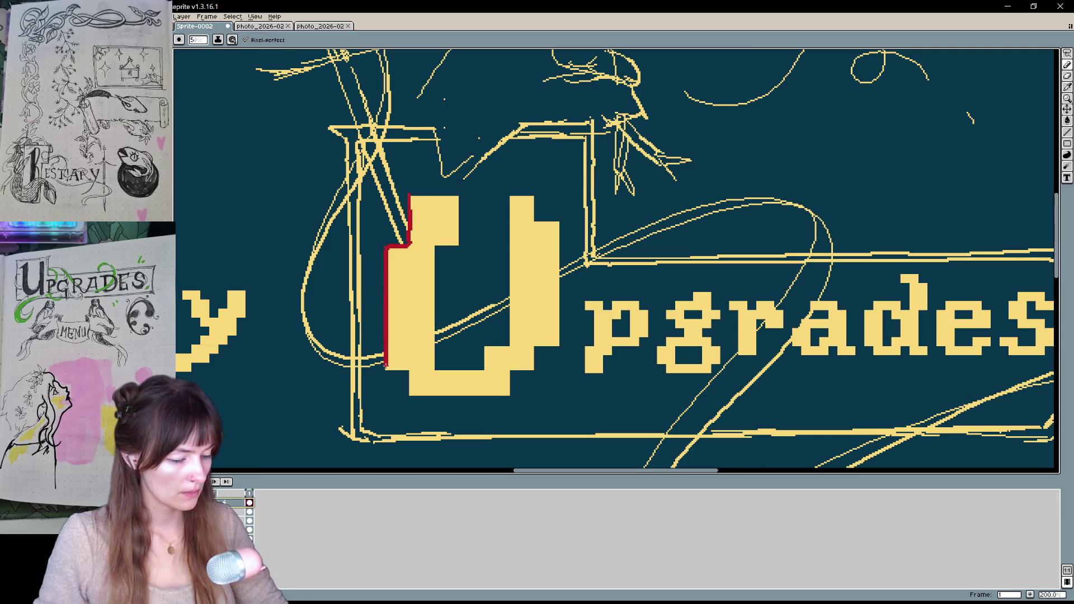
pyautogui.moveTo(458, 195)
pyautogui.mouseDown()
pyautogui.moveTo(434, 366)
pyautogui.moveTo(488, 370)
pyautogui.moveTo(511, 207)
pyautogui.moveTo(561, 331)
pyautogui.mouseUp()
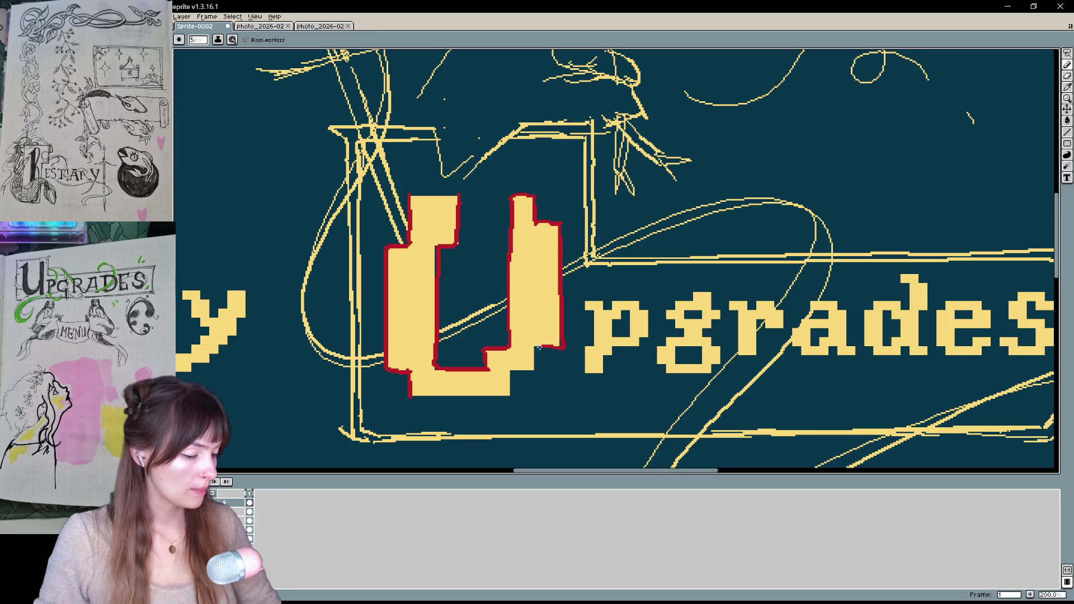
pyautogui.moveTo(578, 412)
pyautogui.mouseDown()
pyautogui.moveTo(595, 364)
pyautogui.moveTo(571, 417)
pyautogui.moveTo(604, 432)
pyautogui.moveTo(568, 424)
pyautogui.mouseUp()
pyautogui.moveTo(412, 402); pyautogui.dragTo(511, 402)
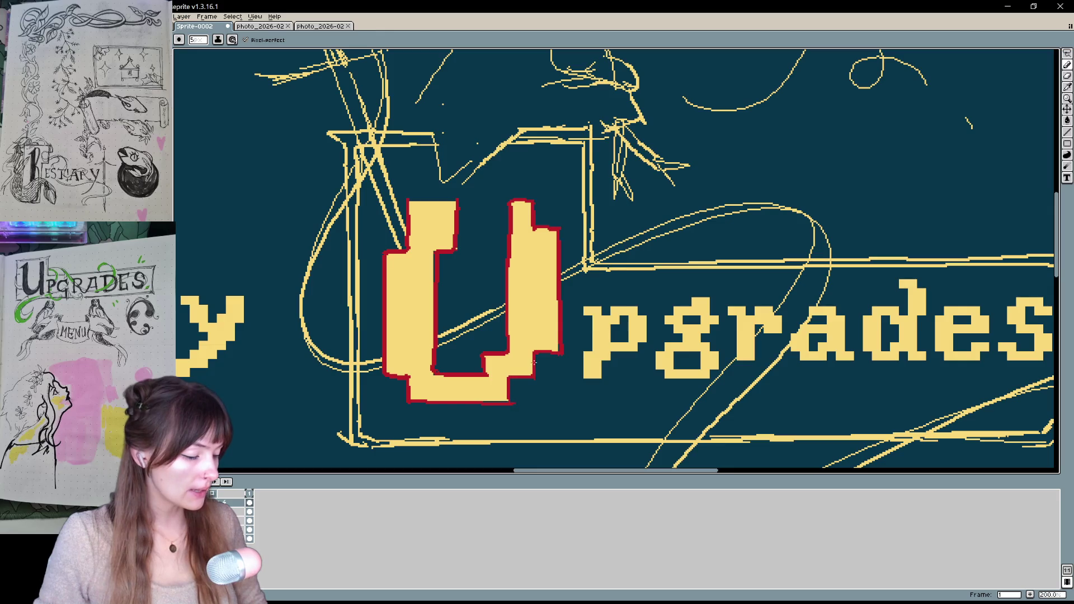
# Outline the p bowl's right side, the g's bottom and the r stem in dark red
pyautogui.moveTo(694, 350)
pyautogui.mouseDown()
pyautogui.moveTo(680, 346)
pyautogui.moveTo(679, 316)
pyautogui.moveTo(498, 290)
pyautogui.mouseUp()
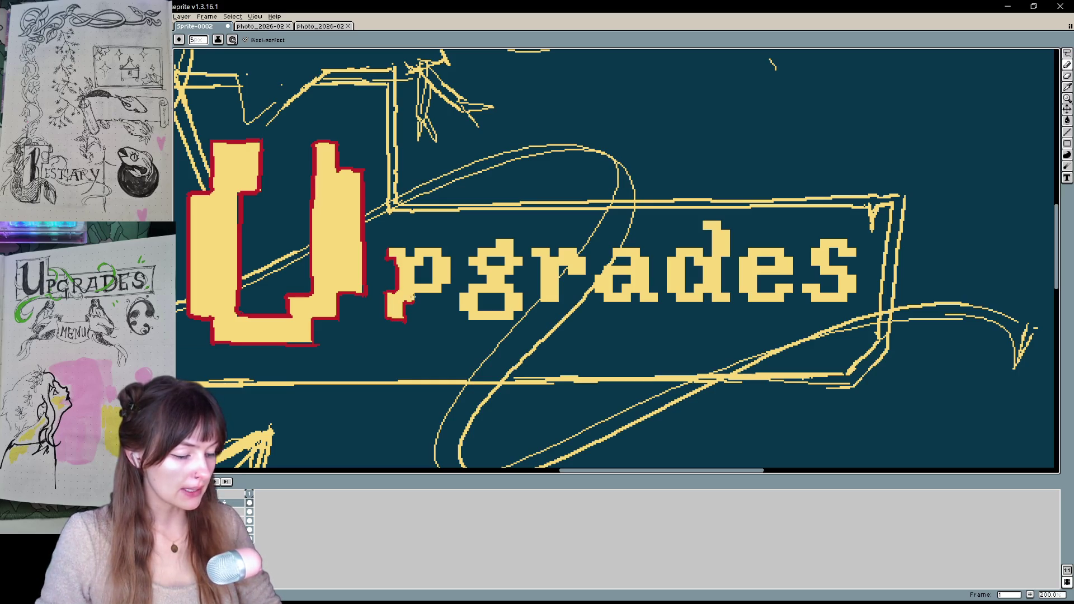
pyautogui.moveTo(443, 295)
pyautogui.mouseDown()
pyautogui.moveTo(452, 280)
pyautogui.moveTo(440, 256)
pyautogui.moveTo(404, 255)
pyautogui.mouseUp()
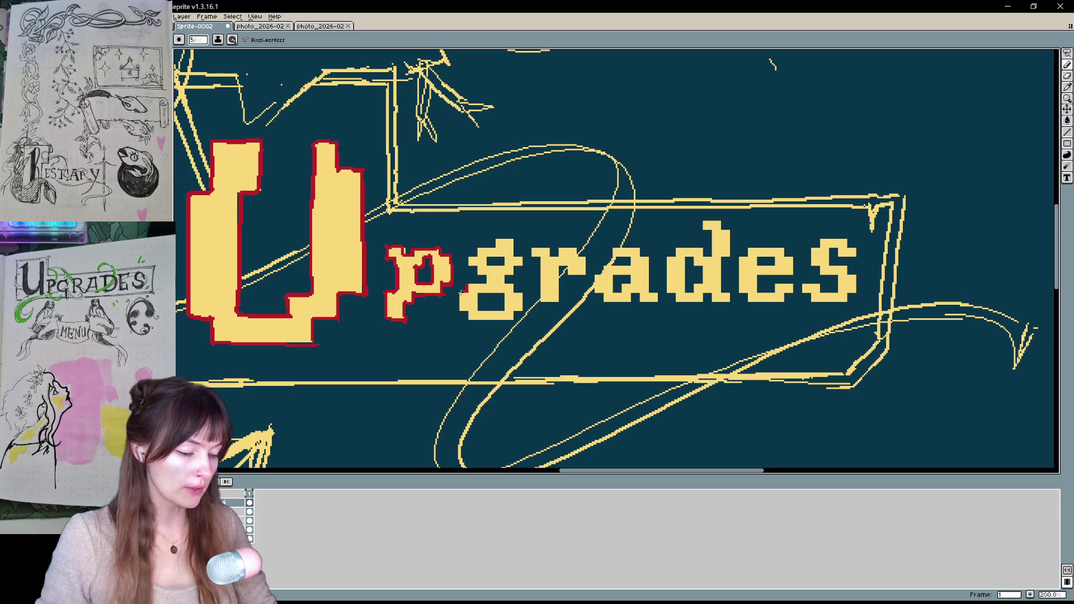
pyautogui.moveTo(472, 321); pyautogui.dragTo(515, 322)
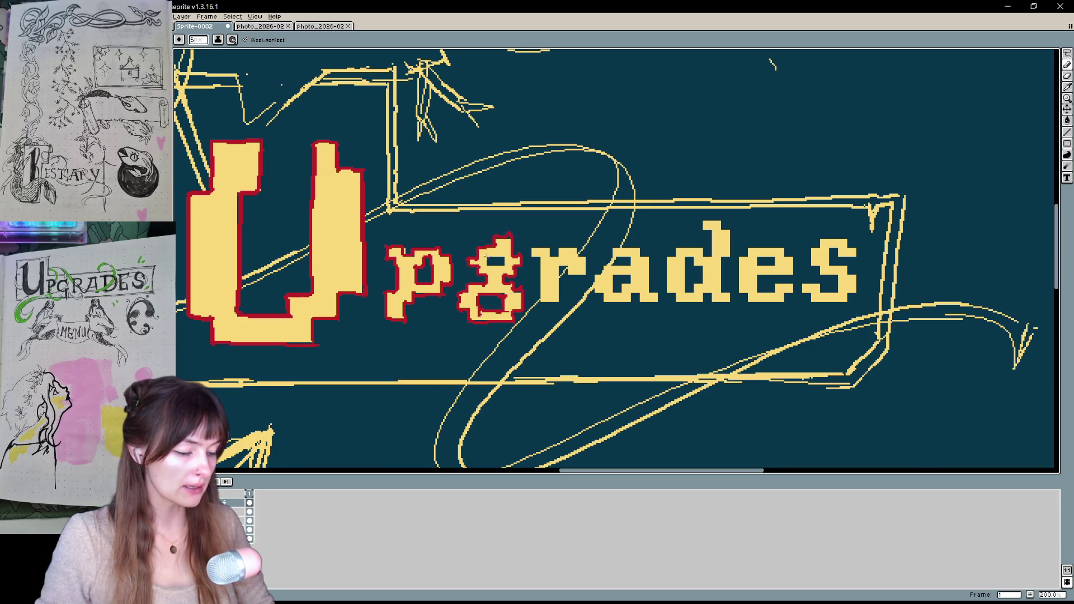
pyautogui.moveTo(537, 259); pyautogui.dragTo(484, 264)
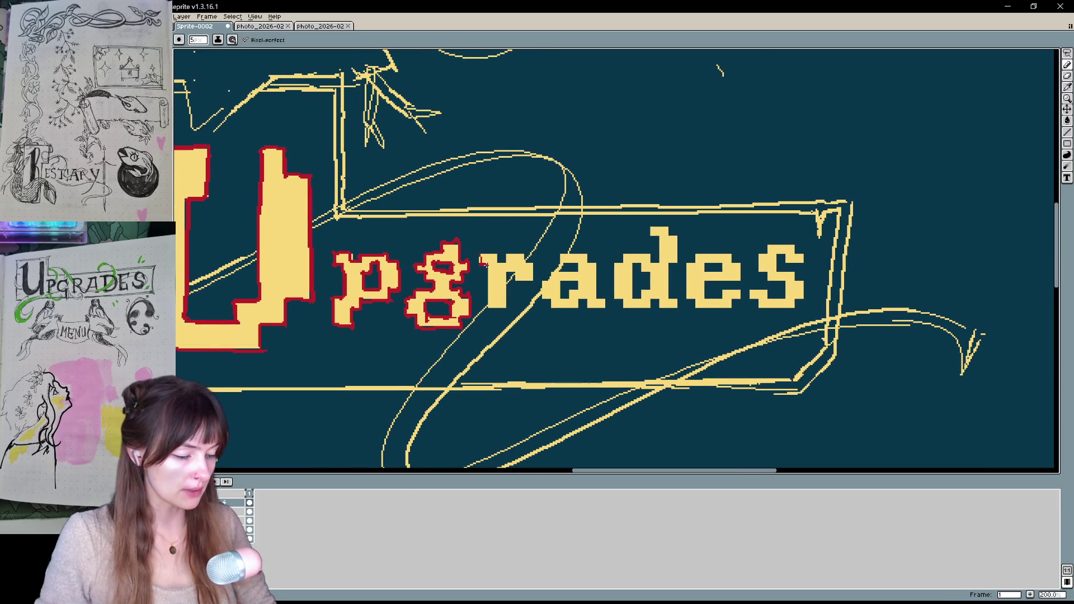
pyautogui.moveTo(506, 308); pyautogui.dragTo(505, 270)
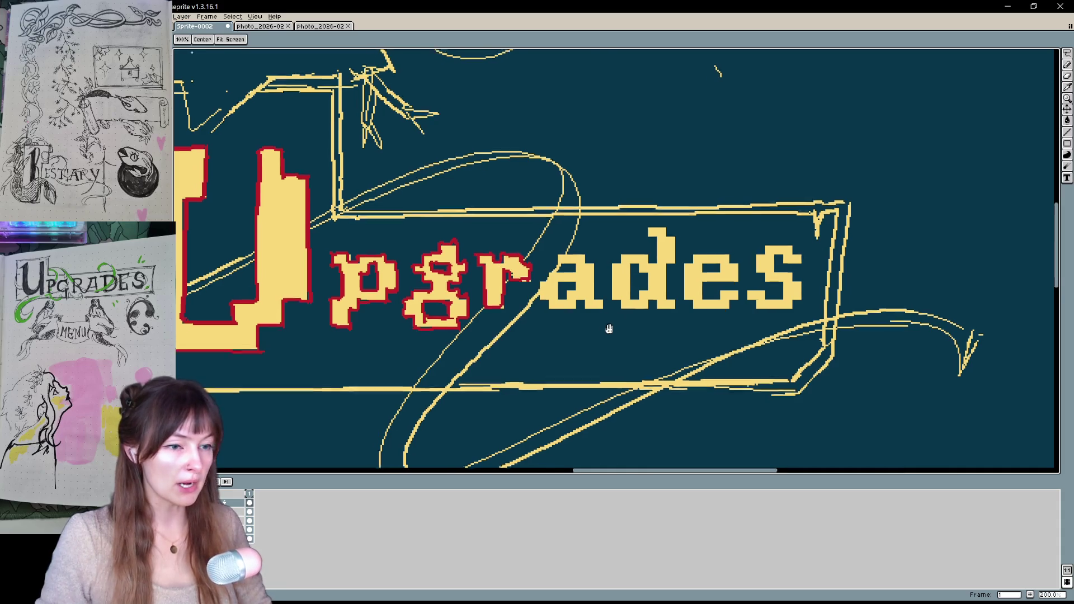
pyautogui.moveTo(606, 329)
pyautogui.mouseDown()
pyautogui.moveTo(587, 355)
pyautogui.moveTo(539, 309)
pyautogui.mouseUp()
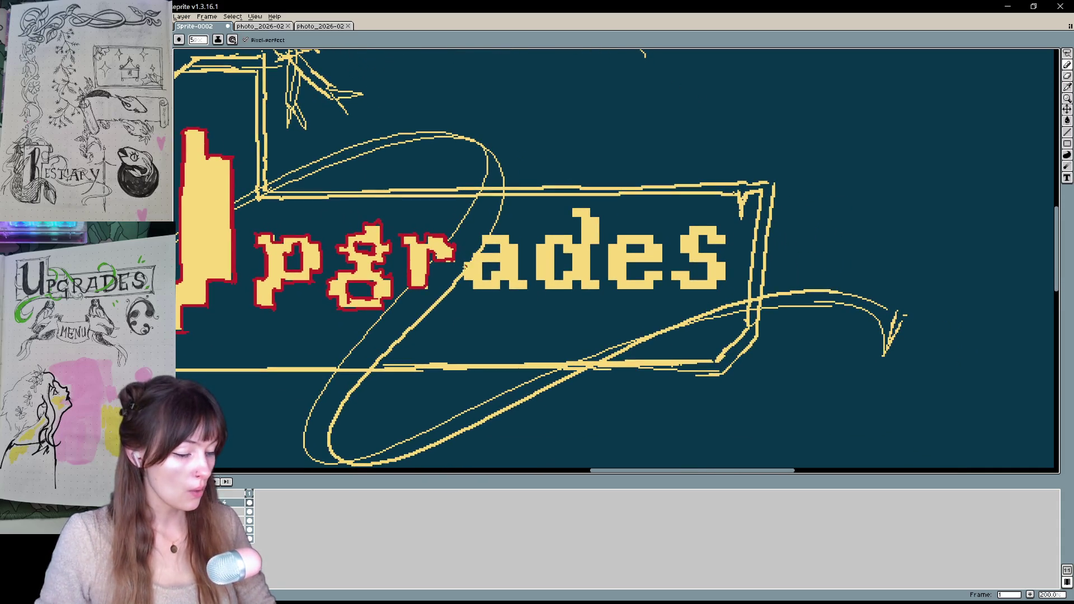
# Outline the a's lower-left edge and the d stem, then return to the big U
pyautogui.moveTo(463, 265)
pyautogui.mouseDown()
pyautogui.moveTo(473, 278)
pyautogui.moveTo(510, 281)
pyautogui.moveTo(477, 259)
pyautogui.mouseUp()
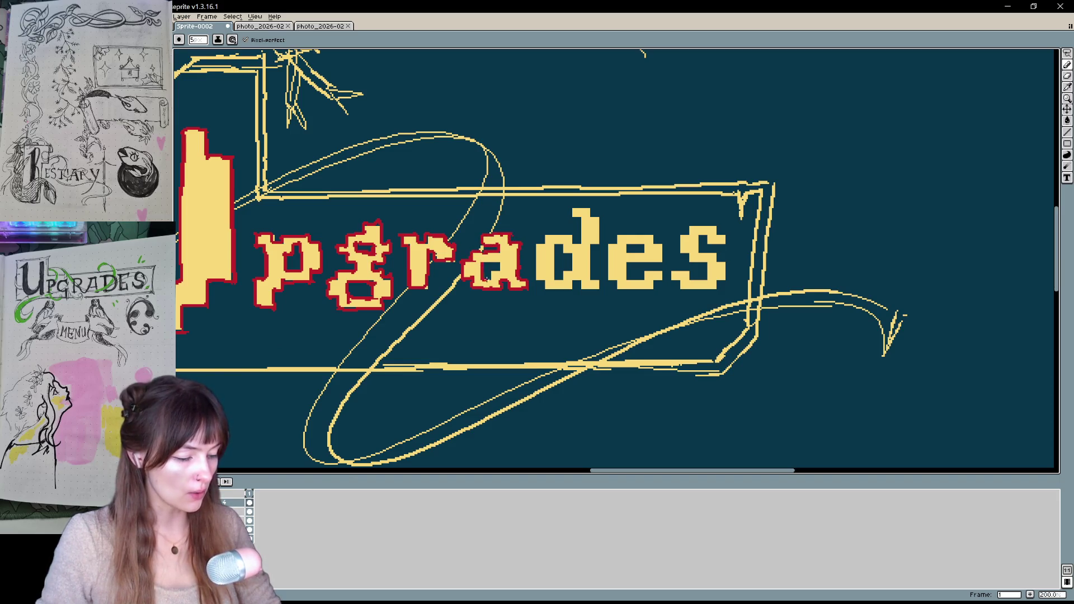
pyautogui.hscroll(2, 493, 262)
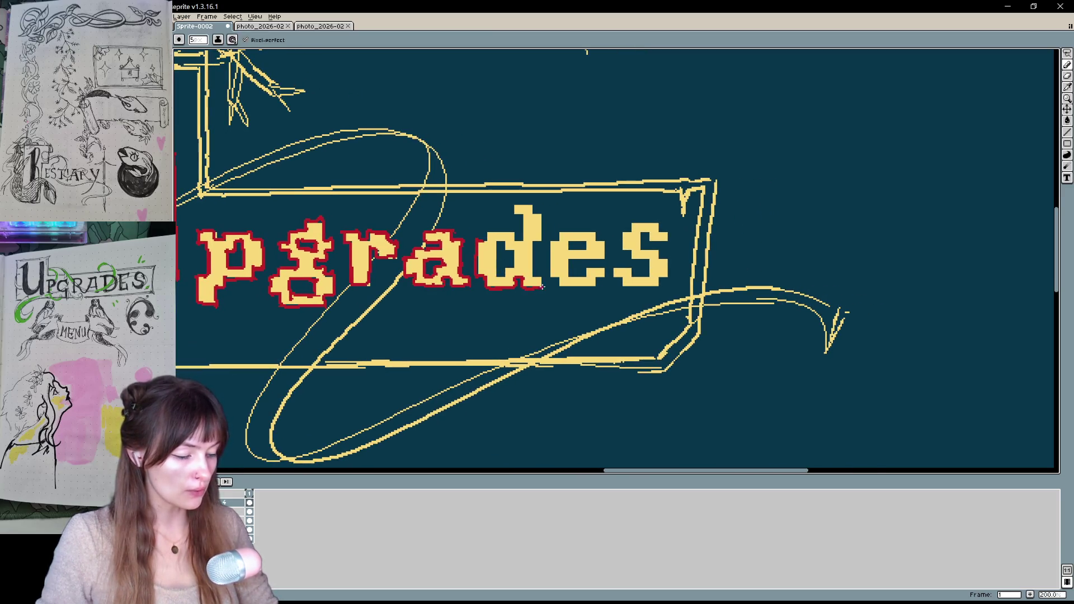
pyautogui.moveTo(533, 240); pyautogui.dragTo(538, 211)
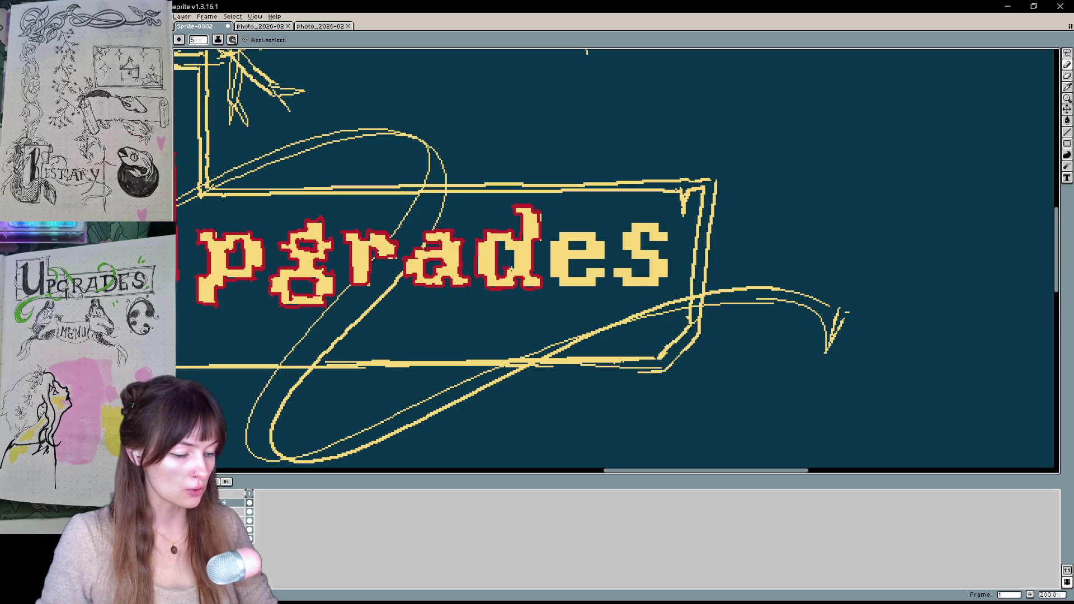
pyautogui.hscroll(2, 502, 241)
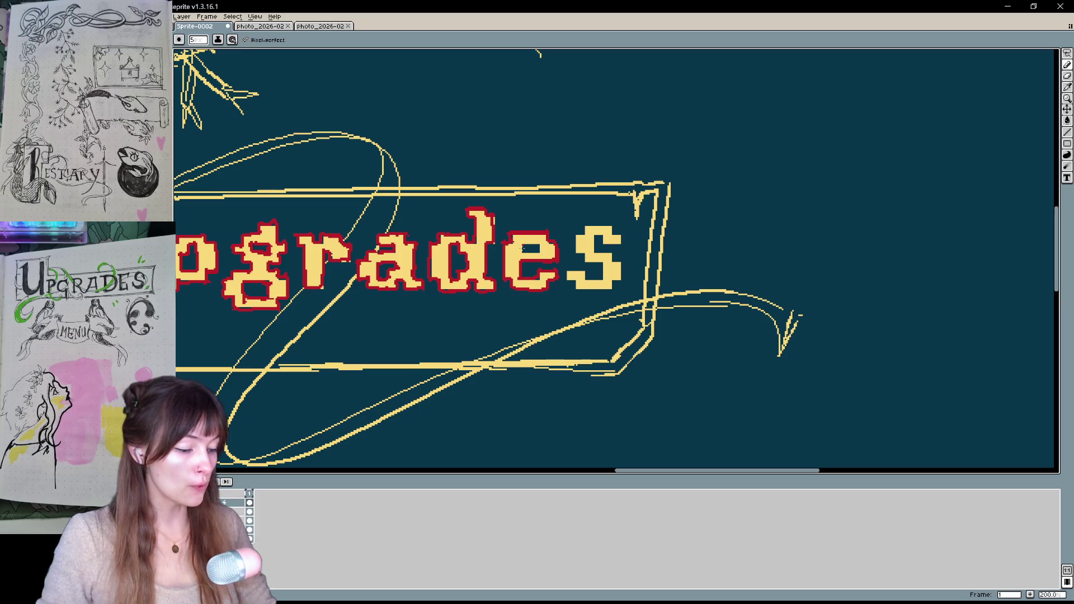
pyautogui.hscroll(2, 528, 241)
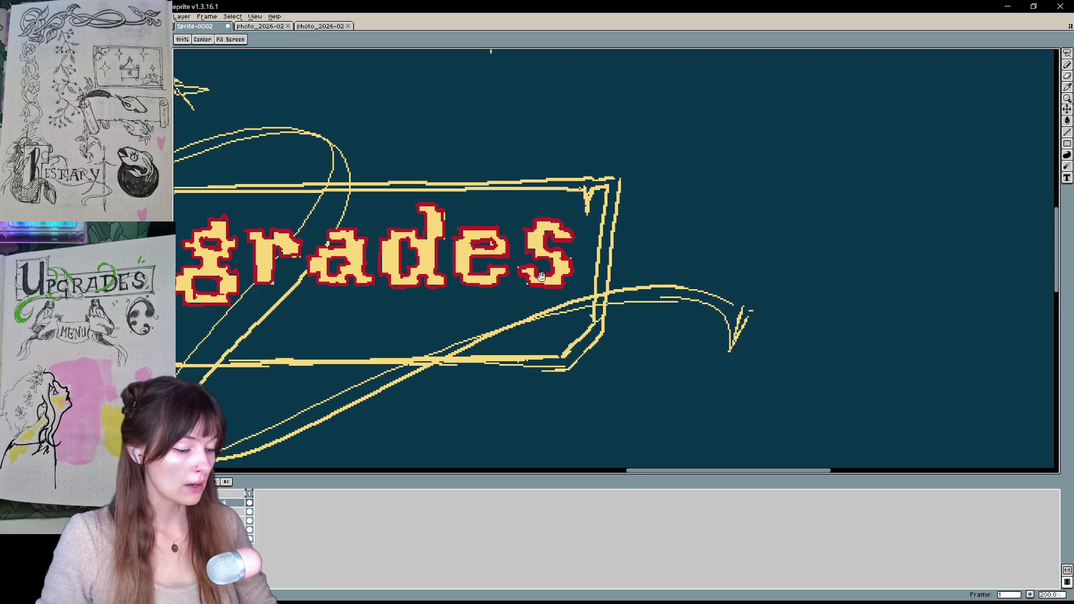
pyautogui.moveTo(534, 220); pyautogui.dragTo(737, 224)
pyautogui.moveTo(718, 294); pyautogui.dragTo(779, 294)
# Try flood-filling the U red, undoing each fill including the full-canvas one
pyautogui.press('g')
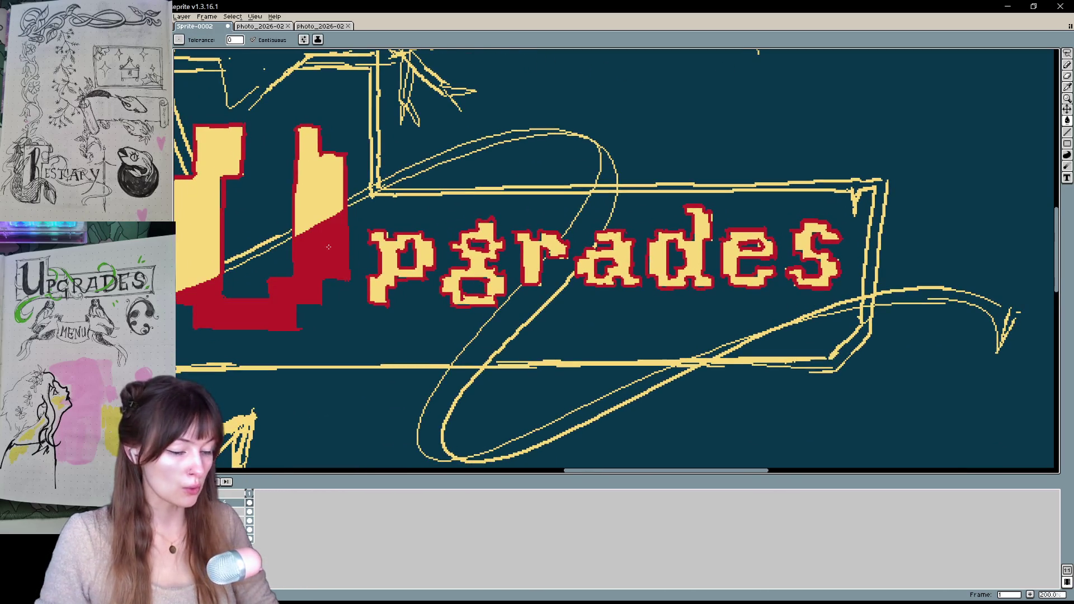
pyautogui.click(324, 263)
pyautogui.click(415, 299)
pyautogui.hotkey('ctrl', 'z')
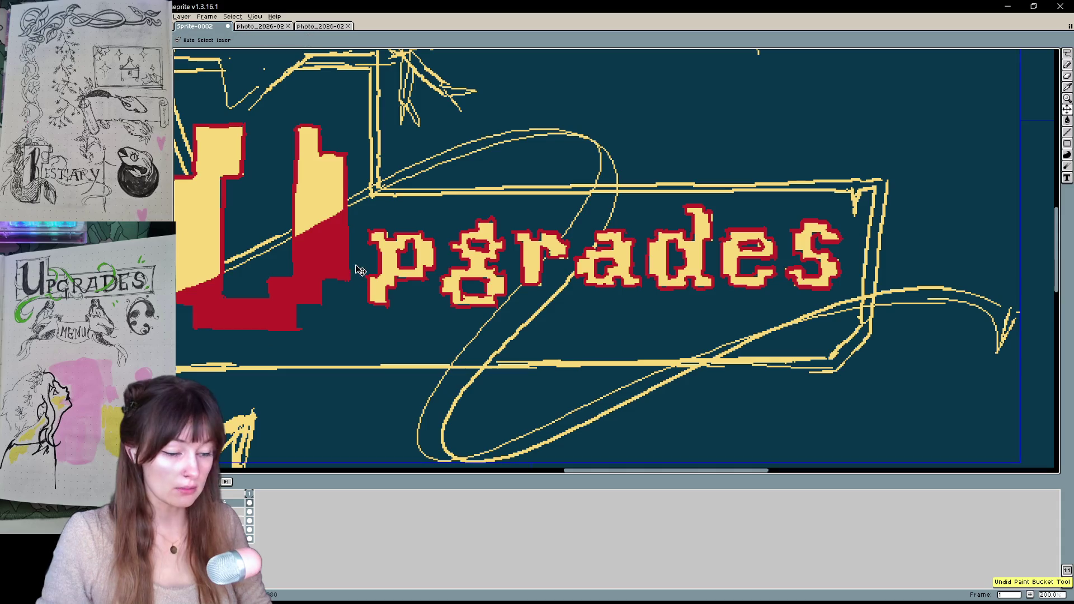
pyautogui.hotkey('ctrl', 'z')
pyautogui.click(437, 262)
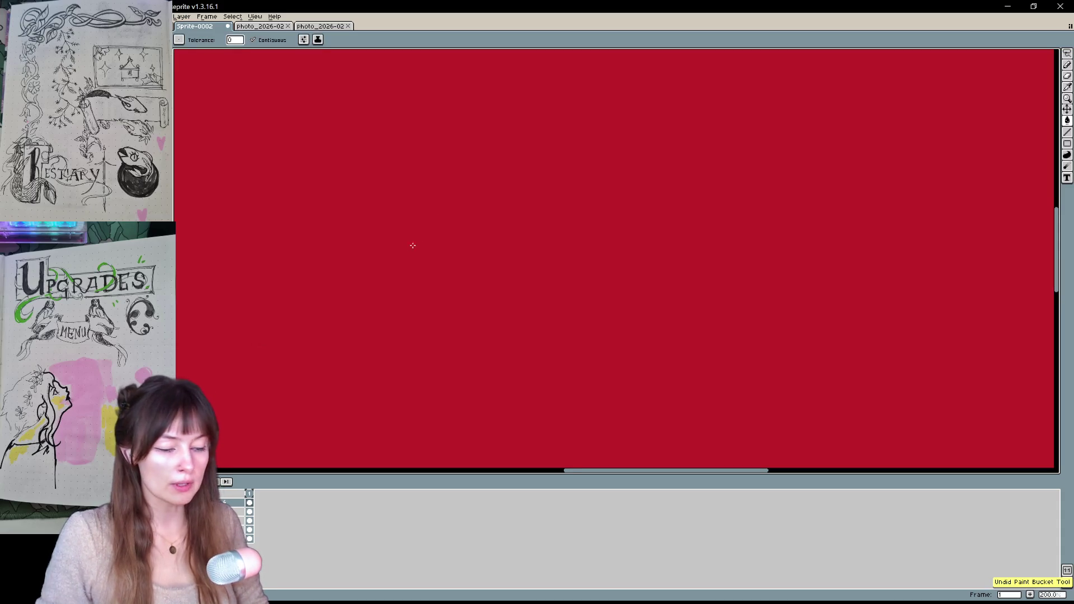
pyautogui.hotkey('ctrl', 'z')
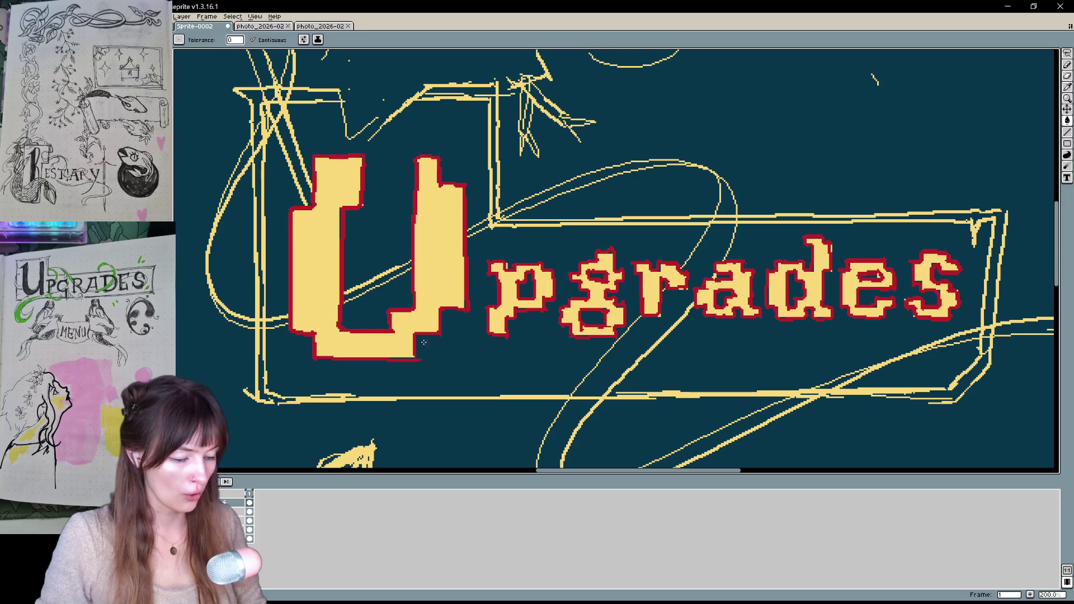
pyautogui.press('b')
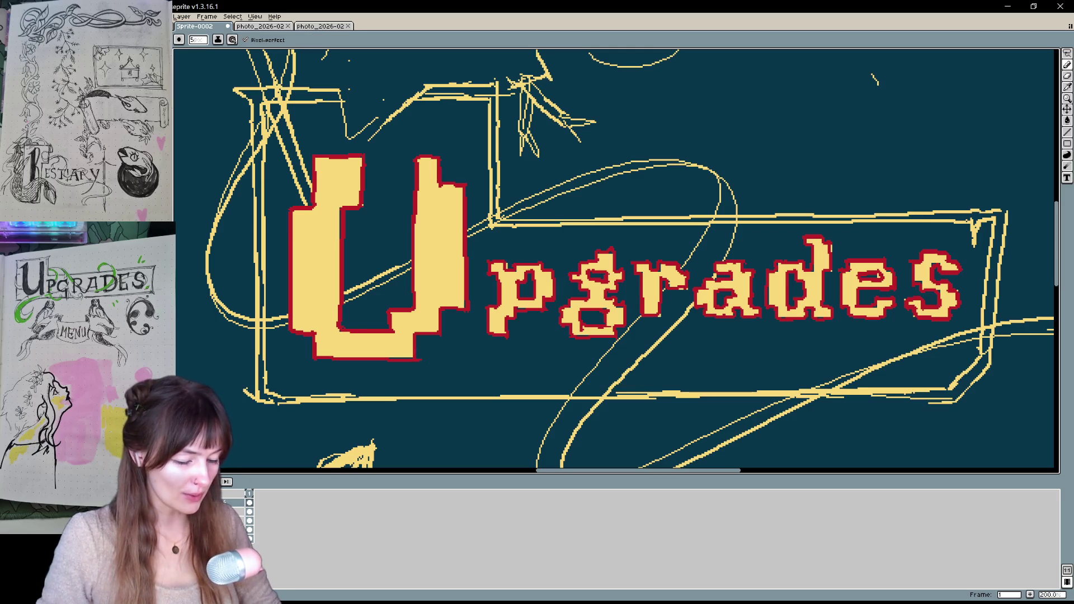
# Hide the yellow letter fill layer, fill the U's lower part and right arm red, then undo
pyautogui.click(249, 511)
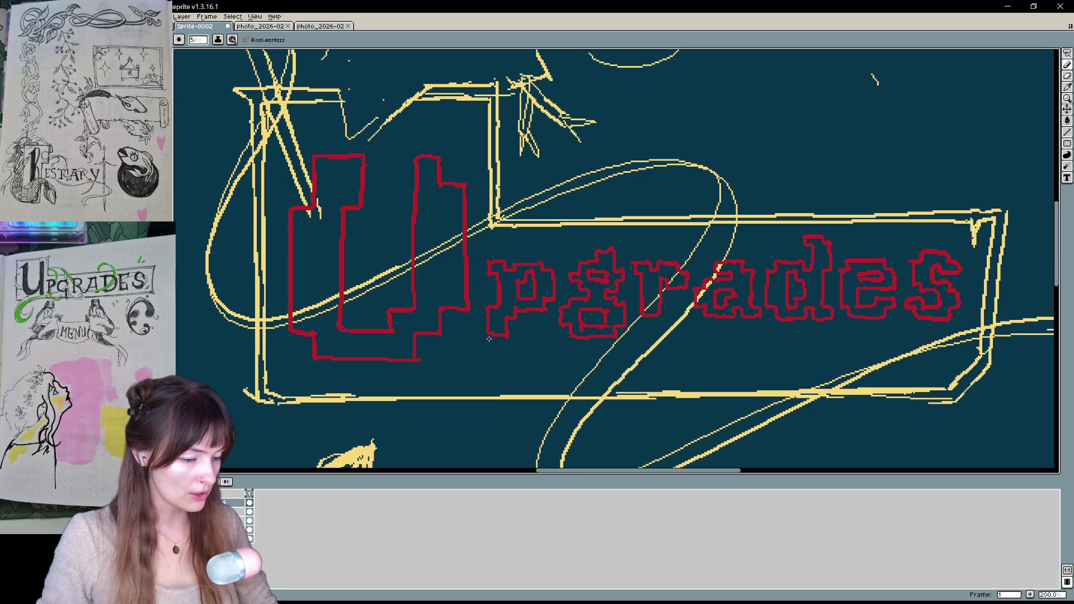
pyautogui.press('g')
pyautogui.click(450, 263)
pyautogui.click(455, 221)
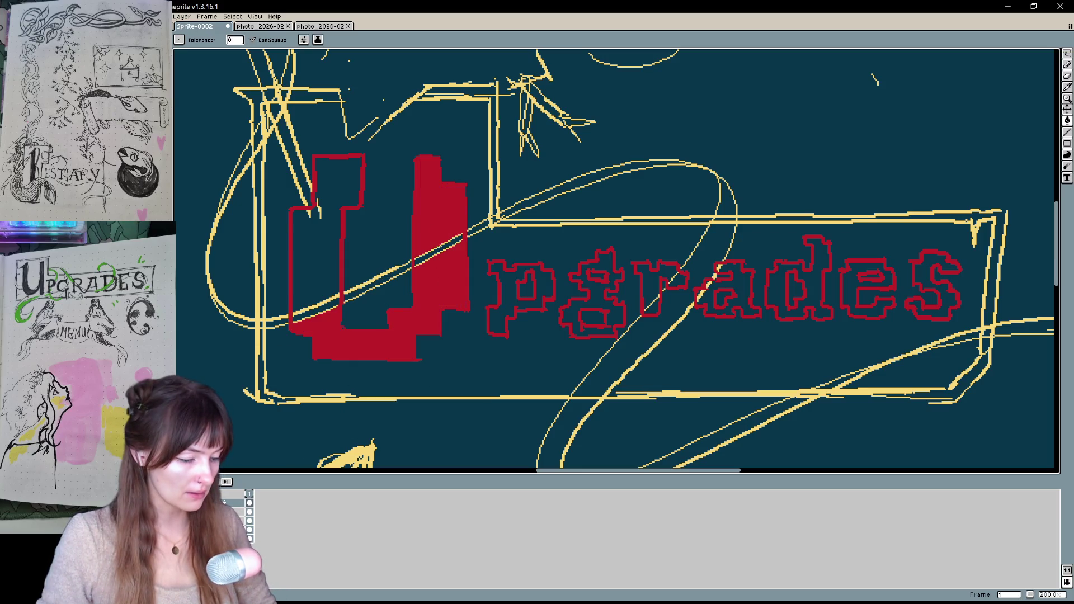
pyautogui.press('v')
pyautogui.hotkey('ctrl', 'z')
pyautogui.hotkey('ctrl', 'z')
pyautogui.press('g')
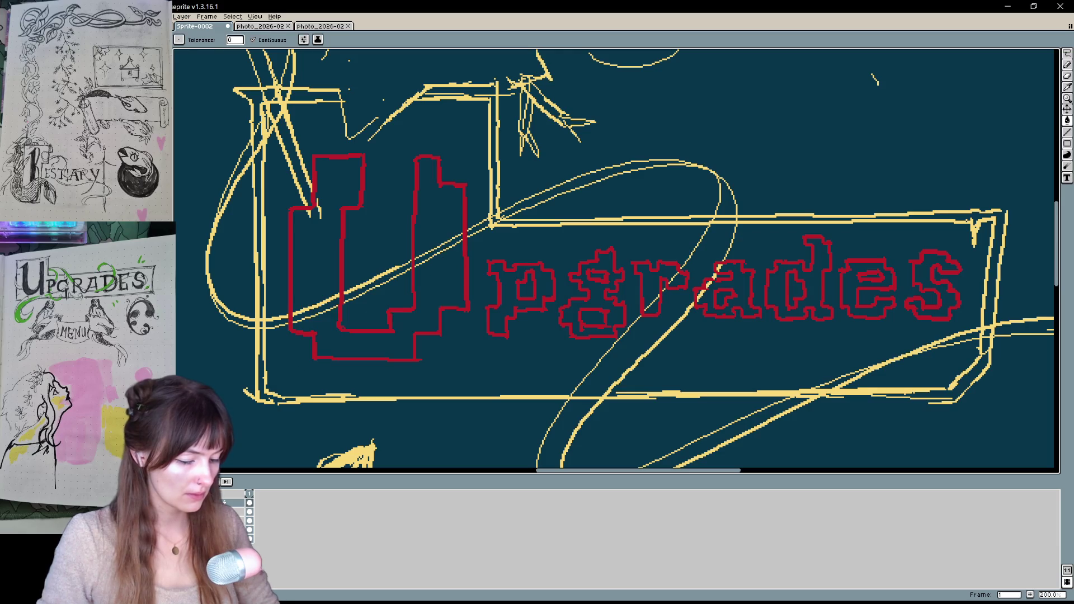
pyautogui.moveTo(461, 314)
pyautogui.mouseDown()
pyautogui.moveTo(383, 347)
pyautogui.moveTo(448, 307)
pyautogui.mouseUp()
# Transform the Upgrades lettering slightly up and right and commit its position
pyautogui.hotkey('ctrl', 't')
pyautogui.moveTo(920, 340)
pyautogui.mouseDown()
pyautogui.moveTo(854, 333)
pyautogui.moveTo(893, 319)
pyautogui.mouseUp()
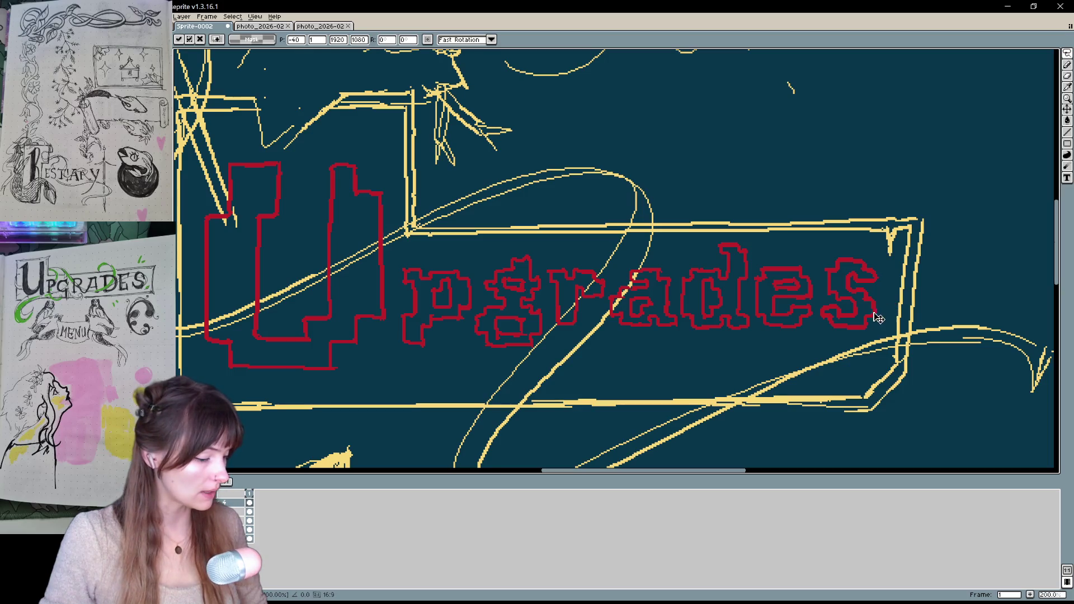
pyautogui.moveTo(862, 302); pyautogui.dragTo(864, 299)
pyautogui.press('Return')
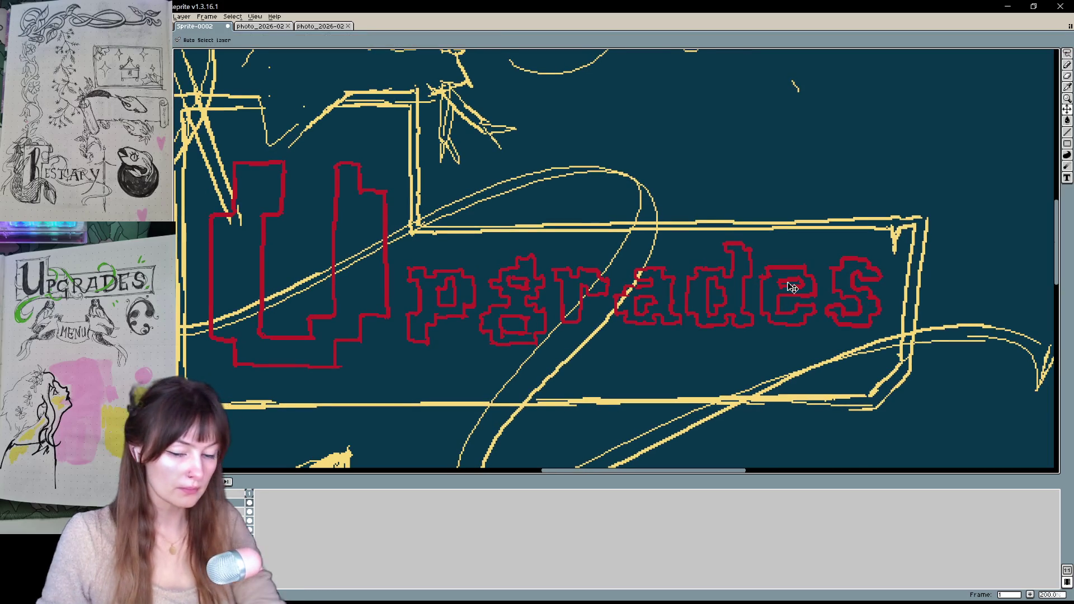
pyautogui.scroll(-5, 790, 286)
pyautogui.scroll(1, 791, 287)
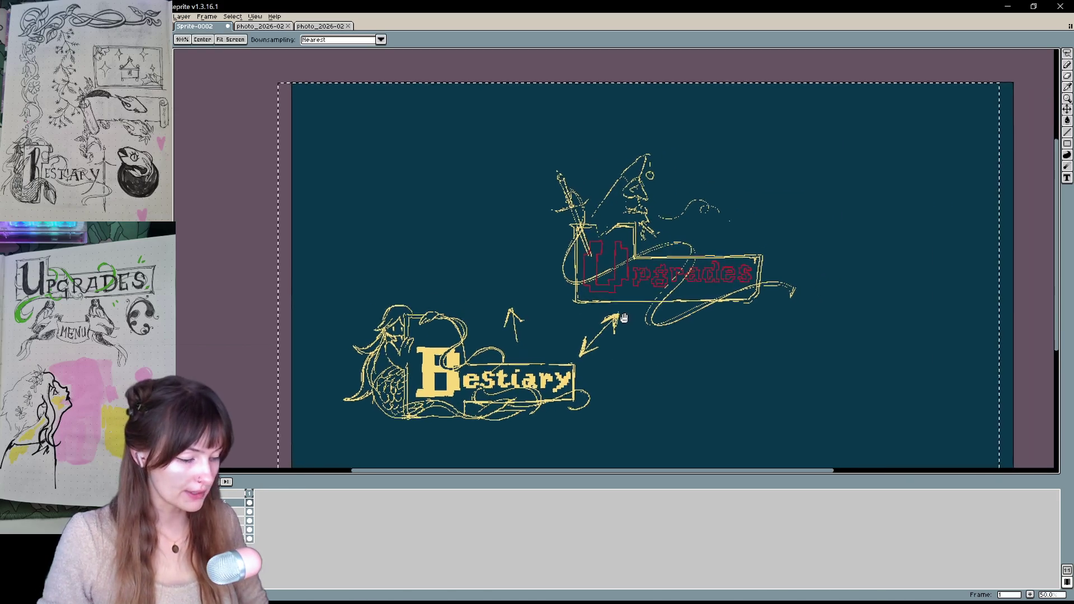
# Clear the selection and lasso-select the letters 'rades', adding 'pgr'
pyautogui.moveTo(624, 318); pyautogui.dragTo(596, 318)
pyautogui.hotkey('ctrl', 'd')
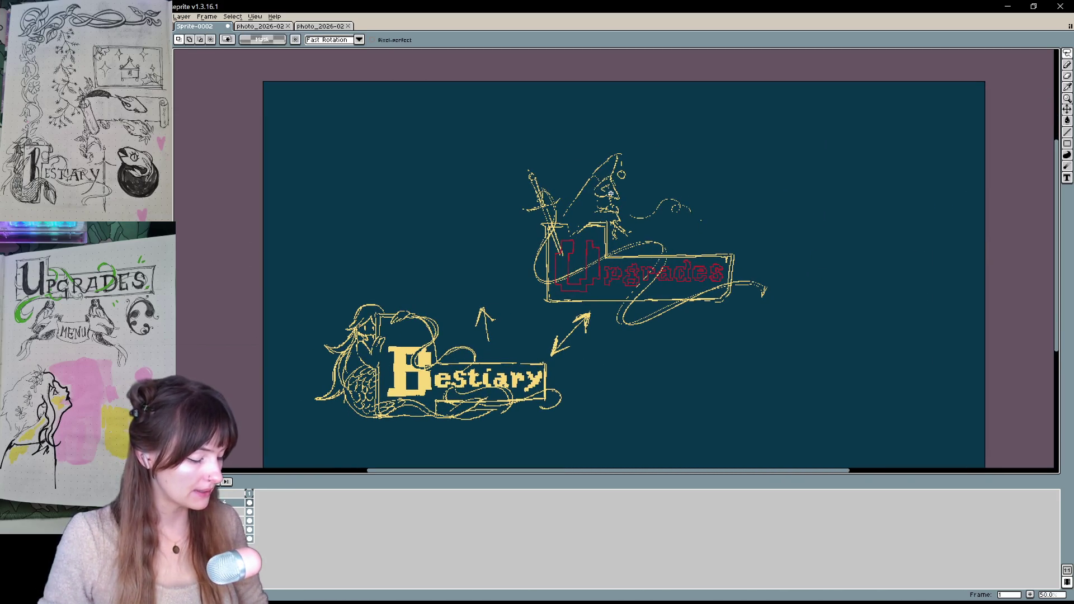
pyautogui.scroll(2, 611, 194)
pyautogui.moveTo(820, 389); pyautogui.dragTo(636, 150)
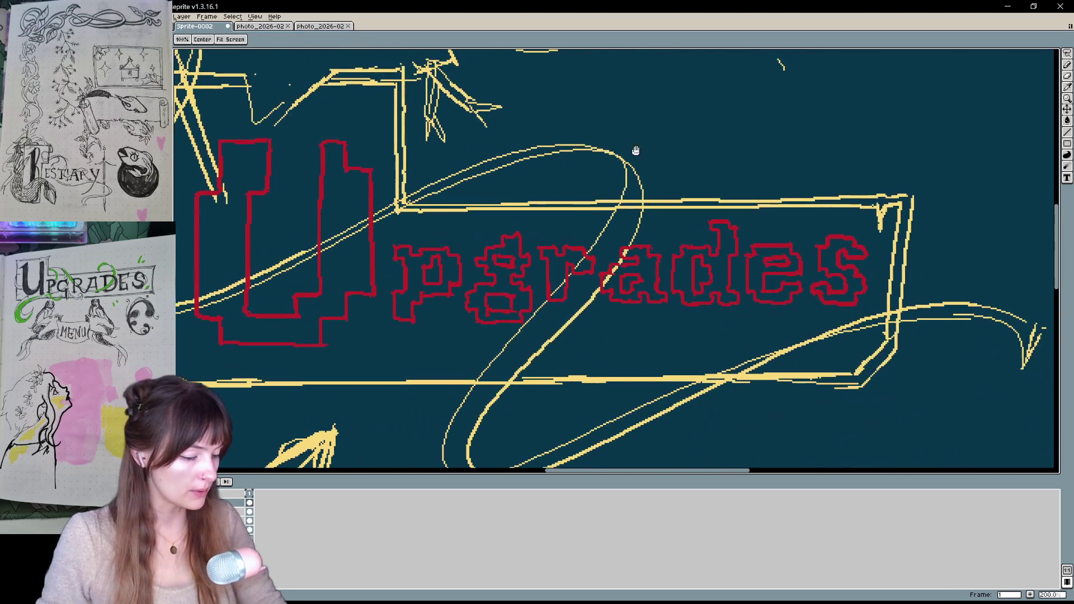
pyautogui.moveTo(824, 315)
pyautogui.mouseDown()
pyautogui.moveTo(879, 246)
pyautogui.moveTo(741, 219)
pyautogui.moveTo(648, 235)
pyautogui.mouseUp()
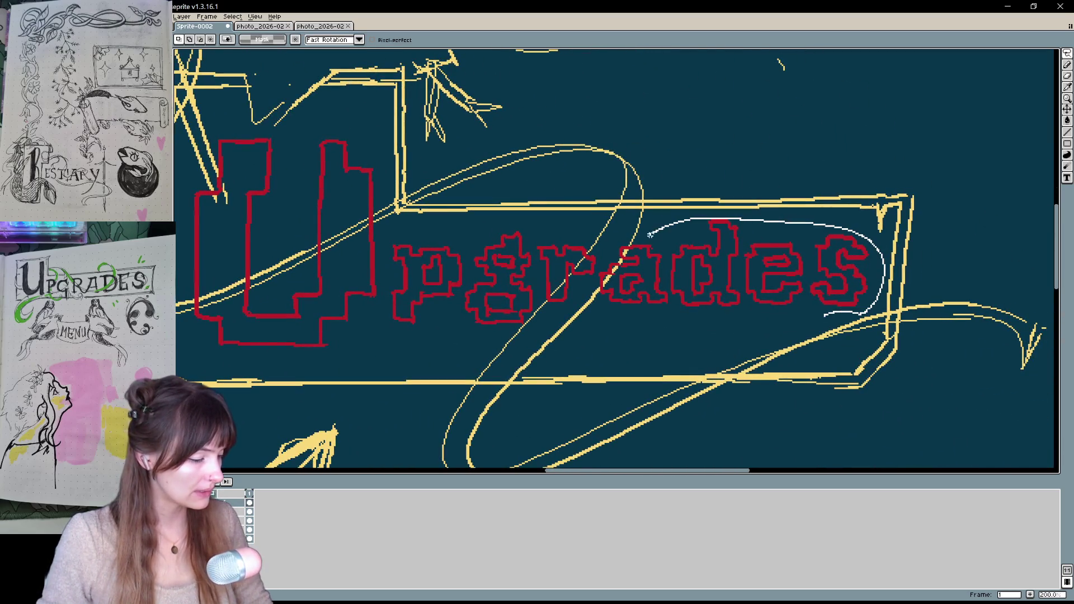
pyautogui.moveTo(595, 277); pyautogui.dragTo(615, 320)
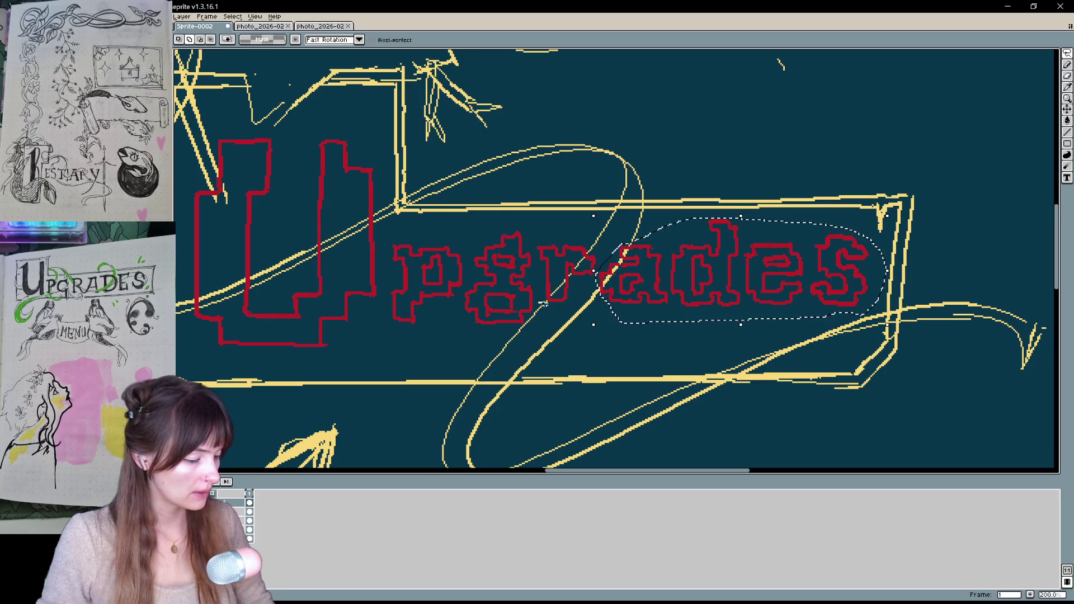
pyautogui.moveTo(540, 302)
pyautogui.mouseDown()
pyautogui.moveTo(579, 282)
pyautogui.moveTo(534, 235)
pyautogui.moveTo(394, 235)
pyautogui.moveTo(425, 335)
pyautogui.moveTo(559, 309)
pyautogui.mouseUp()
pyautogui.press('space')
# Extend the selection around the big U and cut the red lettering out
pyautogui.moveTo(447, 311); pyautogui.dragTo(638, 343)
pyautogui.moveTo(529, 386)
pyautogui.mouseDown()
pyautogui.moveTo(564, 280)
pyautogui.moveTo(551, 194)
pyautogui.moveTo(508, 179)
pyautogui.moveTo(503, 296)
pyautogui.moveTo(450, 335)
pyautogui.moveTo(474, 219)
pyautogui.moveTo(408, 168)
pyautogui.moveTo(386, 224)
pyautogui.moveTo(374, 344)
pyautogui.moveTo(523, 387)
pyautogui.mouseUp()
pyautogui.moveTo(643, 374); pyautogui.dragTo(573, 365)
pyautogui.press('Delete')
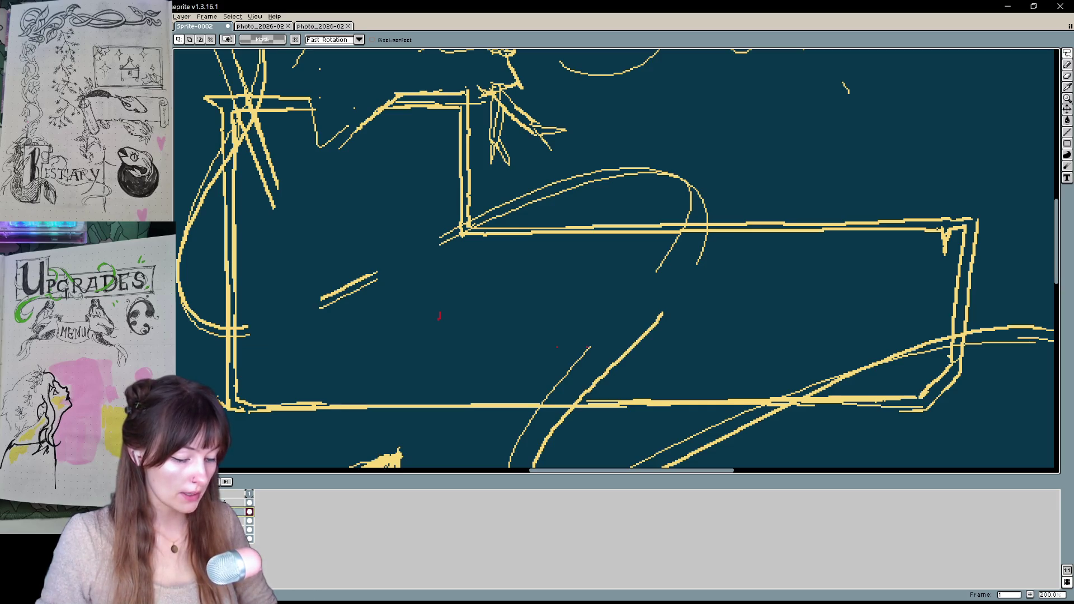
# Paste the red Upgrades lettering back over the empty banner sketch
pyautogui.moveTo(446, 348); pyautogui.dragTo(563, 246)
pyautogui.moveTo(517, 303); pyautogui.dragTo(450, 424)
pyautogui.press('m')
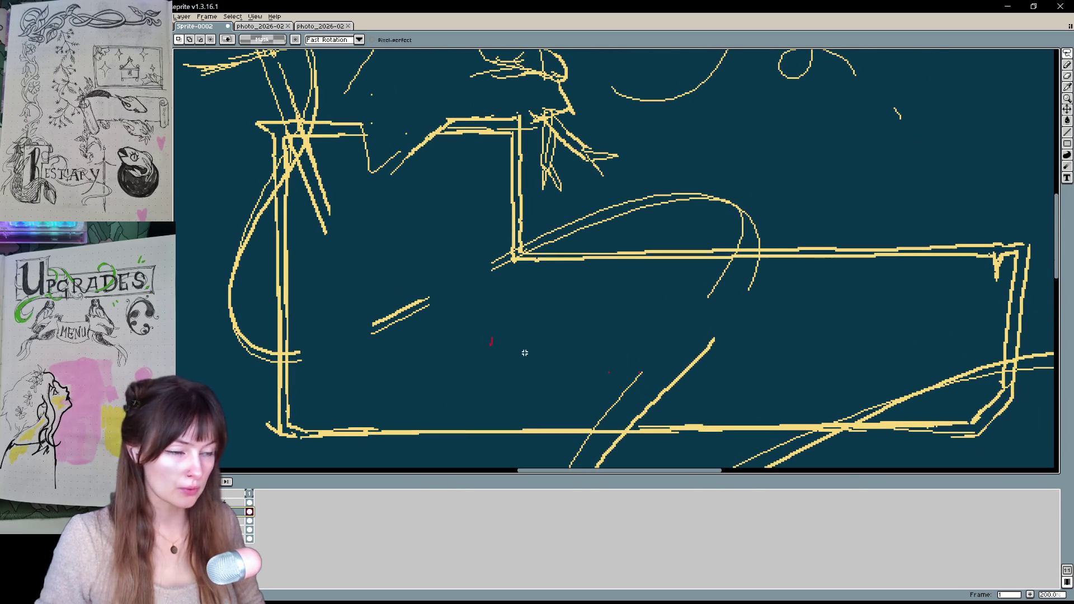
pyautogui.moveTo(529, 357); pyautogui.dragTo(507, 380)
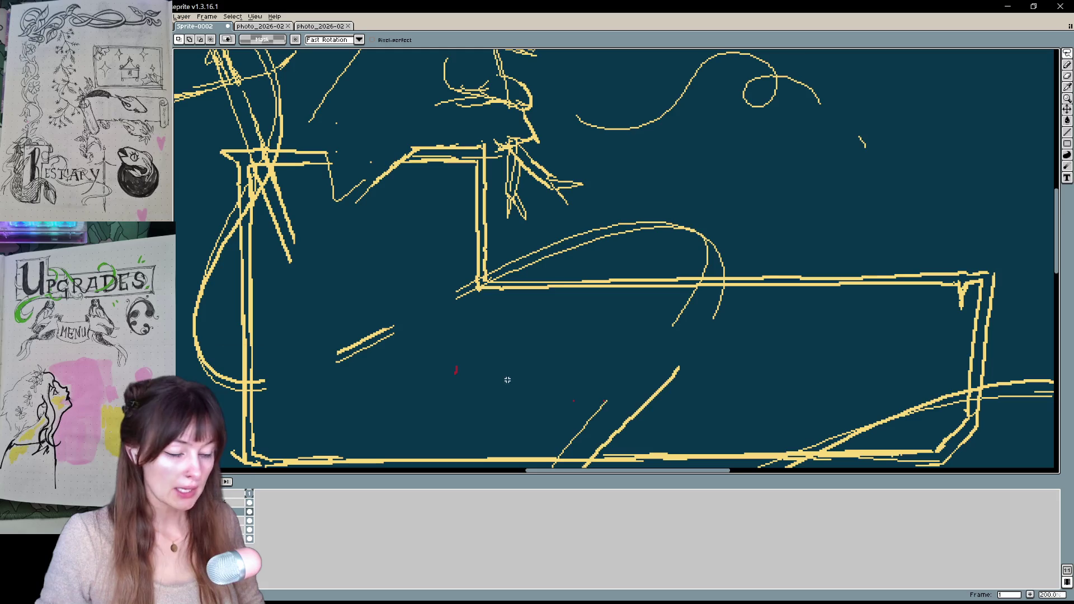
pyautogui.hotkey('ctrl', 'v')
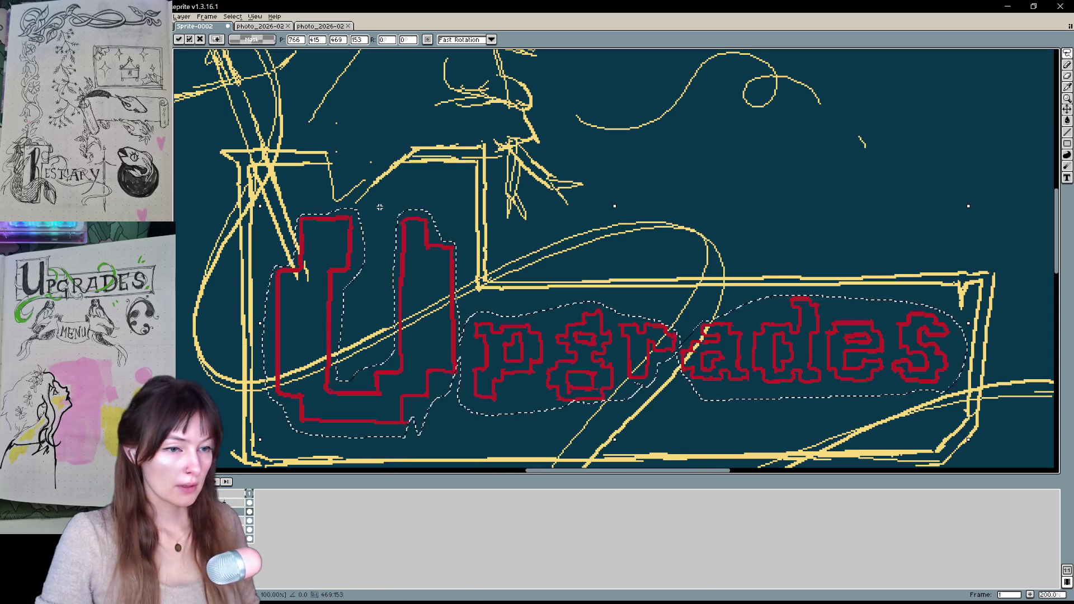
pyautogui.moveTo(708, 398)
pyautogui.mouseDown()
pyautogui.moveTo(686, 361)
pyautogui.moveTo(696, 358)
pyautogui.mouseUp()
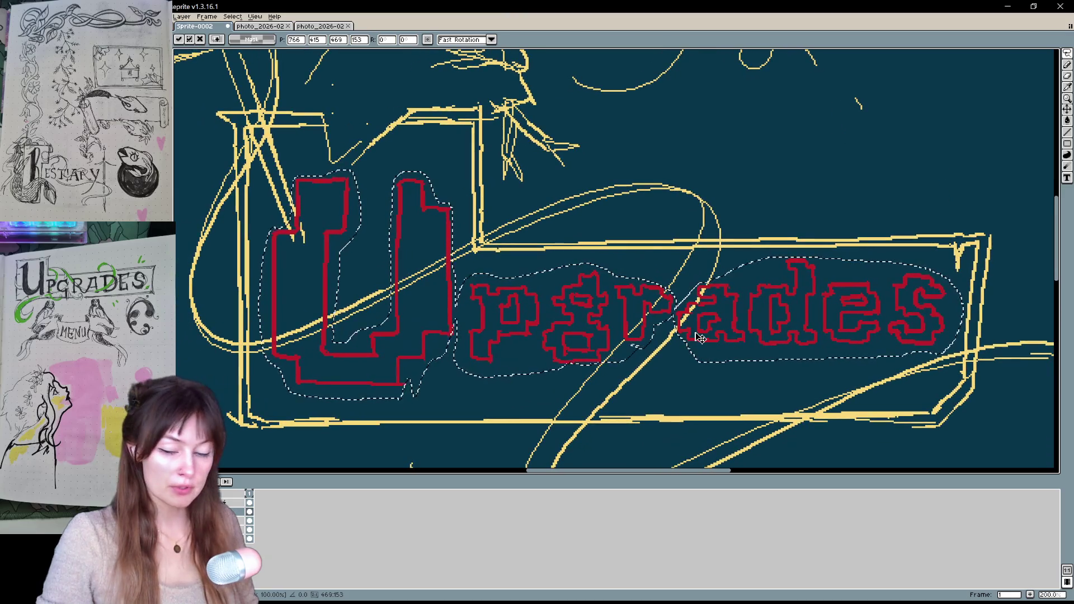
# Commit the pasted Upgrades lettering and fill every enclosed part of the U solid red
pyautogui.press('Return')
pyautogui.press('g')
pyautogui.click(364, 369)
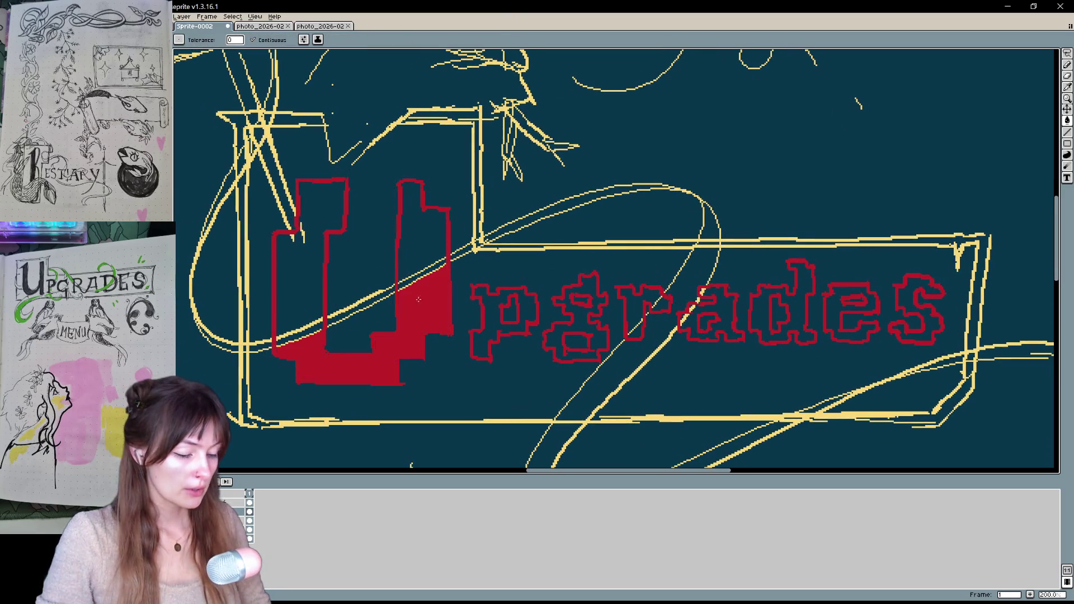
pyautogui.click(423, 235)
pyautogui.click(313, 235)
pyautogui.click(296, 347)
pyautogui.click(311, 323)
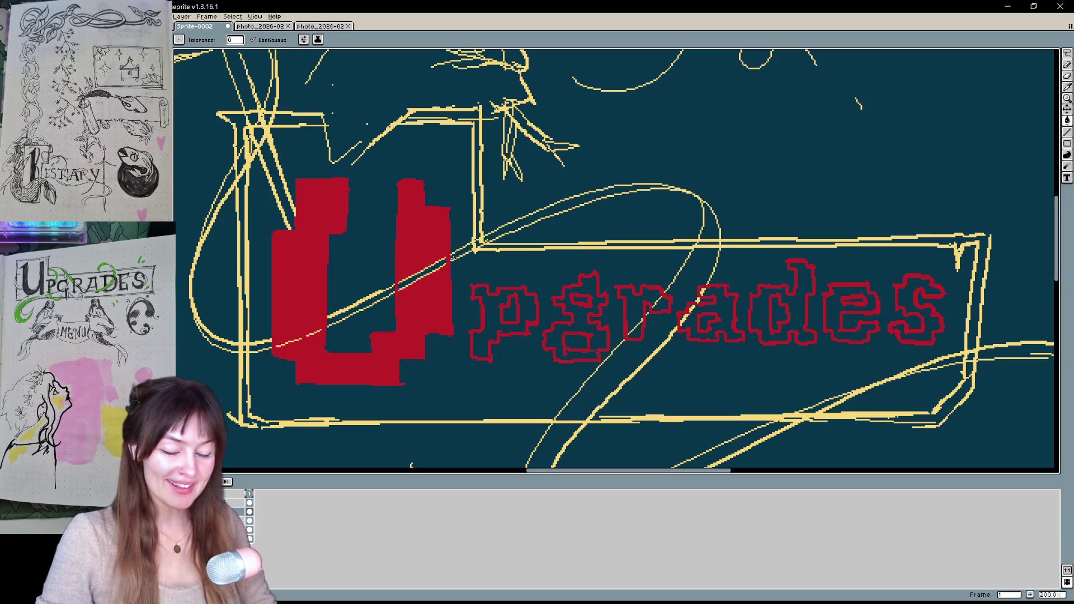
pyautogui.click(436, 276)
# Fill the letters p, g, r, a, d, e and the final s solid red
pyautogui.hscroll(2, 471, 276)
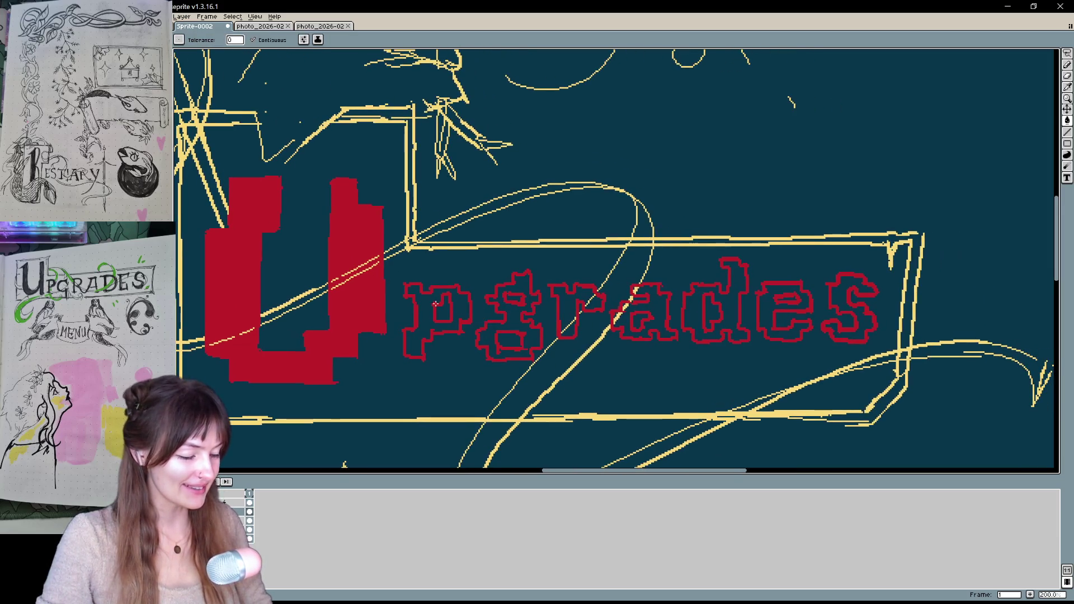
pyautogui.click(414, 317)
pyautogui.click(506, 314)
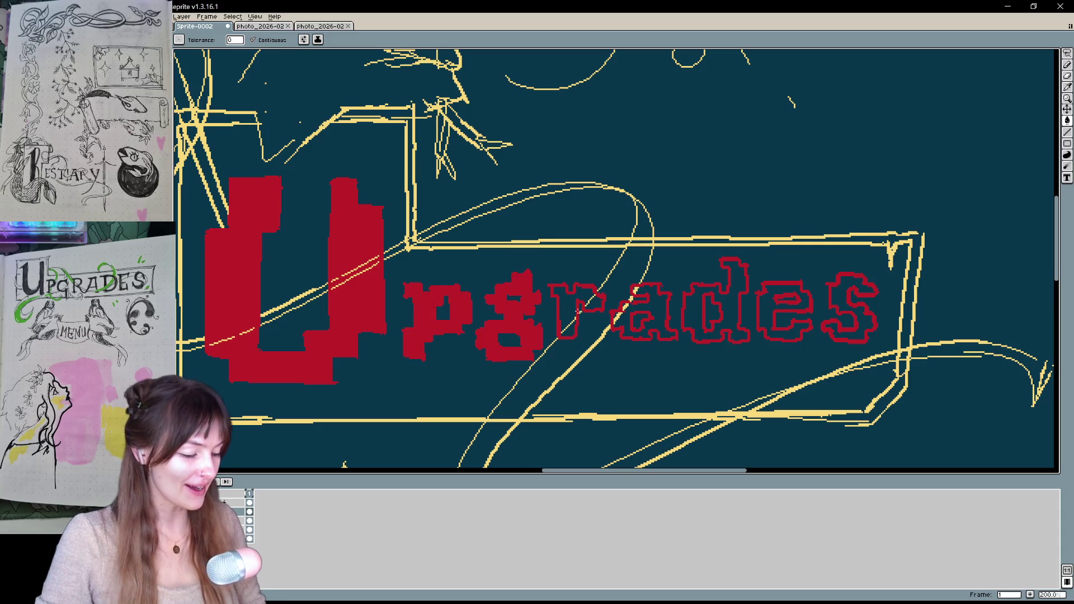
pyautogui.click(588, 305)
pyautogui.click(623, 305)
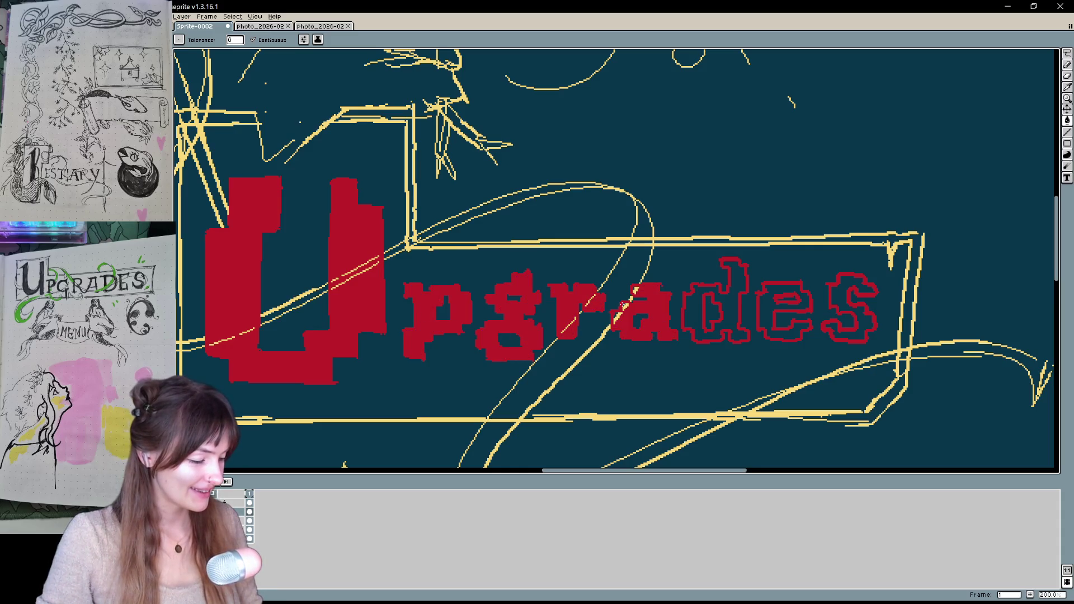
pyautogui.click(733, 302)
pyautogui.click(783, 327)
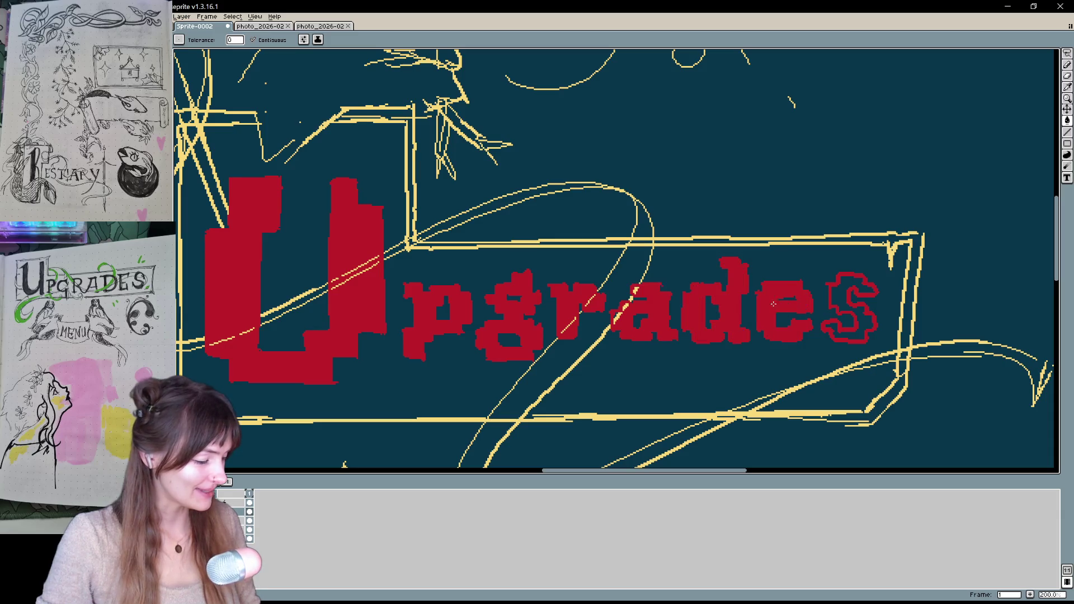
pyautogui.click(839, 330)
pyautogui.press('b')
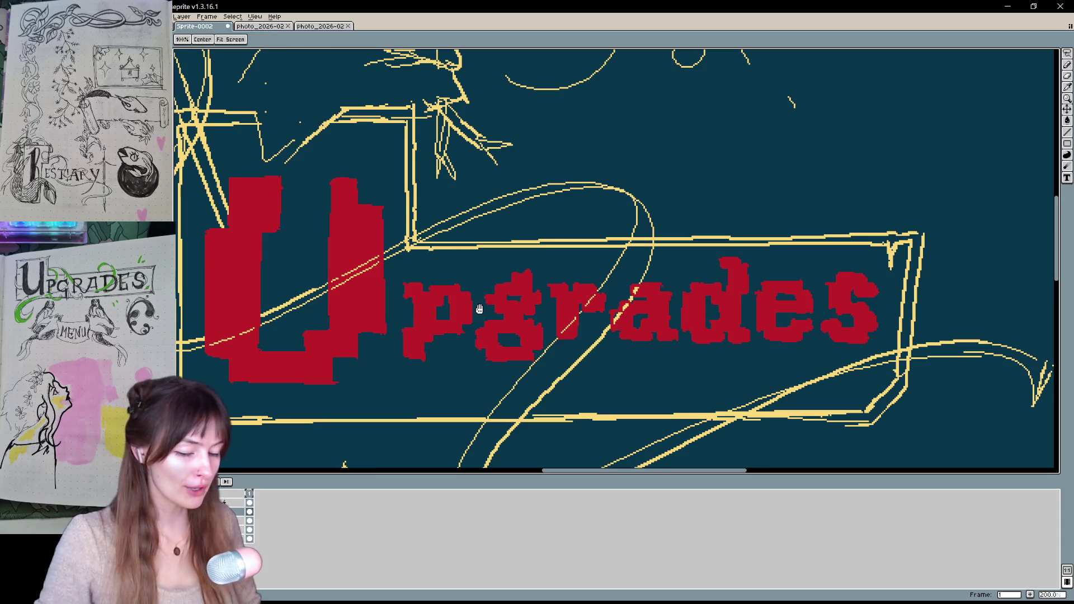
pyautogui.press('e')
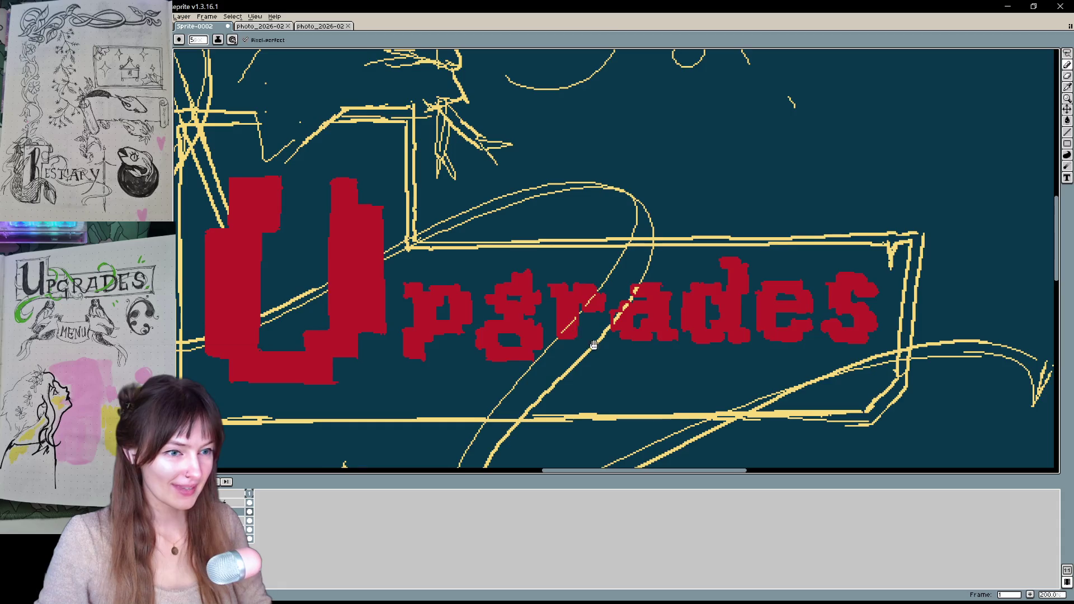
pyautogui.scroll(2, 481, 290)
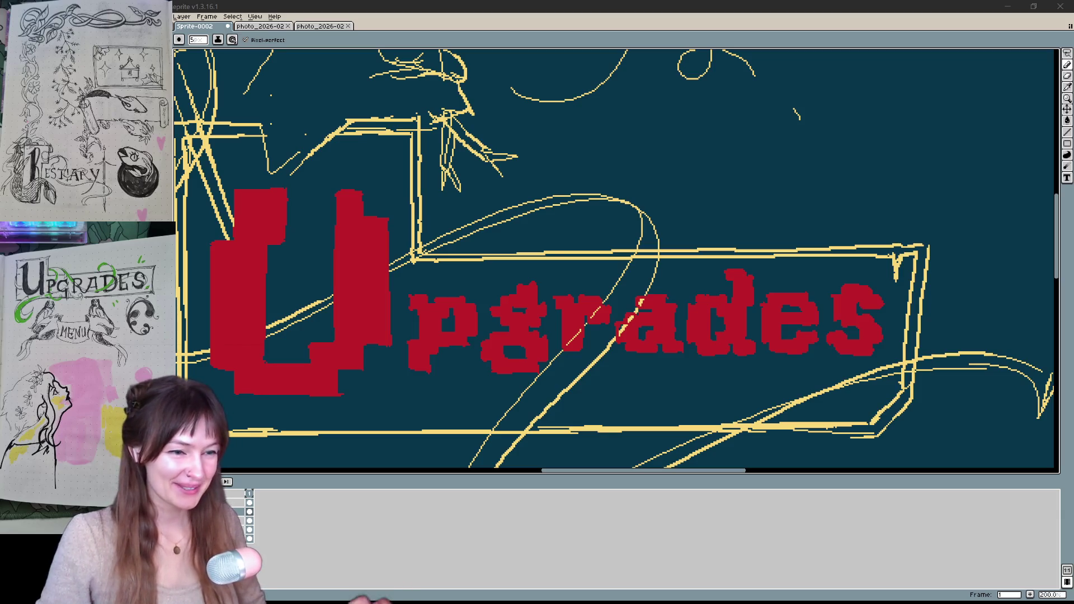
pyautogui.click(712, 224)
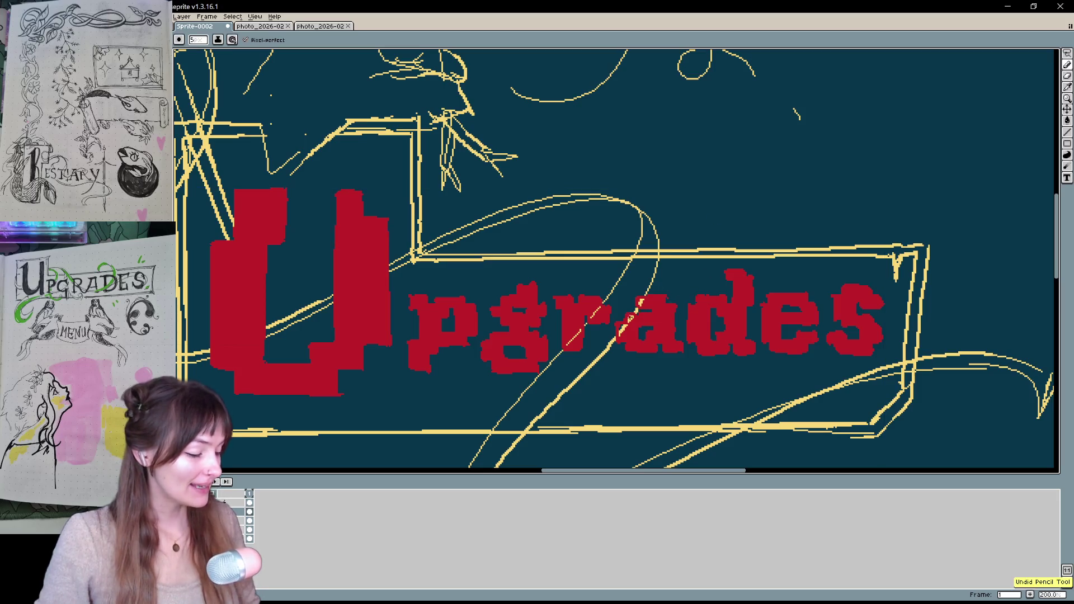
pyautogui.press('b')
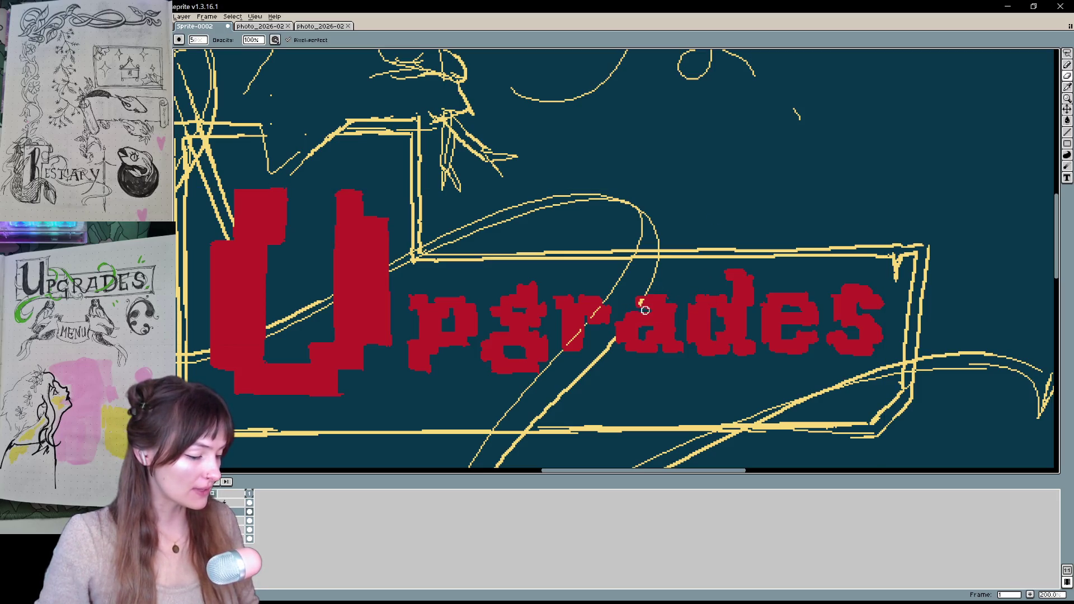
pyautogui.press('e')
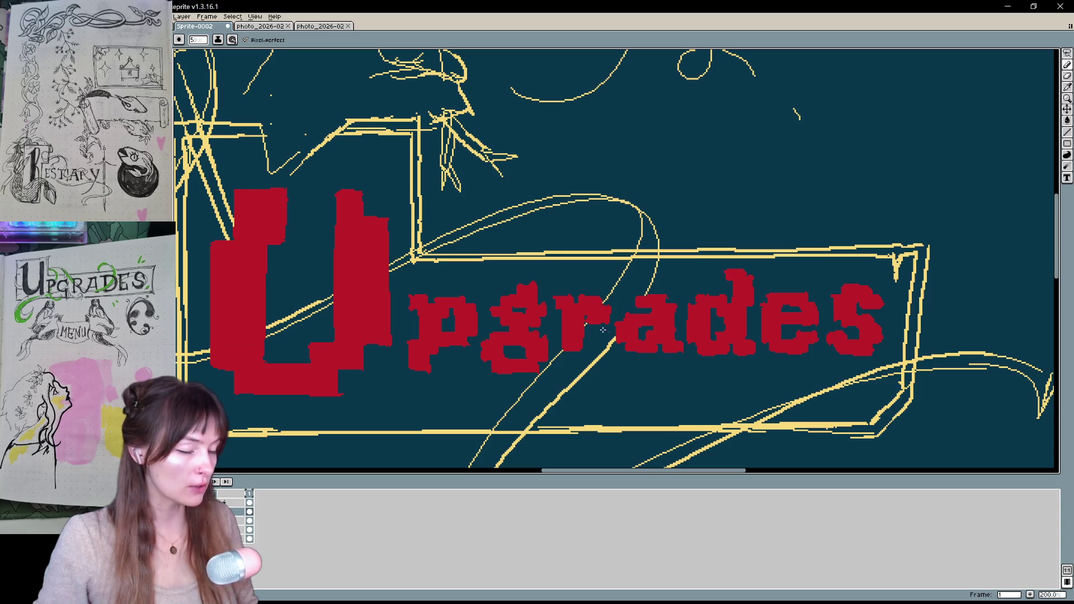
pyautogui.press('b')
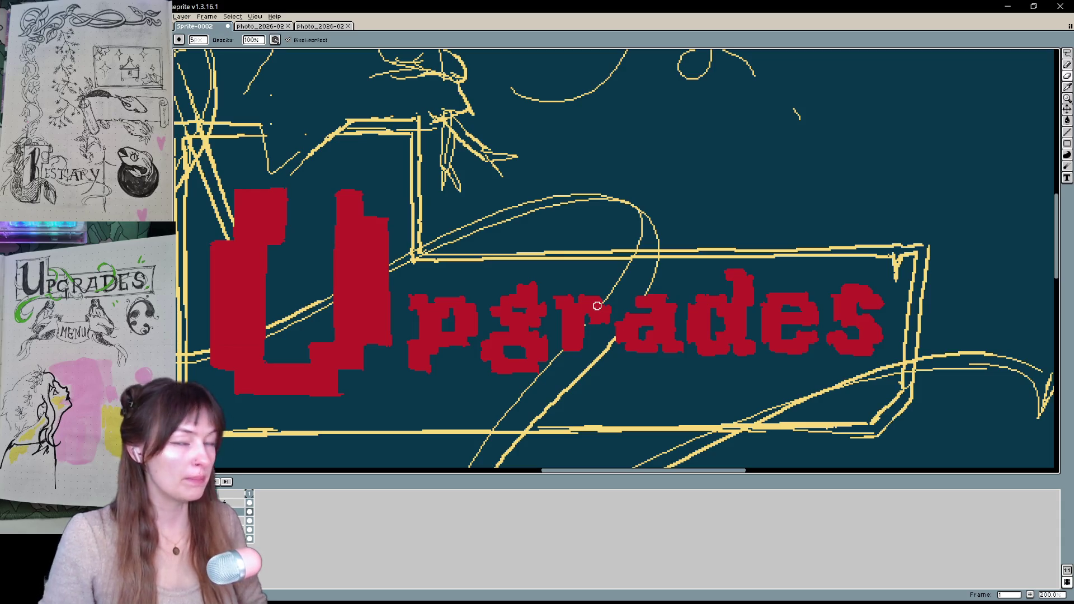
pyautogui.press('space')
pyautogui.moveTo(752, 388); pyautogui.dragTo(893, 335)
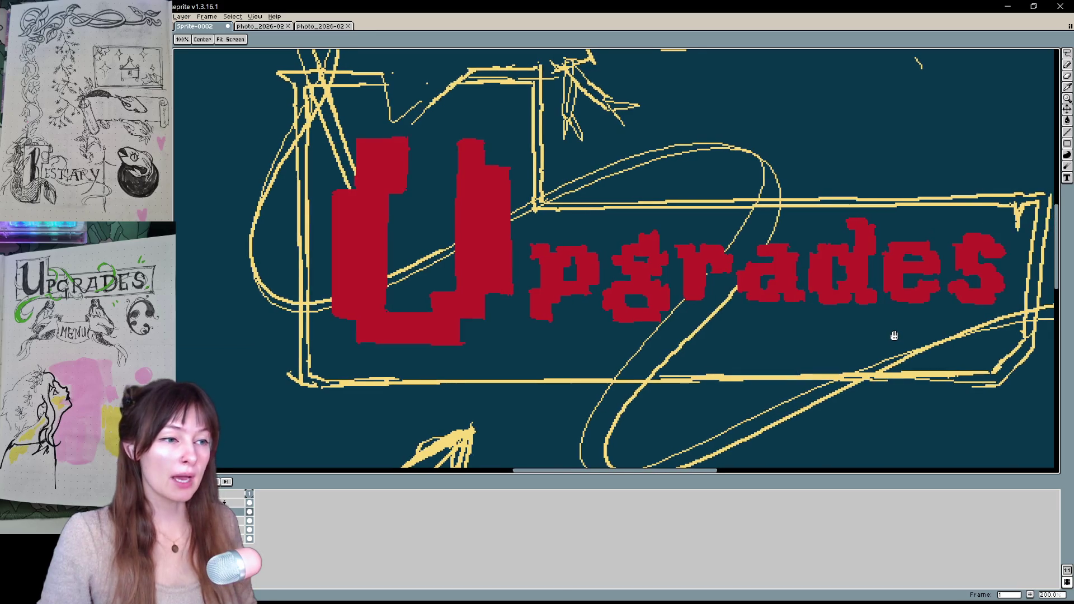
pyautogui.moveTo(845, 276)
pyautogui.mouseDown()
pyautogui.moveTo(818, 328)
pyautogui.moveTo(753, 370)
pyautogui.moveTo(867, 307)
pyautogui.moveTo(831, 273)
pyautogui.mouseUp()
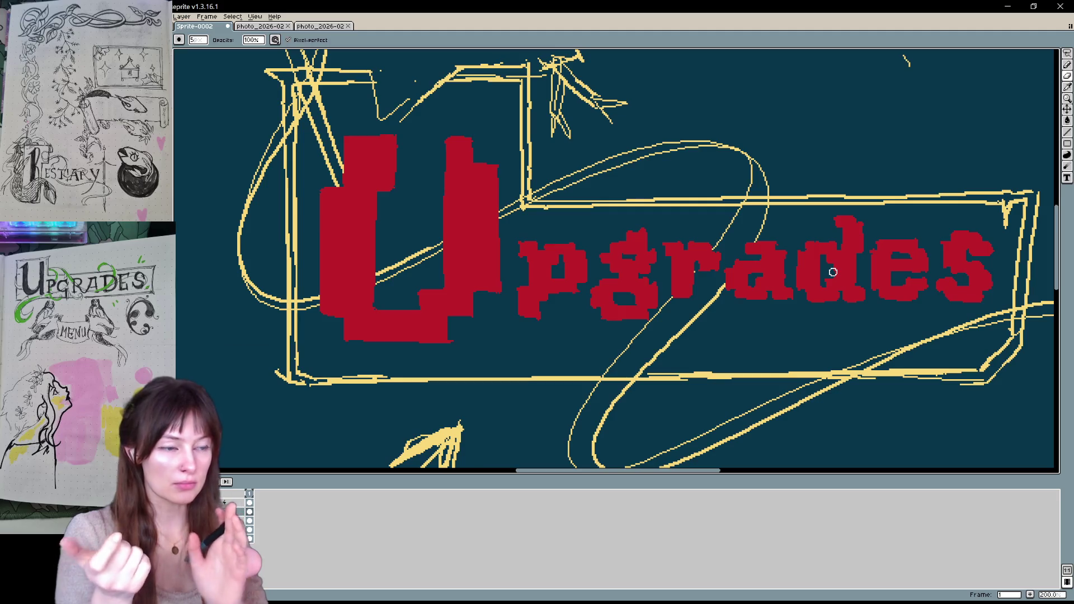
pyautogui.moveTo(830, 272)
pyautogui.mouseDown()
pyautogui.moveTo(607, 355)
pyautogui.moveTo(633, 403)
pyautogui.moveTo(459, 246)
pyautogui.mouseUp()
# Pick yellow from the canvas and fill each Upgrades letter yellow: U, p, g, r, a, d, e, s
pyautogui.press('i')
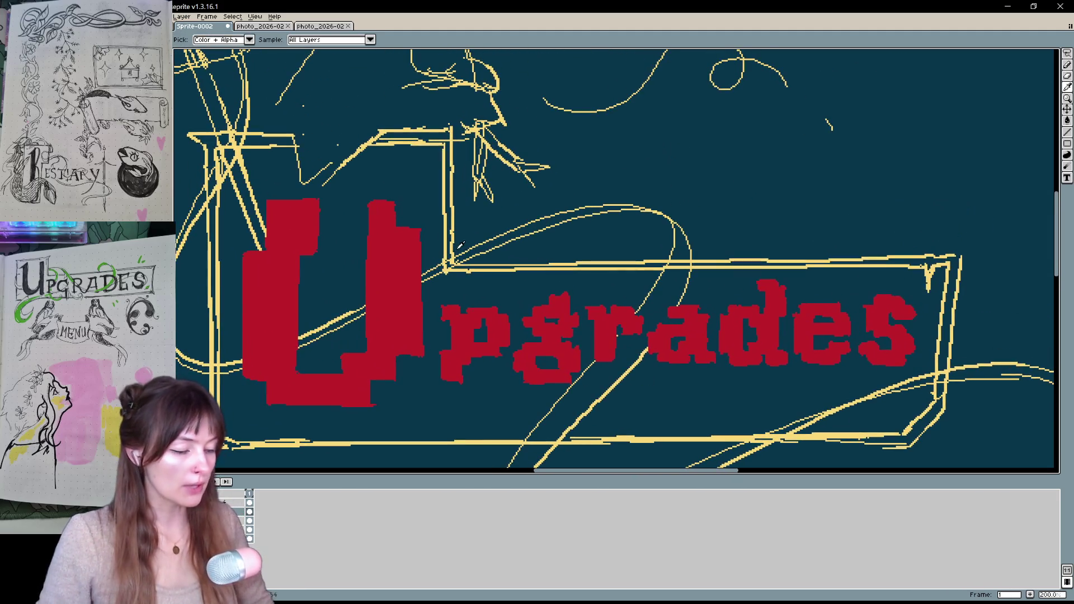
pyautogui.press('b')
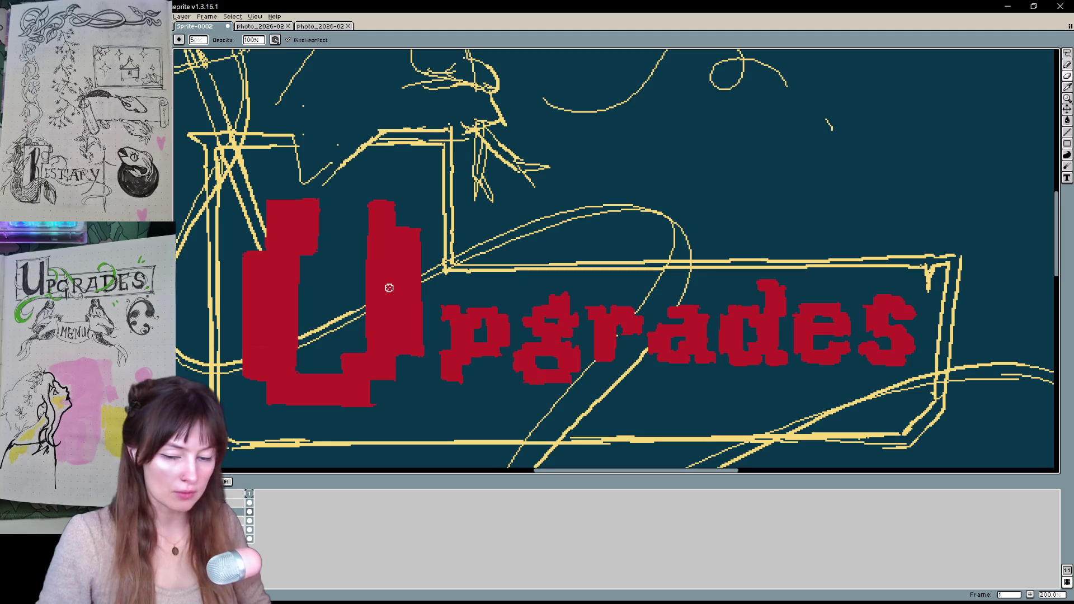
pyautogui.press('g')
pyautogui.click(388, 287)
pyautogui.click(455, 358)
pyautogui.click(553, 338)
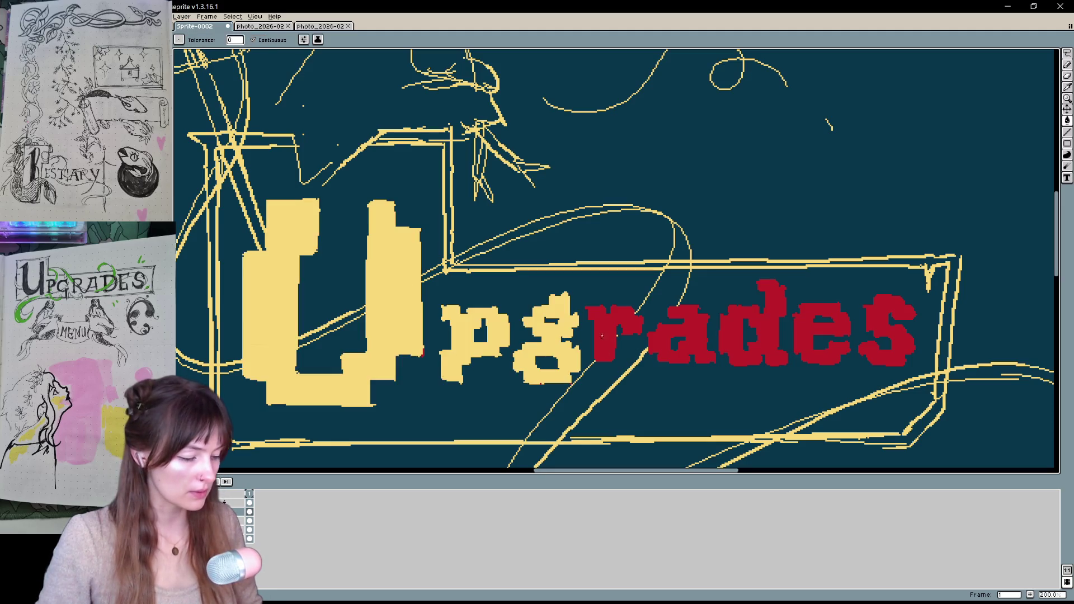
pyautogui.click(604, 336)
pyautogui.click(705, 336)
pyautogui.click(778, 330)
pyautogui.click(802, 335)
pyautogui.click(888, 328)
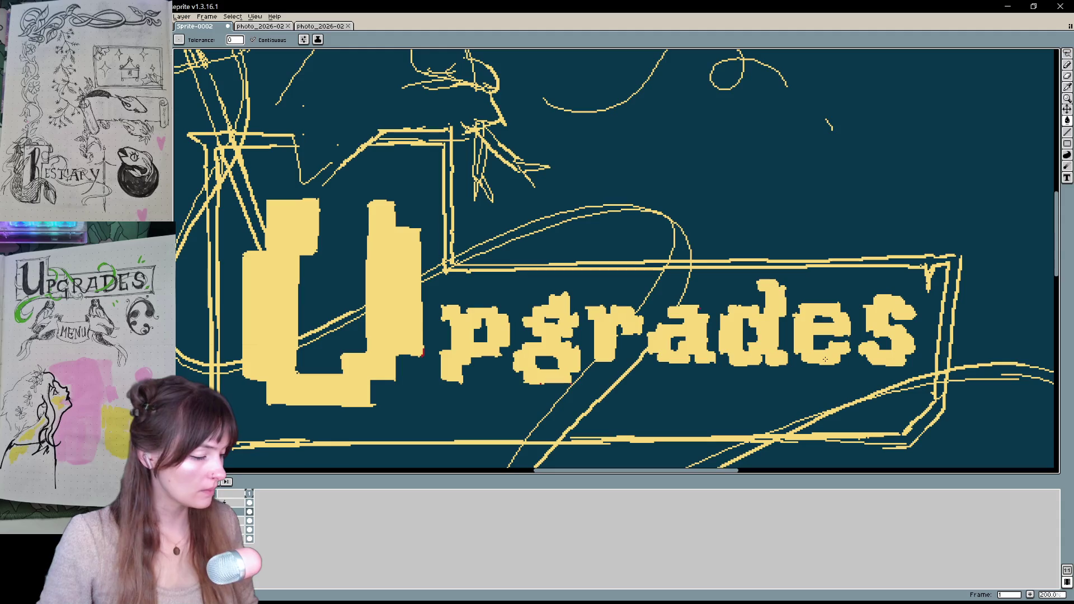
# Pan down over the wizard sketch, then draw and undo a pencil line on the hat's edge
pyautogui.press('v')
pyautogui.scroll(-2, 862, 347)
pyautogui.scroll(1, 831, 365)
pyautogui.moveTo(831, 364)
pyautogui.mouseDown()
pyautogui.moveTo(861, 260)
pyautogui.moveTo(750, 355)
pyautogui.moveTo(934, 228)
pyautogui.moveTo(908, 266)
pyautogui.moveTo(695, 434)
pyautogui.moveTo(575, 453)
pyautogui.mouseUp()
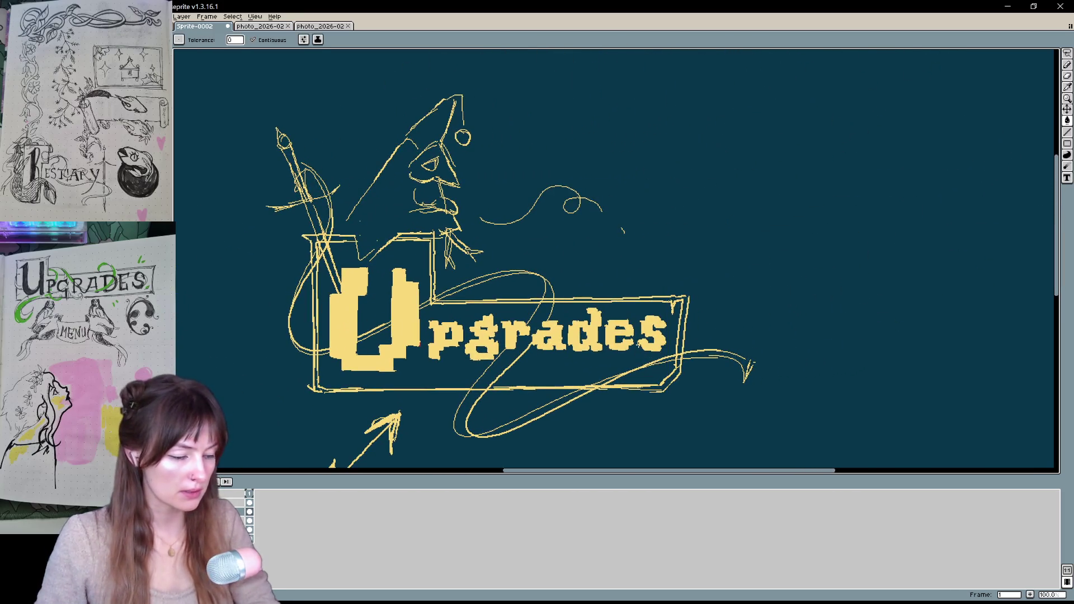
pyautogui.moveTo(504, 235); pyautogui.dragTo(503, 260)
pyautogui.press('b')
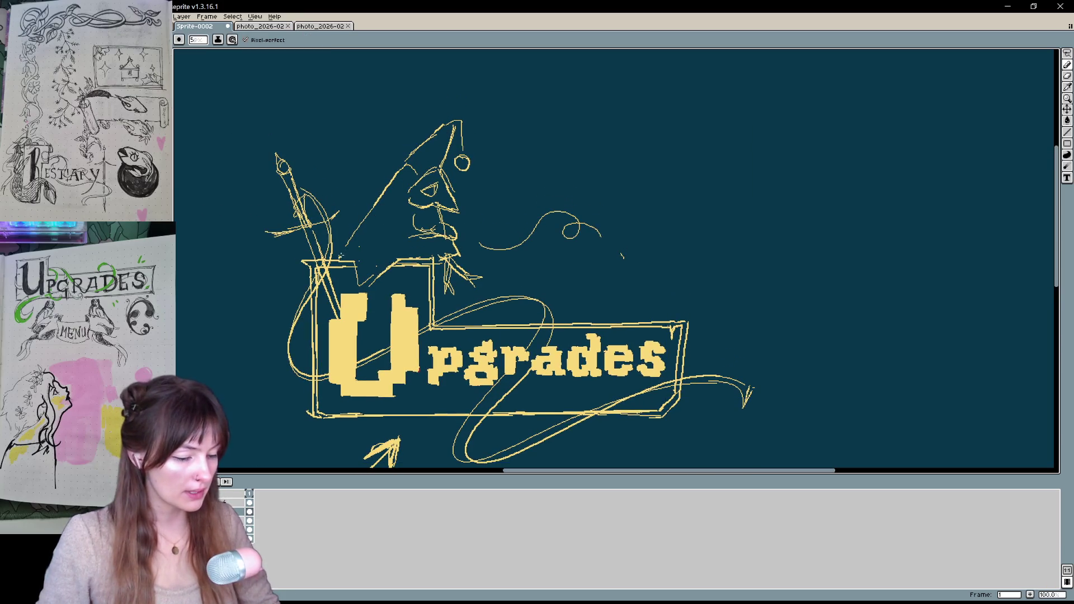
pyautogui.moveTo(401, 170); pyautogui.dragTo(338, 259)
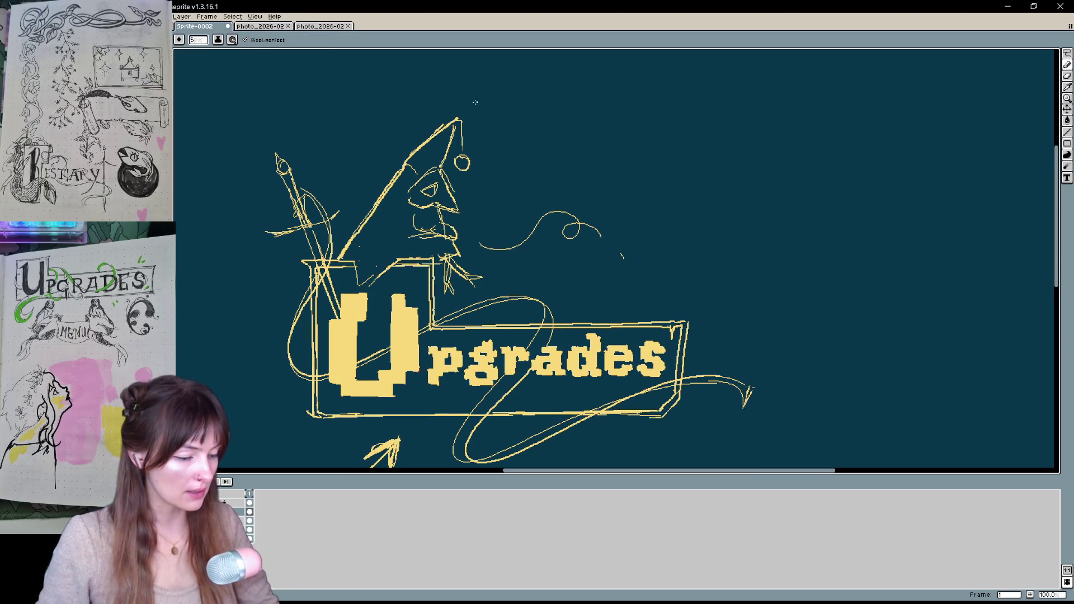
pyautogui.hotkey('ctrl', 'z')
pyautogui.hotkey('ctrl', 'z')
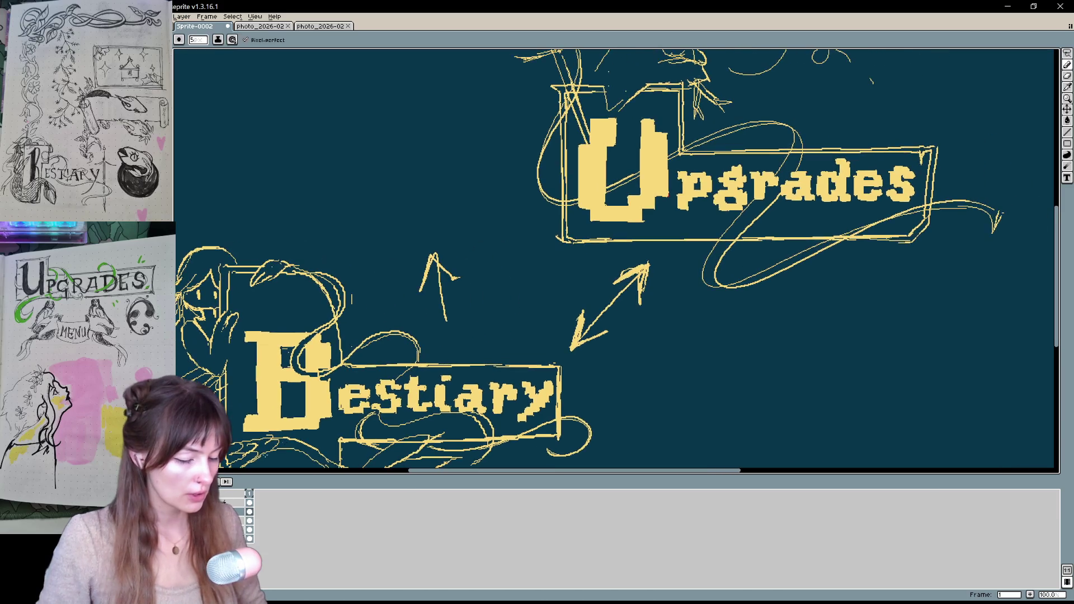
pyautogui.press('b')
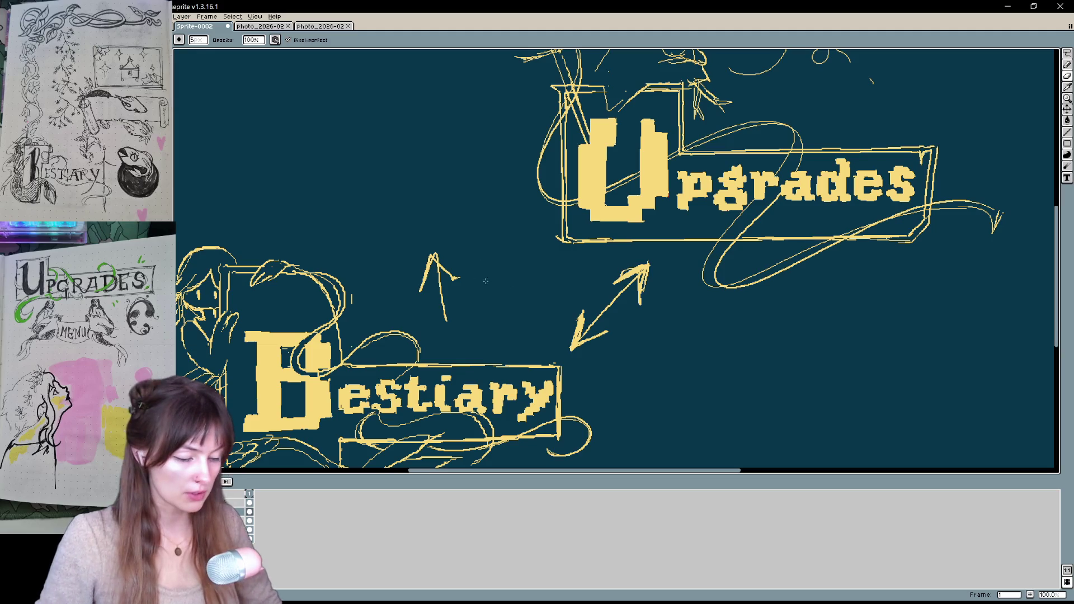
# Lasso and delete the small upward arrow and the double-headed arrow between the banners
pyautogui.press('q')
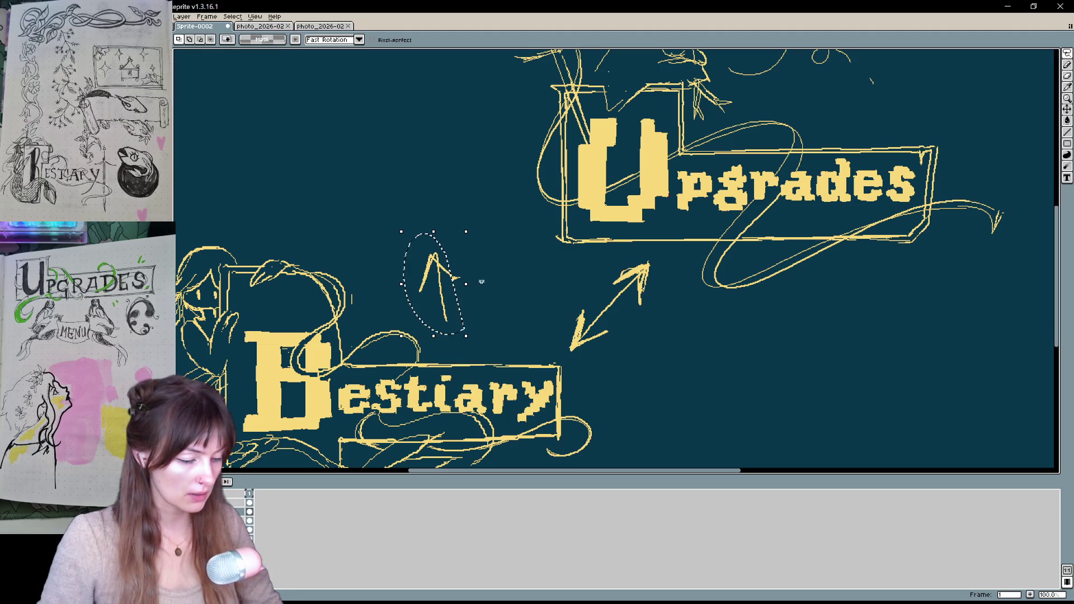
pyautogui.moveTo(473, 251); pyautogui.dragTo(478, 237)
pyautogui.press('Delete')
pyautogui.moveTo(665, 324)
pyautogui.mouseDown()
pyautogui.moveTo(637, 254)
pyautogui.moveTo(559, 358)
pyautogui.moveTo(609, 317)
pyautogui.mouseUp()
pyautogui.press('Delete')
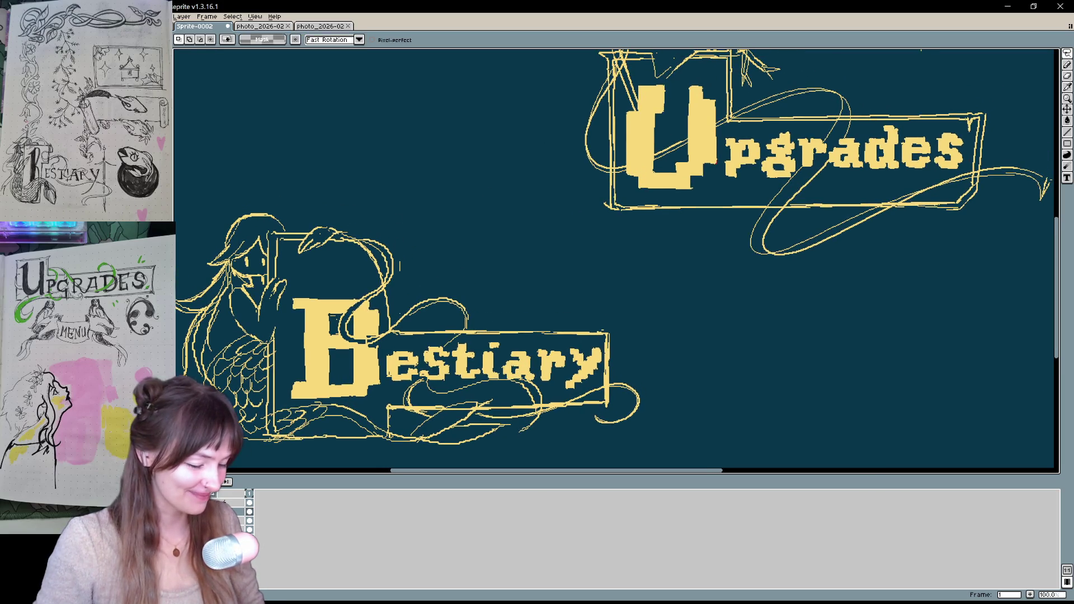
# Hide and reshow the lettering to check the sketch, then outline around the mermaid Bestiary banner
pyautogui.click(230, 482)
pyautogui.click(229, 483)
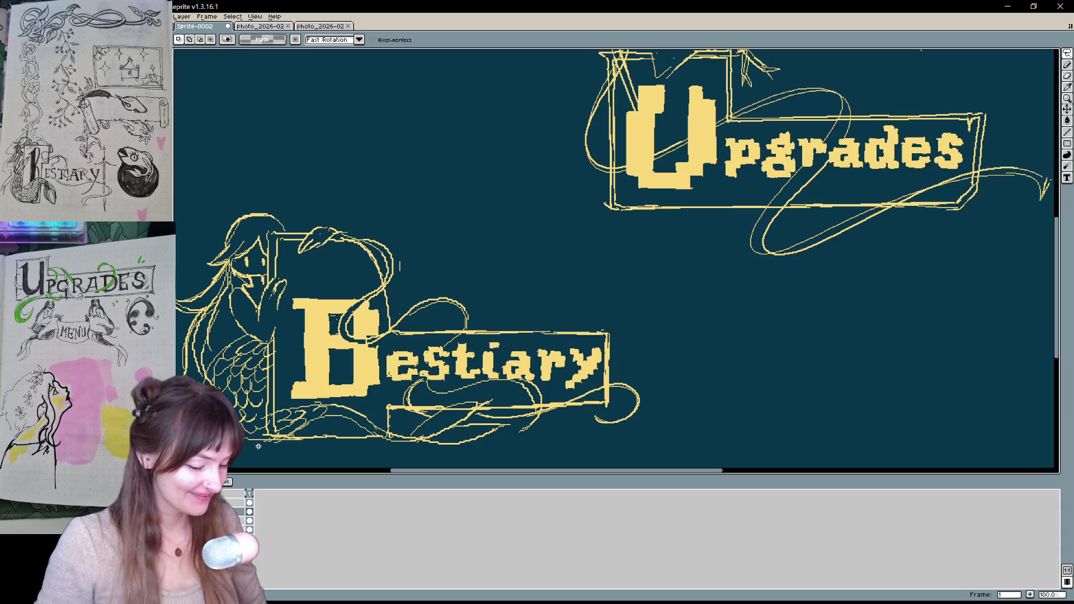
pyautogui.moveTo(637, 443)
pyautogui.mouseDown()
pyautogui.moveTo(643, 317)
pyautogui.moveTo(602, 339)
pyautogui.mouseUp()
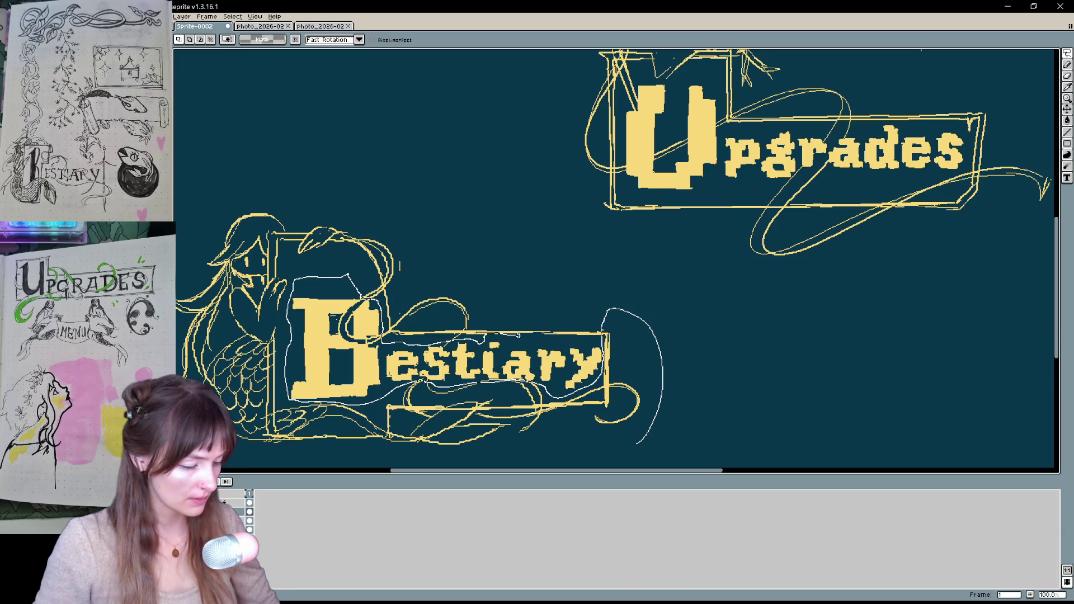
pyautogui.moveTo(540, 339)
pyautogui.mouseDown()
pyautogui.moveTo(360, 161)
pyautogui.moveTo(211, 240)
pyautogui.mouseUp()
pyautogui.hscroll(-5, 668, 439)
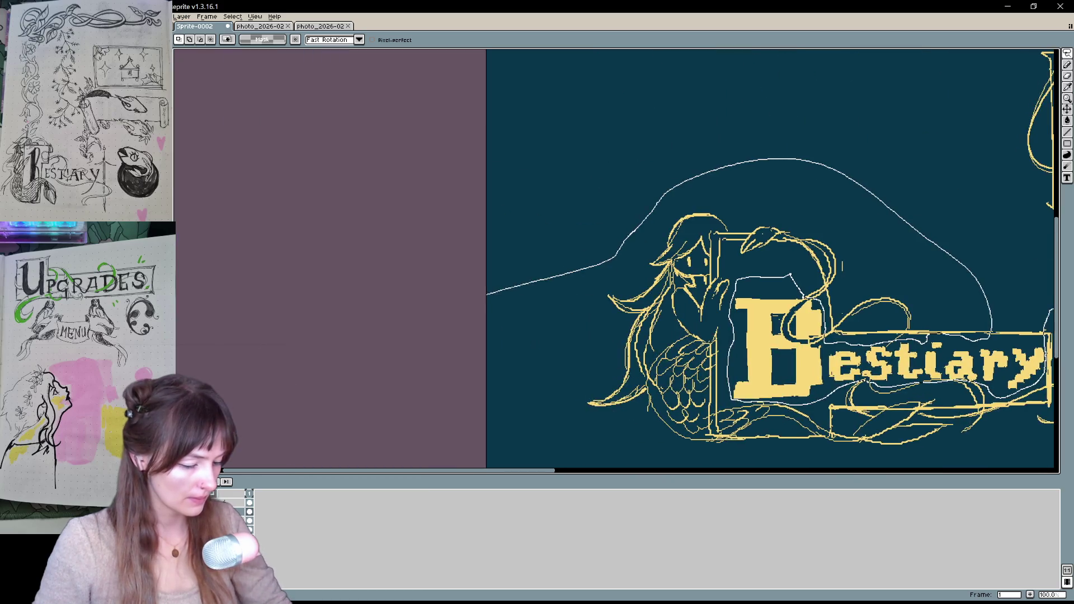
pyautogui.scroll(-5, 667, 439)
pyautogui.moveTo(668, 439)
pyautogui.mouseDown()
pyautogui.moveTo(935, 300)
pyautogui.moveTo(849, 288)
pyautogui.mouseUp()
pyautogui.hscroll(5, 849, 288)
pyautogui.scroll(4, 630, 318)
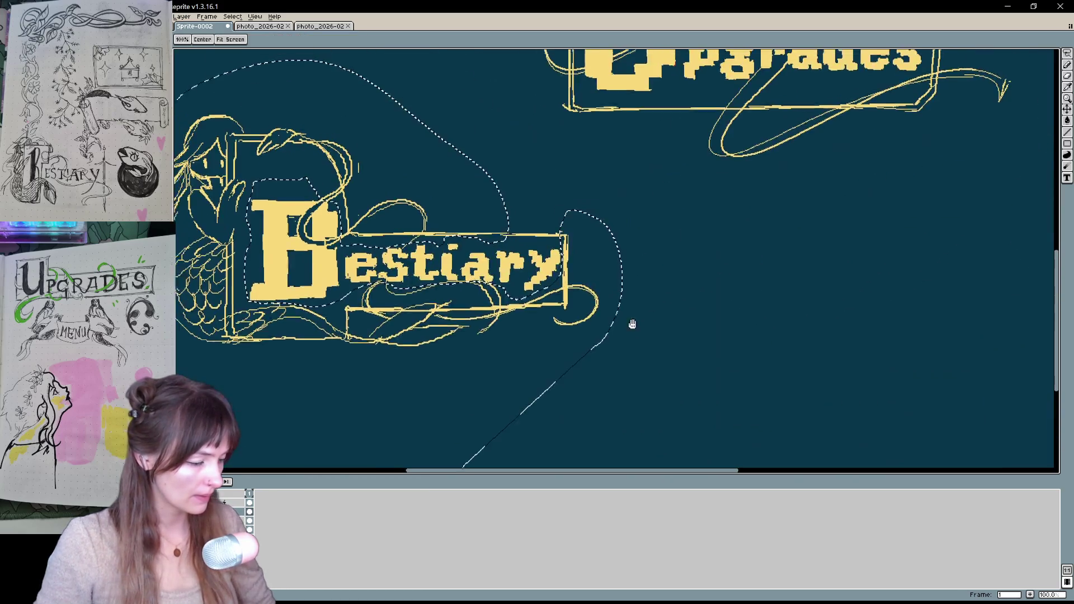
pyautogui.moveTo(607, 258); pyautogui.dragTo(568, 258)
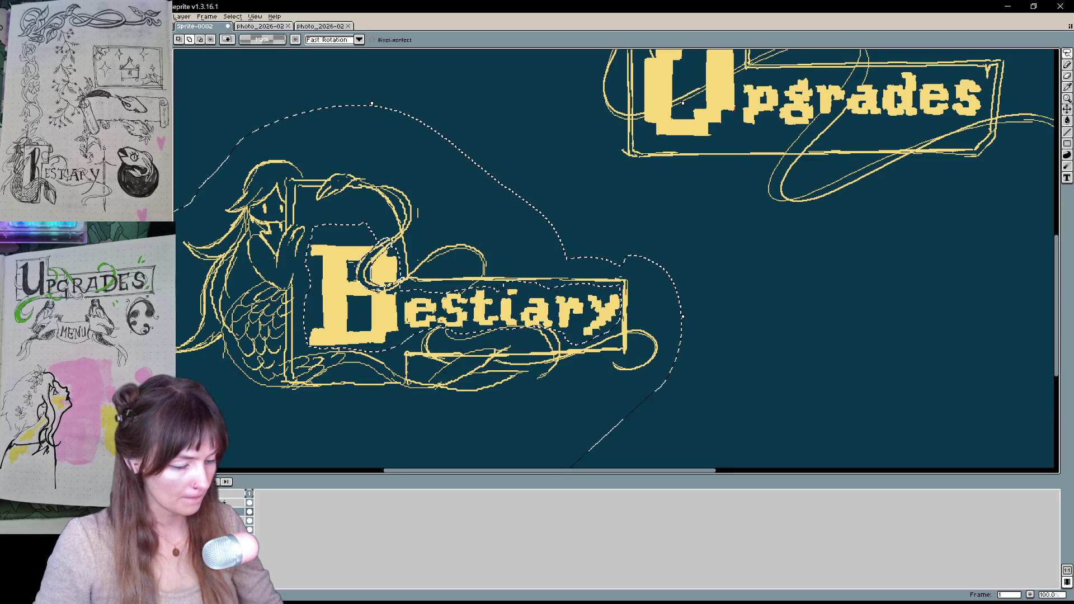
pyautogui.press('Delete')
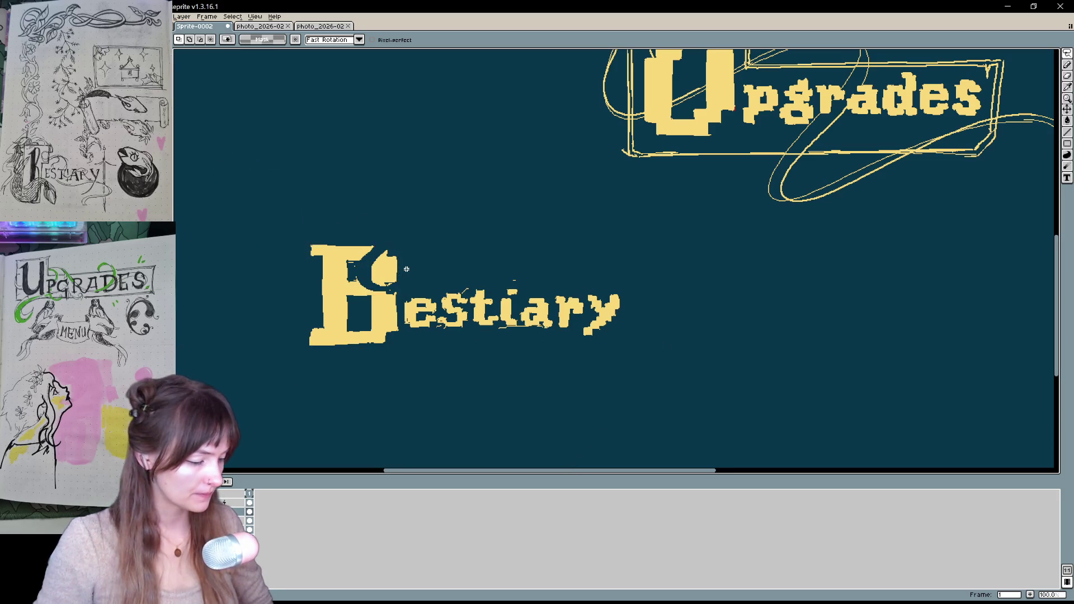
pyautogui.hotkey('ctrl', 'z')
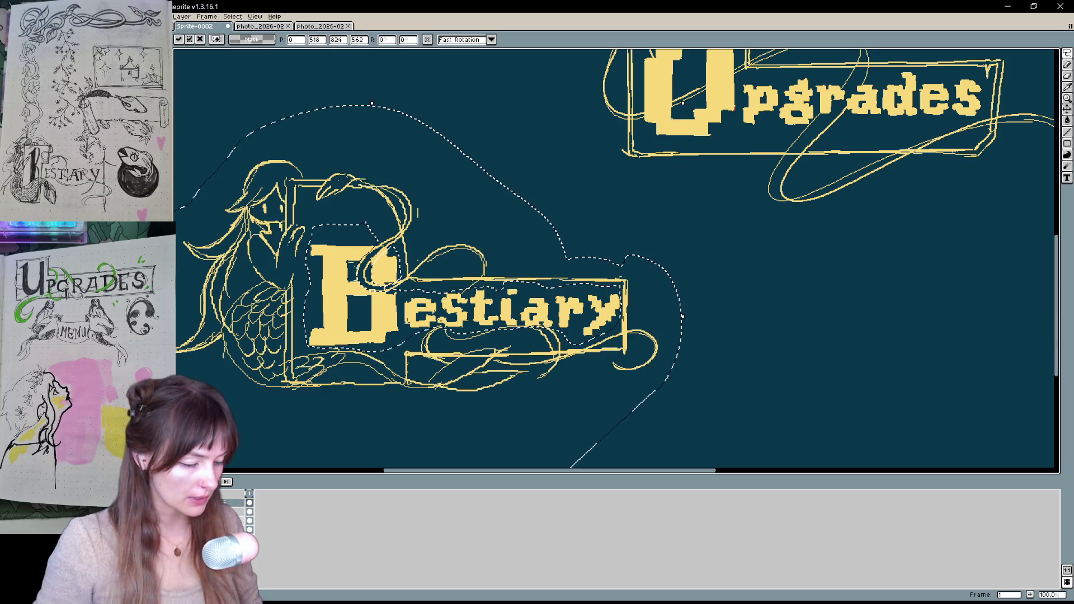
pyautogui.hotkey('ctrl', 'd')
pyautogui.moveTo(794, 248)
pyautogui.mouseDown()
pyautogui.moveTo(741, 307)
pyautogui.moveTo(706, 300)
pyautogui.mouseUp()
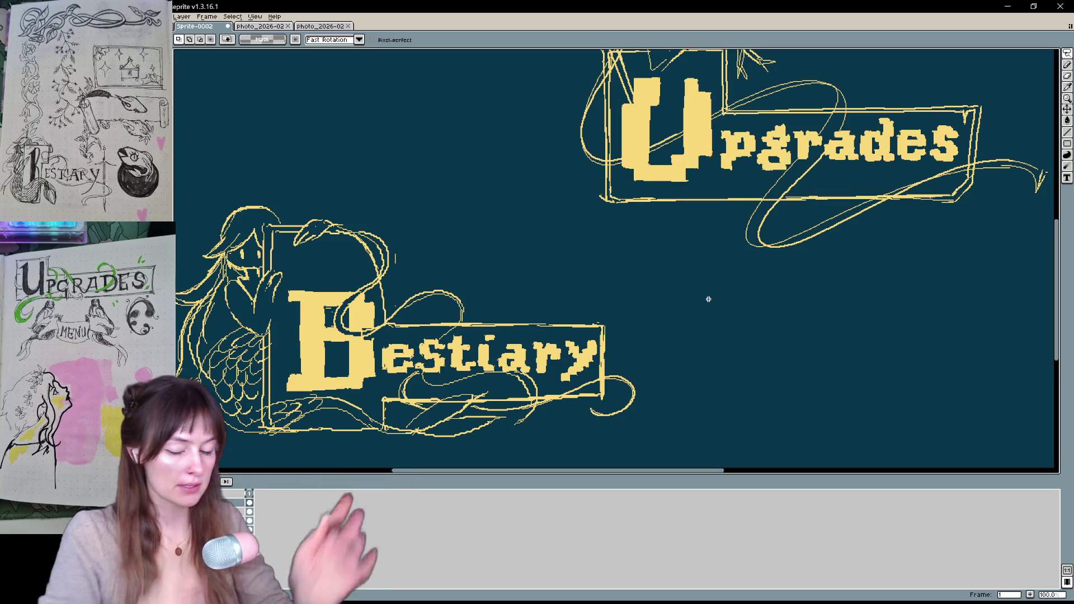
pyautogui.scroll(-1, 708, 300)
pyautogui.press('h')
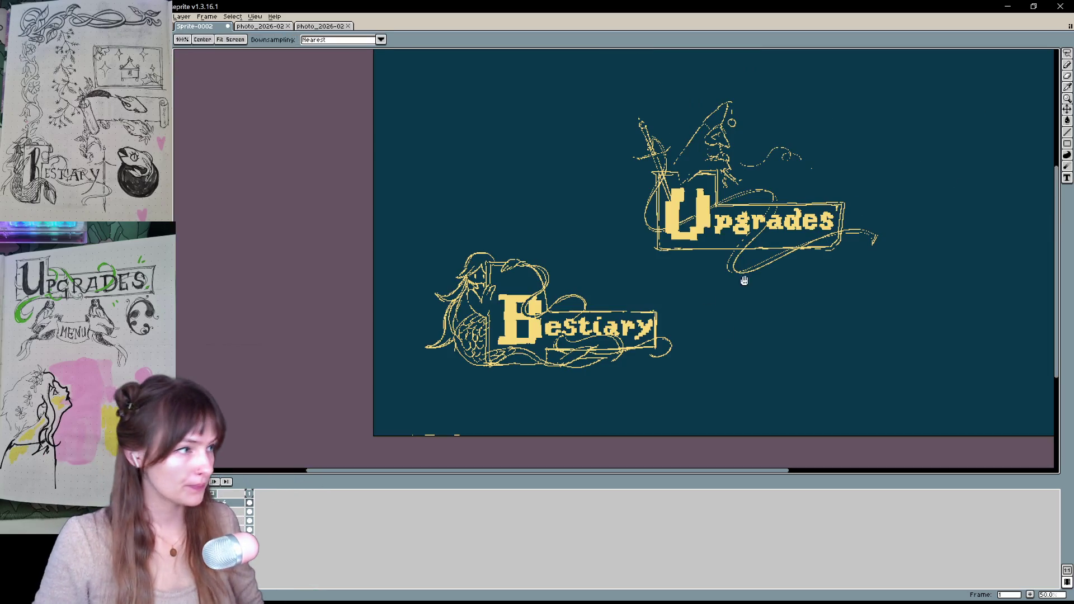
pyautogui.moveTo(743, 280)
pyautogui.mouseDown()
pyautogui.moveTo(589, 364)
pyautogui.moveTo(626, 337)
pyautogui.moveTo(330, 400)
pyautogui.mouseUp()
pyautogui.press('m')
pyautogui.click(190, 502)
pyautogui.click(190, 503)
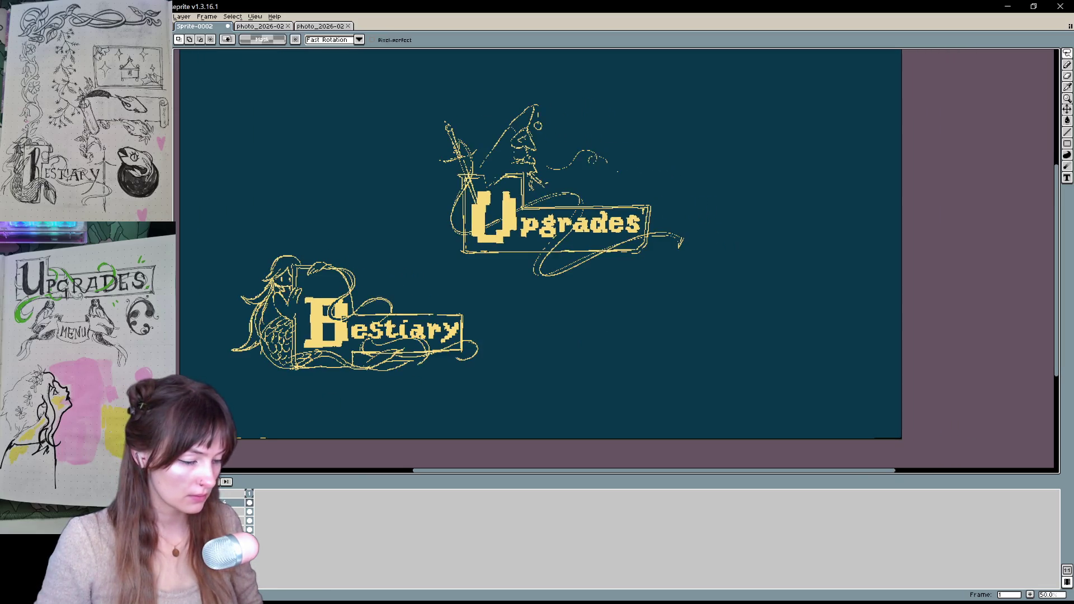
pyautogui.click(190, 503)
pyautogui.click(190, 502)
pyautogui.click(190, 511)
pyautogui.click(190, 511)
pyautogui.click(191, 511)
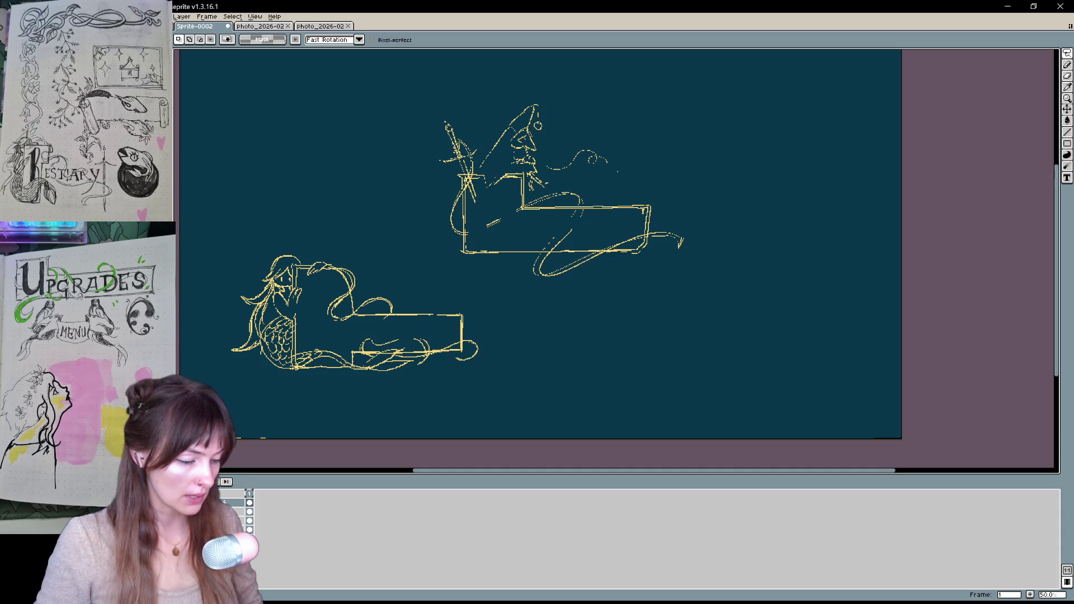
pyautogui.click(190, 520)
pyautogui.click(190, 502)
pyautogui.click(191, 503)
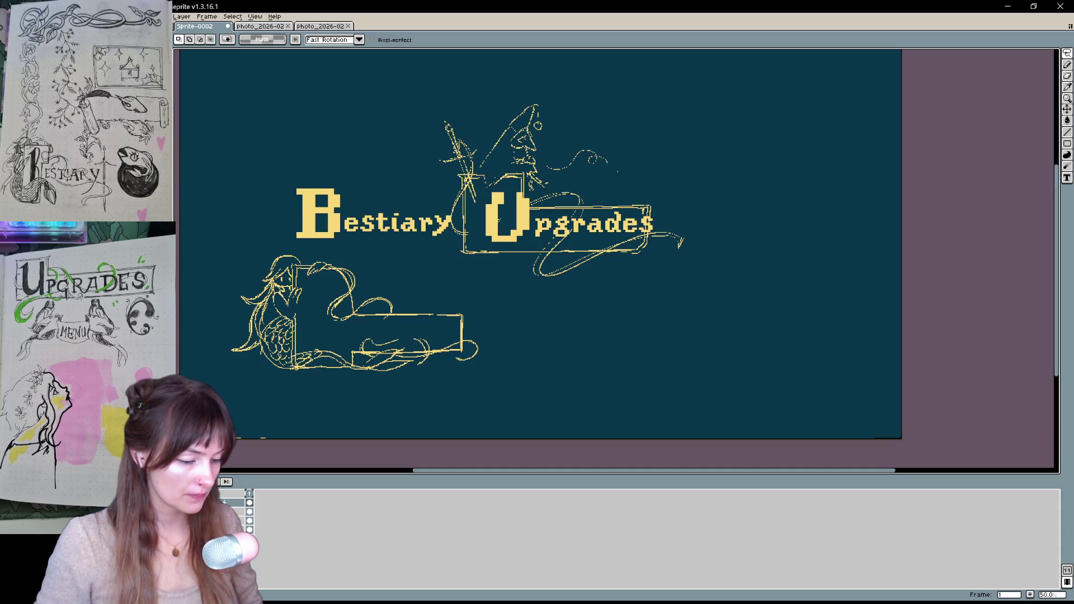
pyautogui.click(191, 520)
pyautogui.click(190, 512)
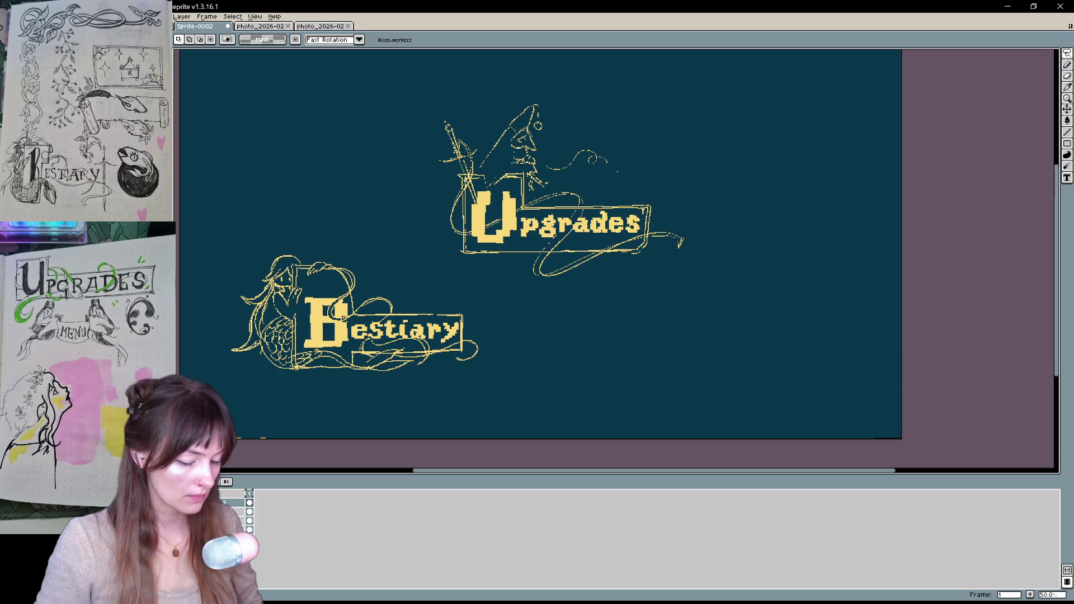
pyautogui.moveTo(249, 441); pyautogui.dragTo(177, 477)
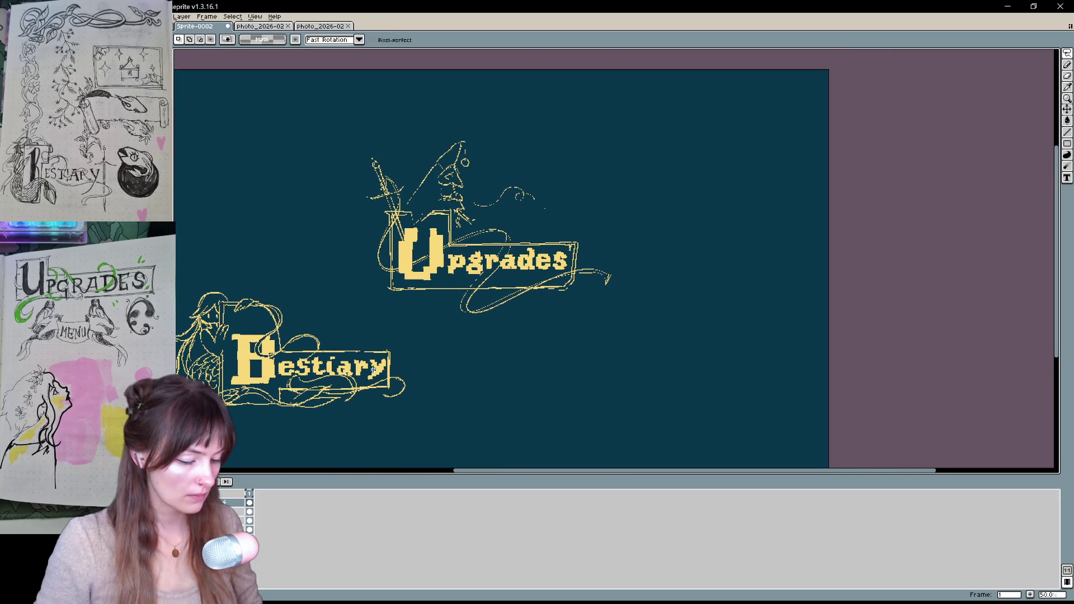
pyautogui.moveTo(504, 340)
pyautogui.mouseDown()
pyautogui.moveTo(681, 271)
pyautogui.moveTo(360, 274)
pyautogui.moveTo(492, 339)
pyautogui.mouseUp()
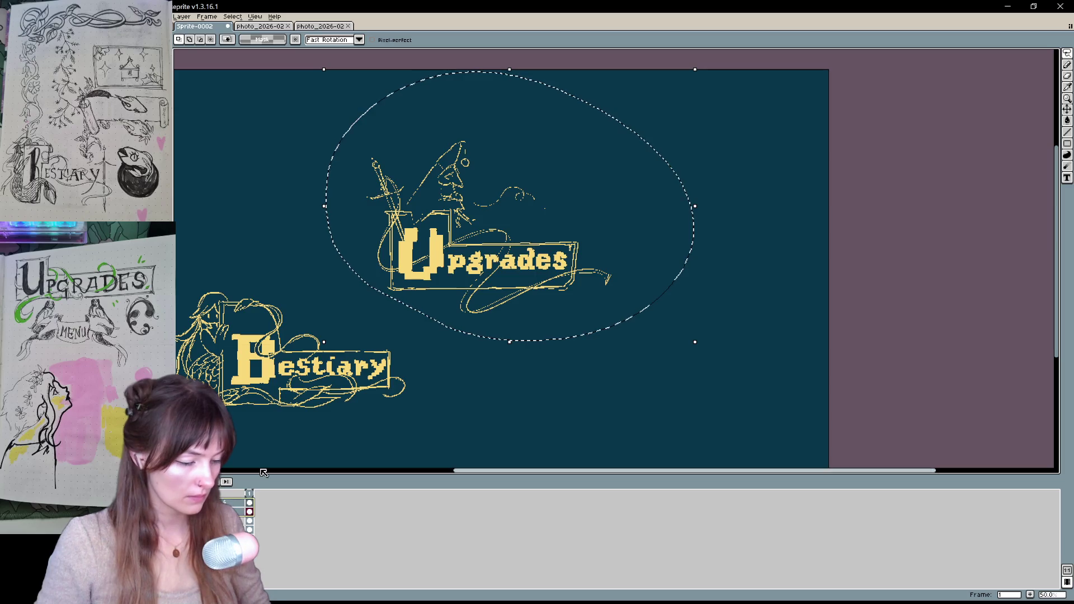
pyautogui.moveTo(537, 267); pyautogui.dragTo(671, 384)
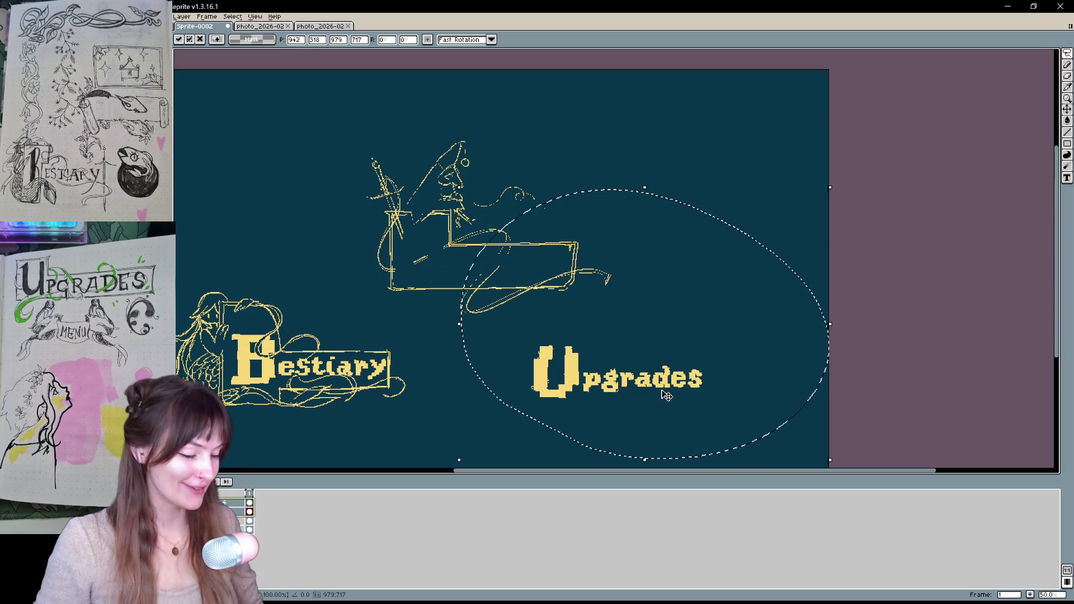
pyautogui.click(795, 168)
pyautogui.moveTo(747, 306); pyautogui.dragTo(798, 251)
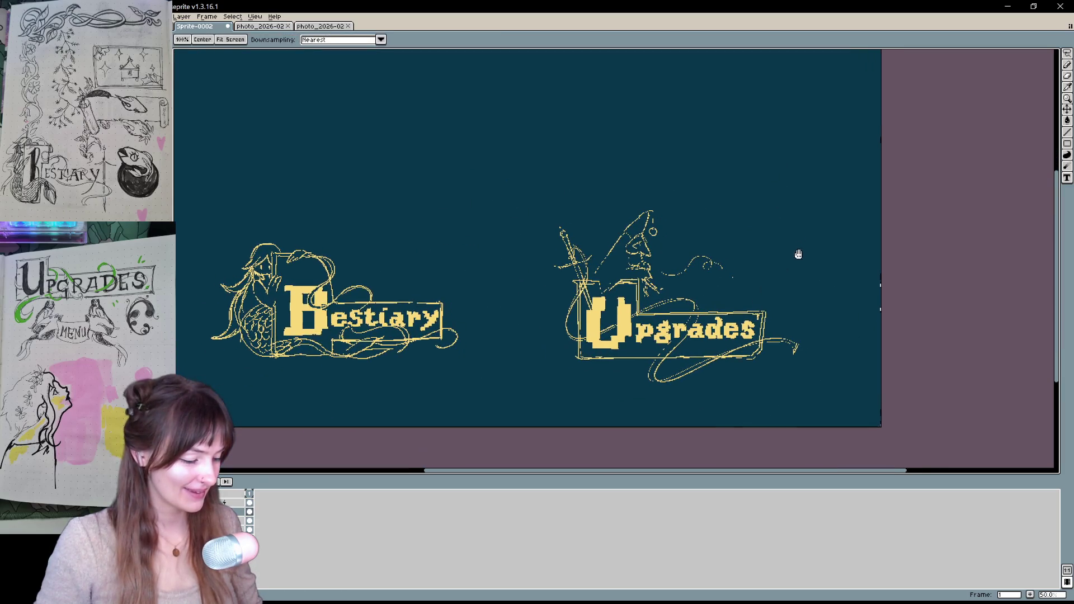
pyautogui.moveTo(693, 400); pyautogui.dragTo(737, 396)
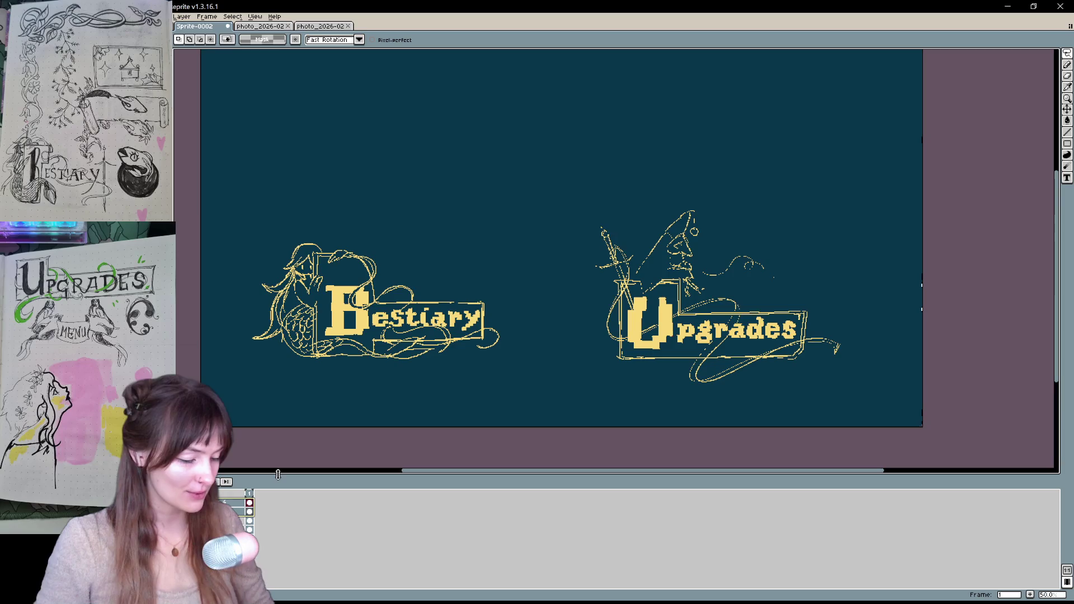
pyautogui.moveTo(828, 396)
pyautogui.mouseDown()
pyautogui.moveTo(888, 300)
pyautogui.moveTo(652, 430)
pyautogui.moveTo(727, 426)
pyautogui.mouseUp()
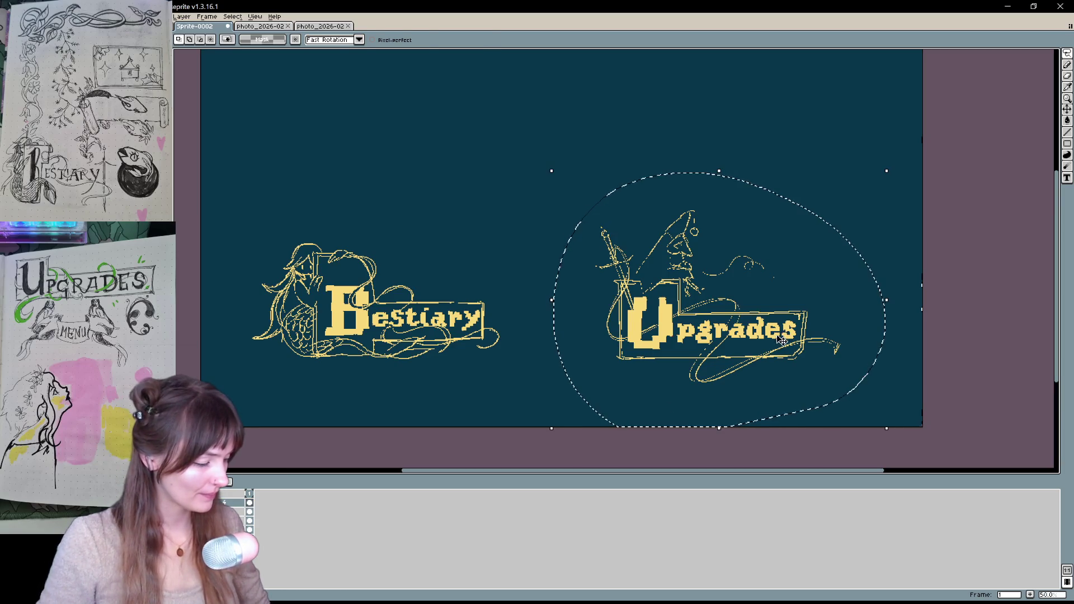
pyautogui.moveTo(781, 340); pyautogui.dragTo(801, 335)
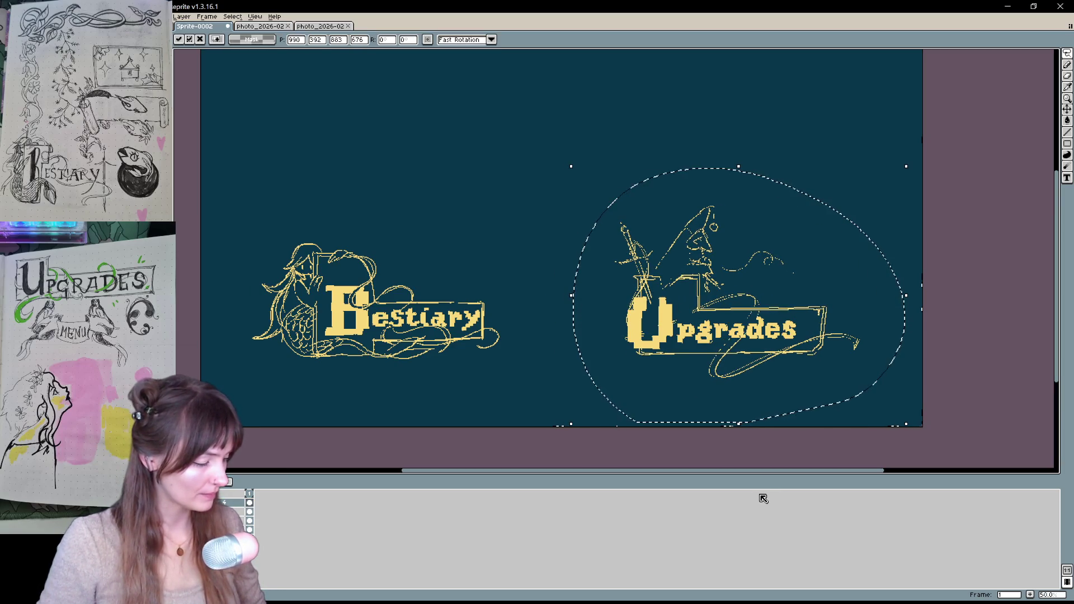
pyautogui.click(944, 325)
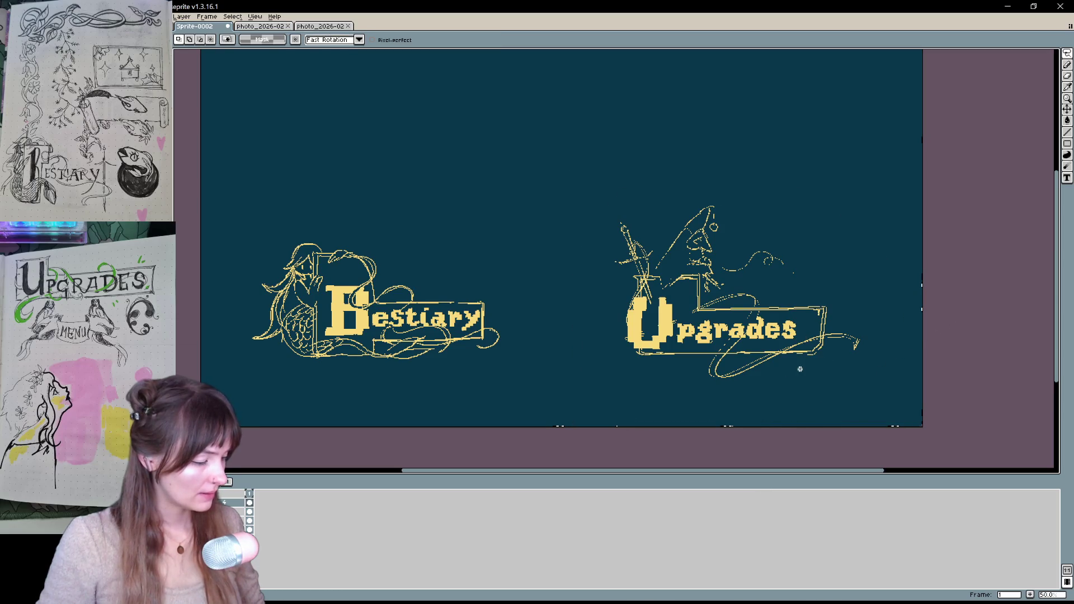
pyautogui.hotkey('ctrl', 'z')
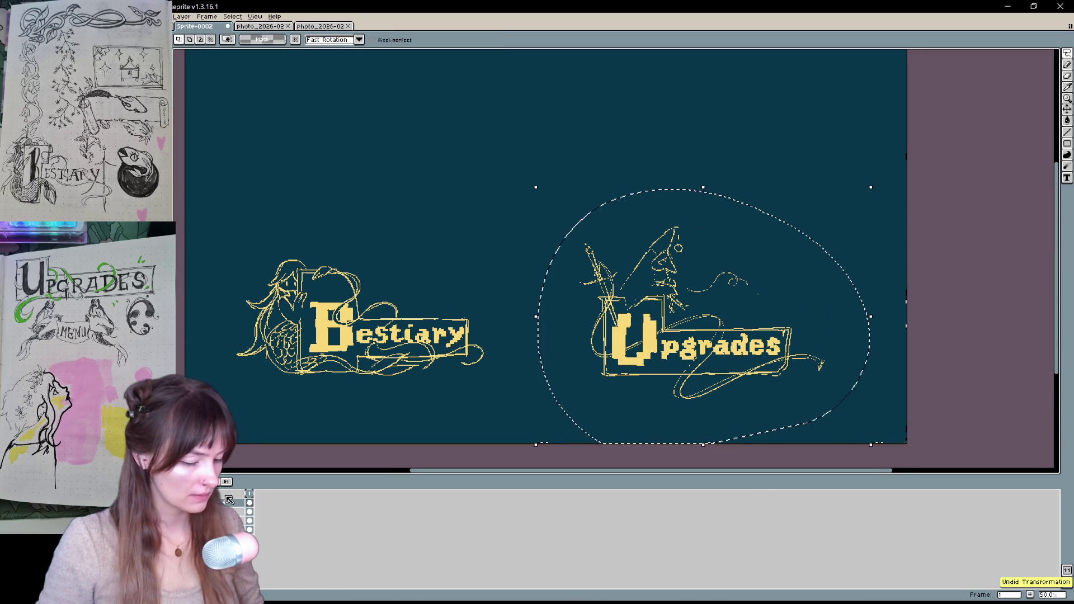
pyautogui.click(747, 352)
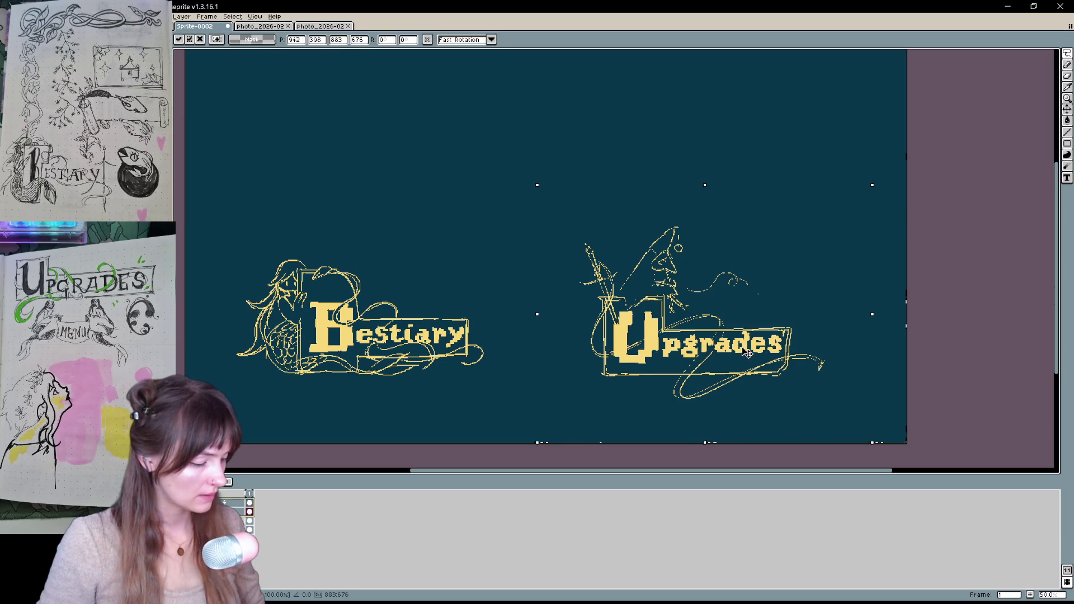
pyautogui.moveTo(747, 352); pyautogui.dragTo(755, 344)
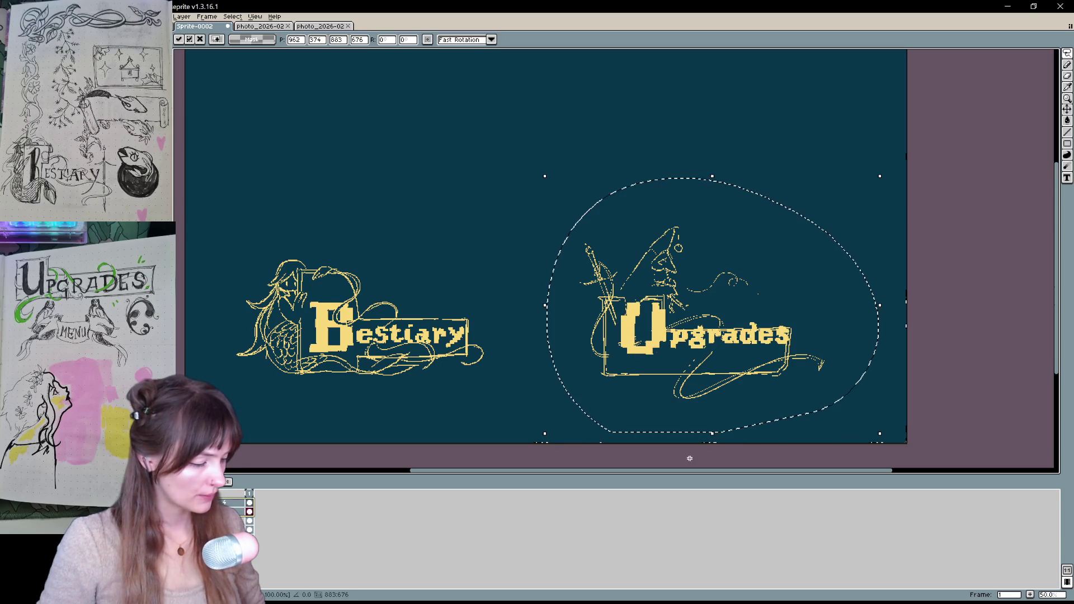
pyautogui.press('Return')
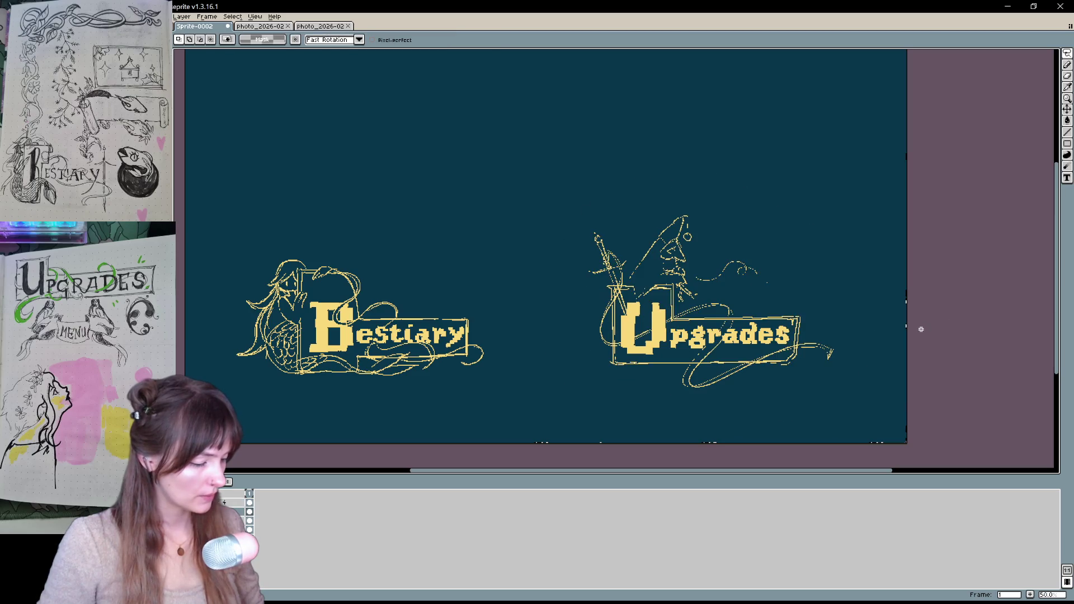
pyautogui.moveTo(911, 328); pyautogui.dragTo(907, 343)
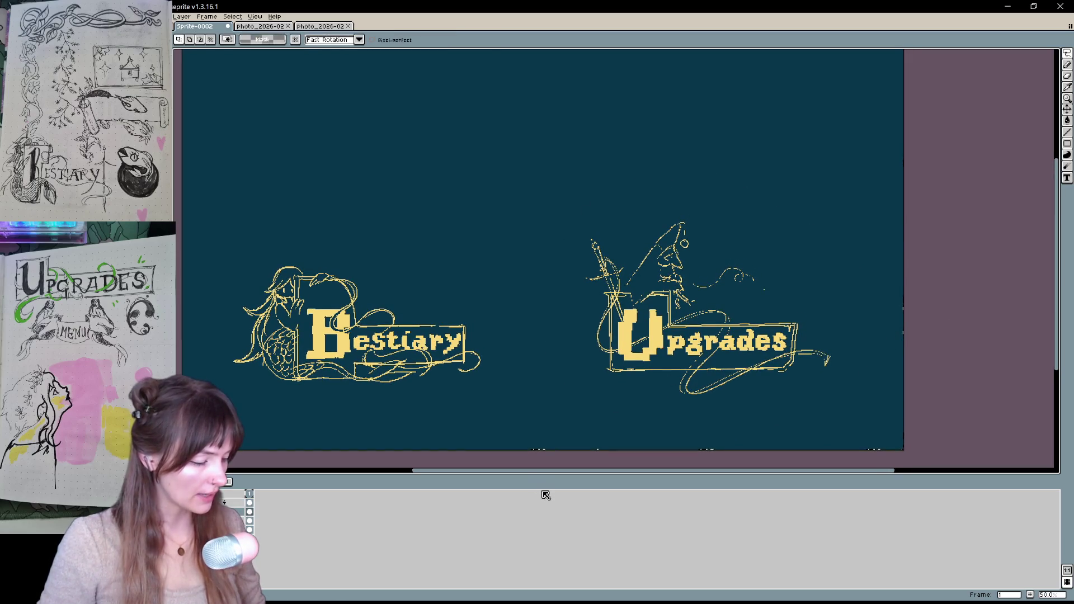
pyautogui.moveTo(538, 340); pyautogui.dragTo(547, 347)
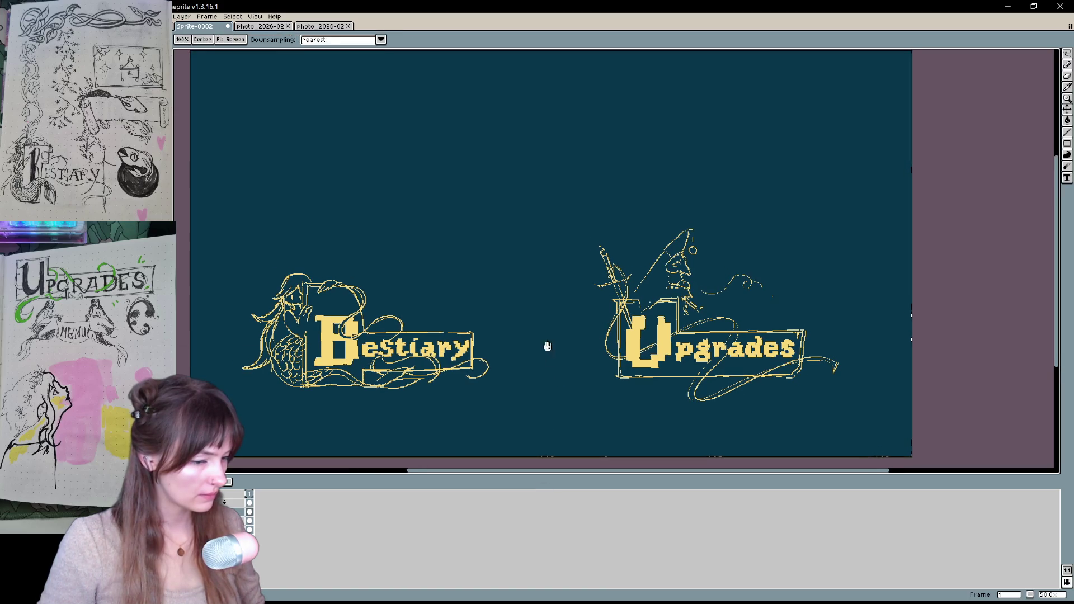
pyautogui.click(206, 17)
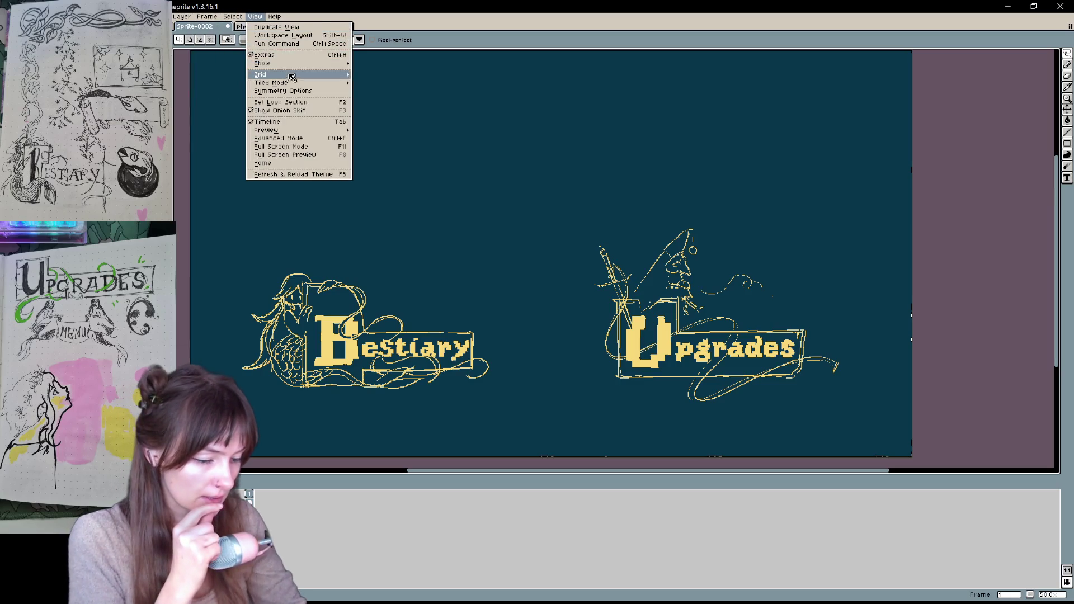
# Show the canvas grid by confirming Grid Settings with its default values
pyautogui.moveTo(292, 76)
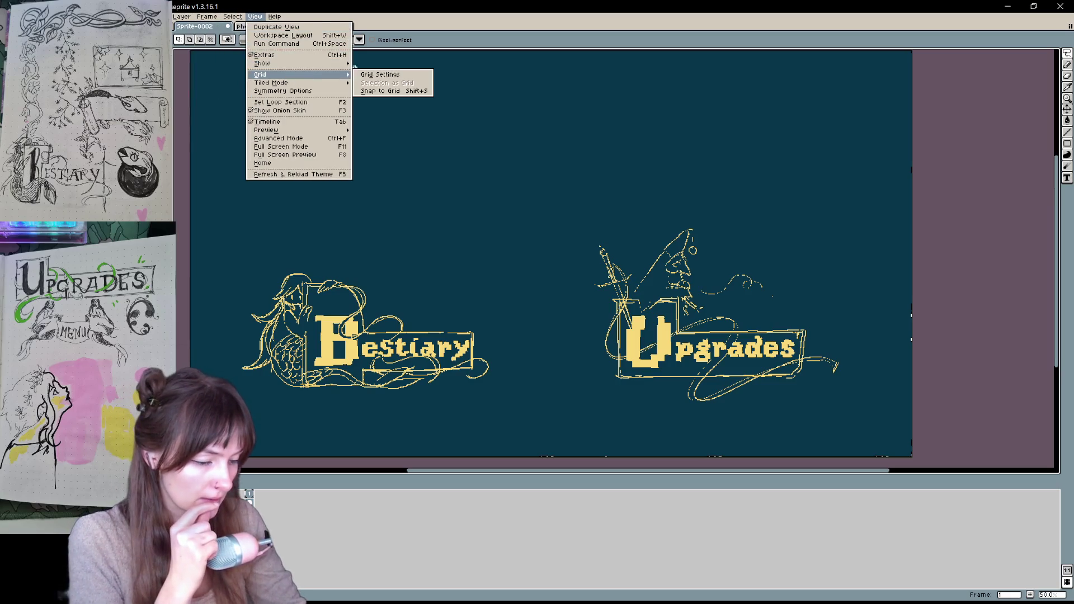
pyautogui.click(402, 76)
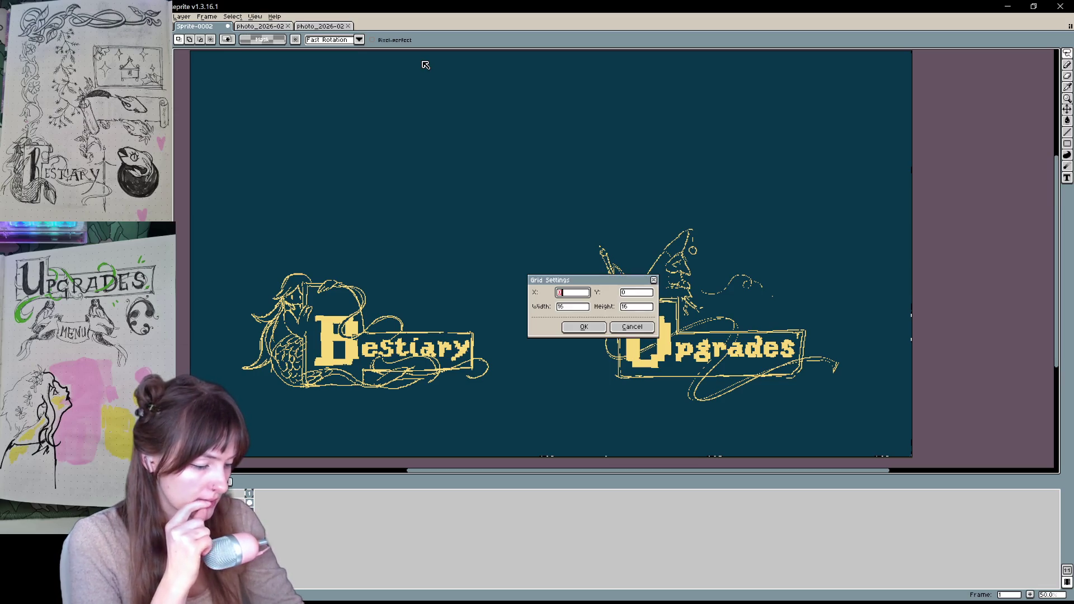
pyautogui.click(583, 328)
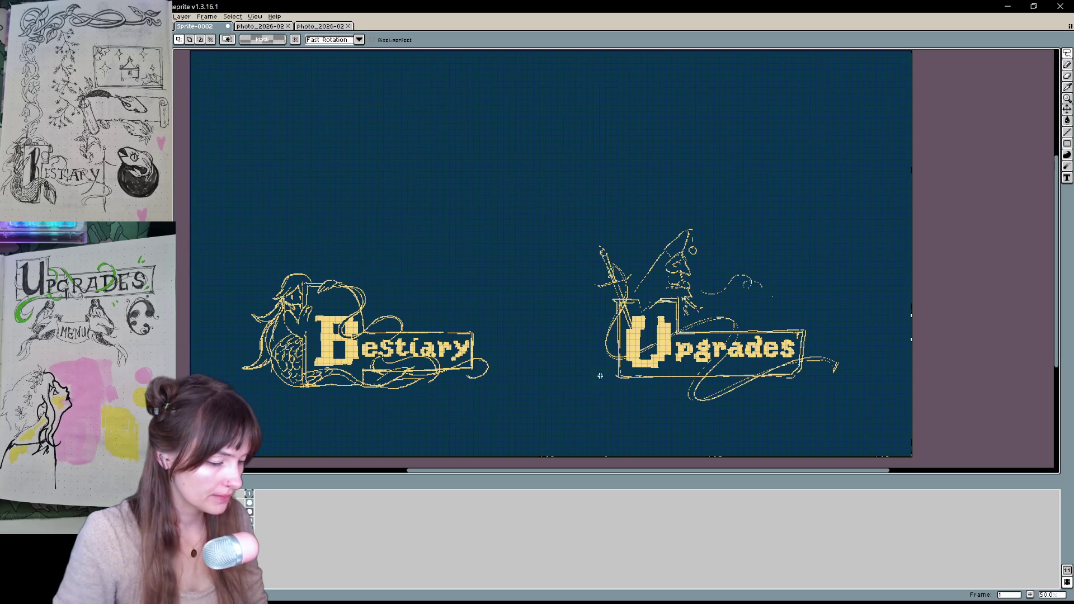
pyautogui.press('h')
pyautogui.moveTo(473, 426); pyautogui.dragTo(481, 420)
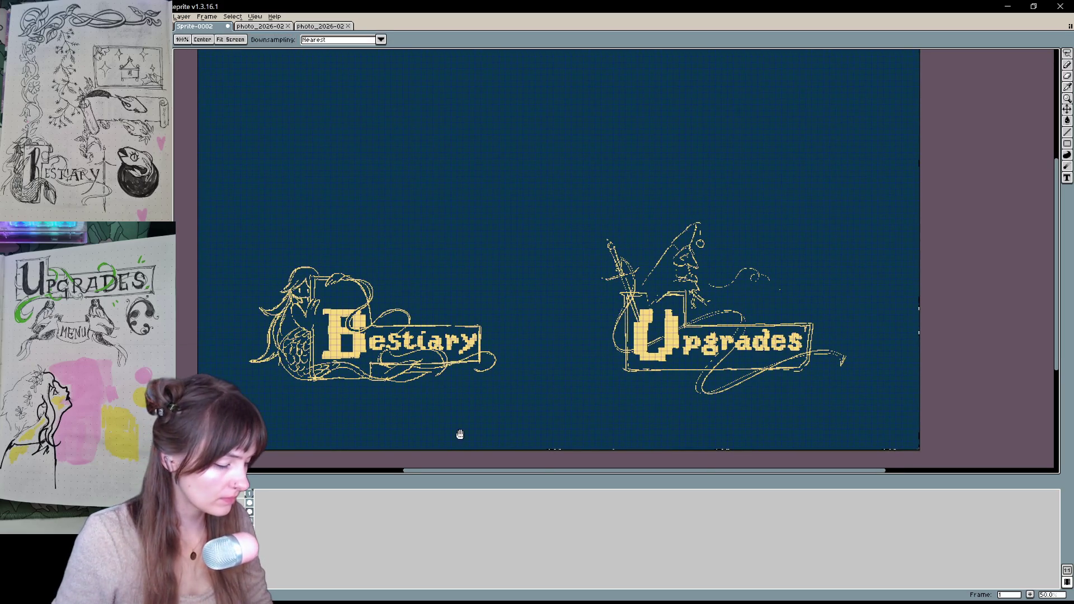
# Change the grid cell width and height to 64 in Grid Settings
pyautogui.click(255, 16)
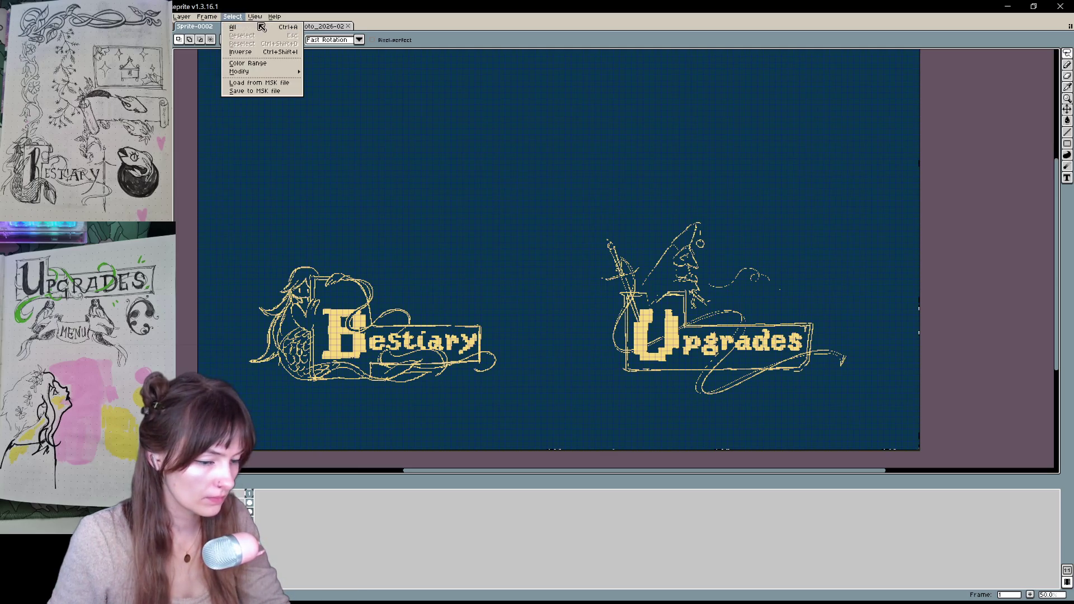
pyautogui.moveTo(305, 75)
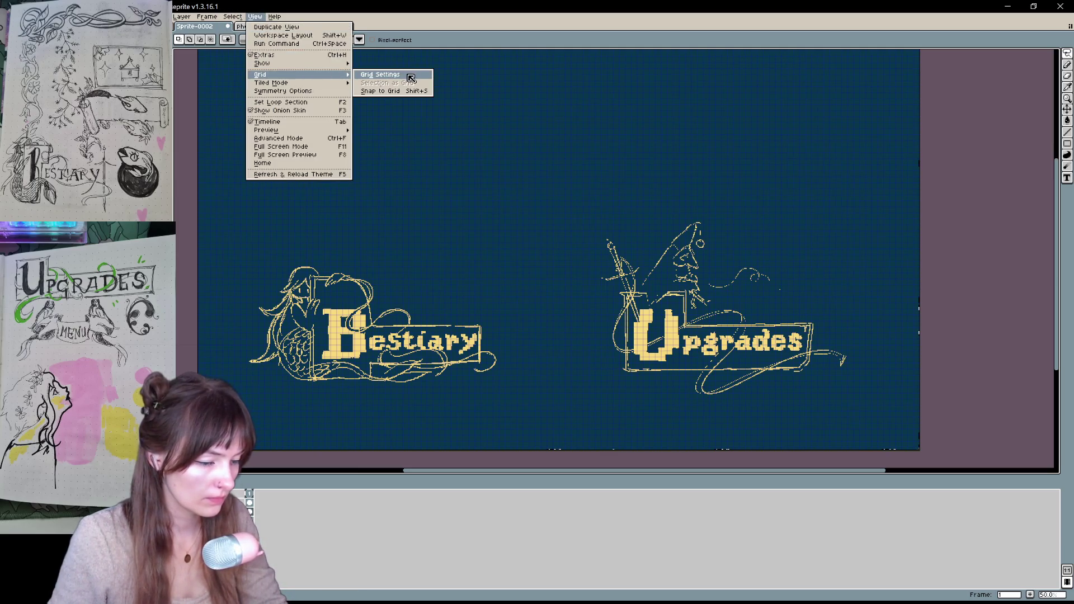
pyautogui.click(410, 78)
pyautogui.click(573, 307)
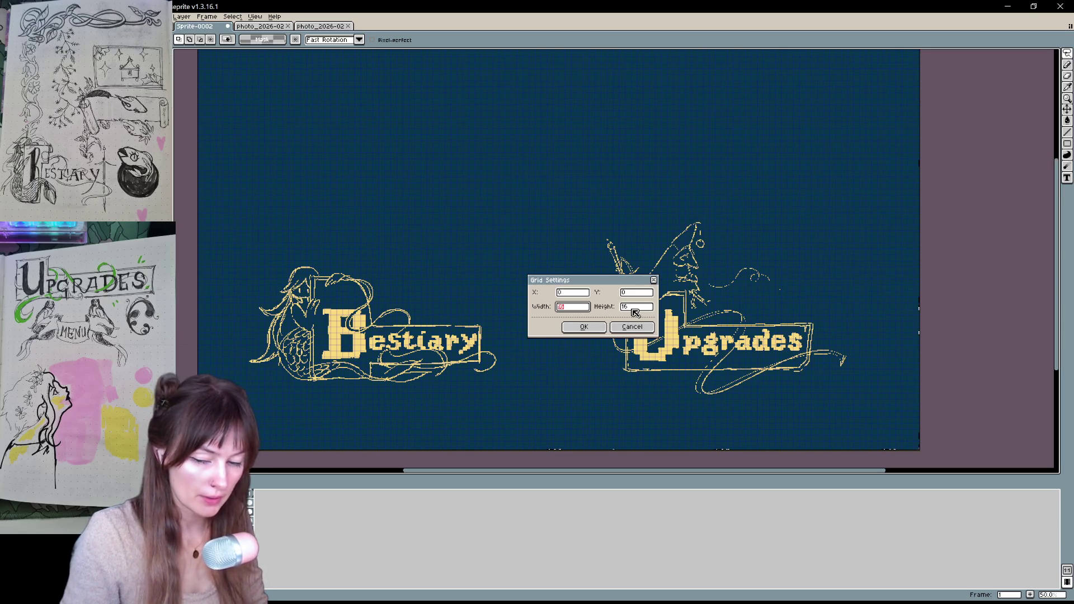
pyautogui.write('64')
pyautogui.click(635, 307)
pyautogui.write('64')
pyautogui.click(584, 327)
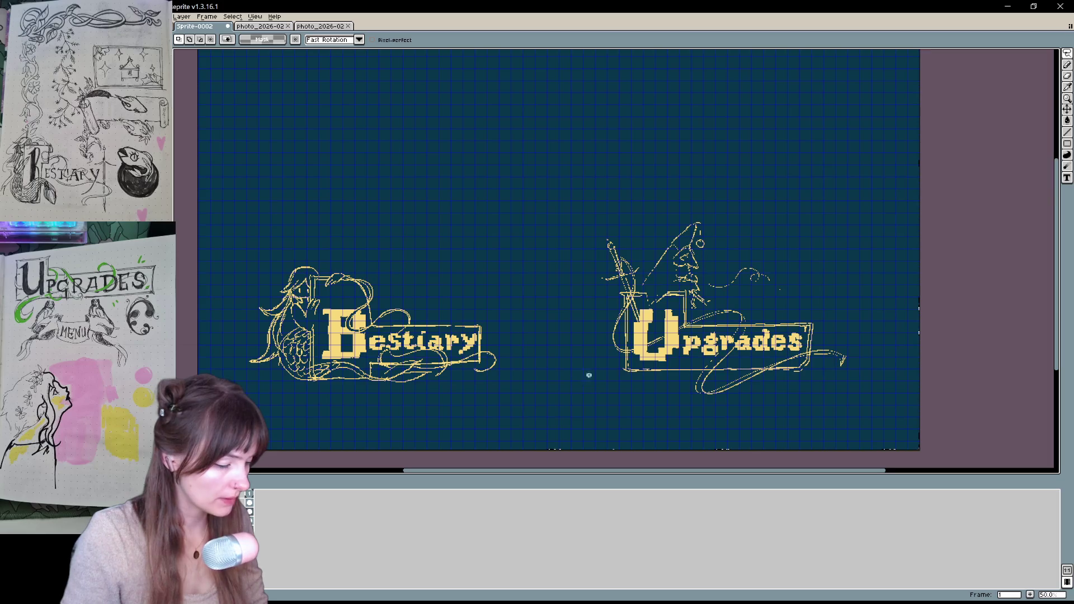
pyautogui.press('space')
pyautogui.moveTo(537, 414); pyautogui.dragTo(537, 407)
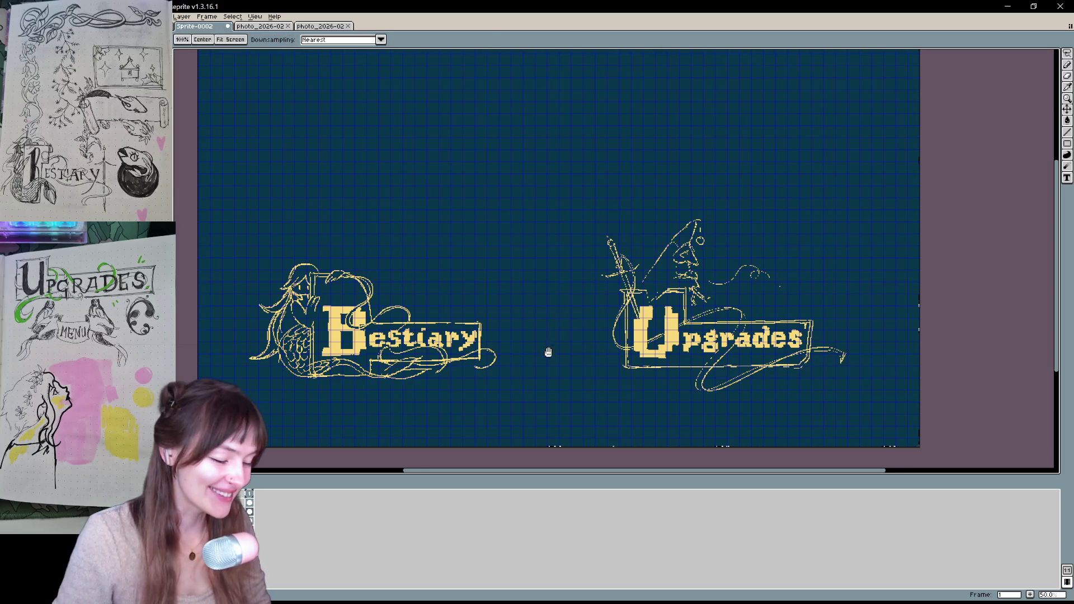
# Lasso the Bestiary artwork, nudge it a few pixels to align with the grid, and commit
pyautogui.moveTo(547, 352); pyautogui.dragTo(536, 343)
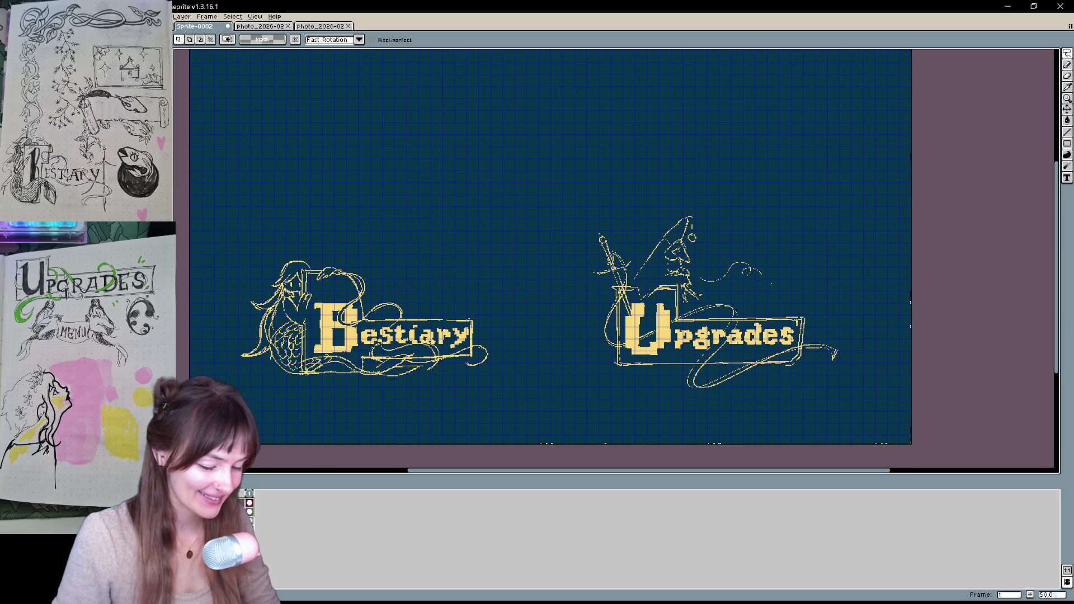
pyautogui.moveTo(486, 382)
pyautogui.mouseDown()
pyautogui.moveTo(438, 384)
pyautogui.moveTo(507, 335)
pyautogui.moveTo(524, 362)
pyautogui.moveTo(771, 360)
pyautogui.moveTo(474, 377)
pyautogui.moveTo(498, 364)
pyautogui.moveTo(478, 363)
pyautogui.mouseUp()
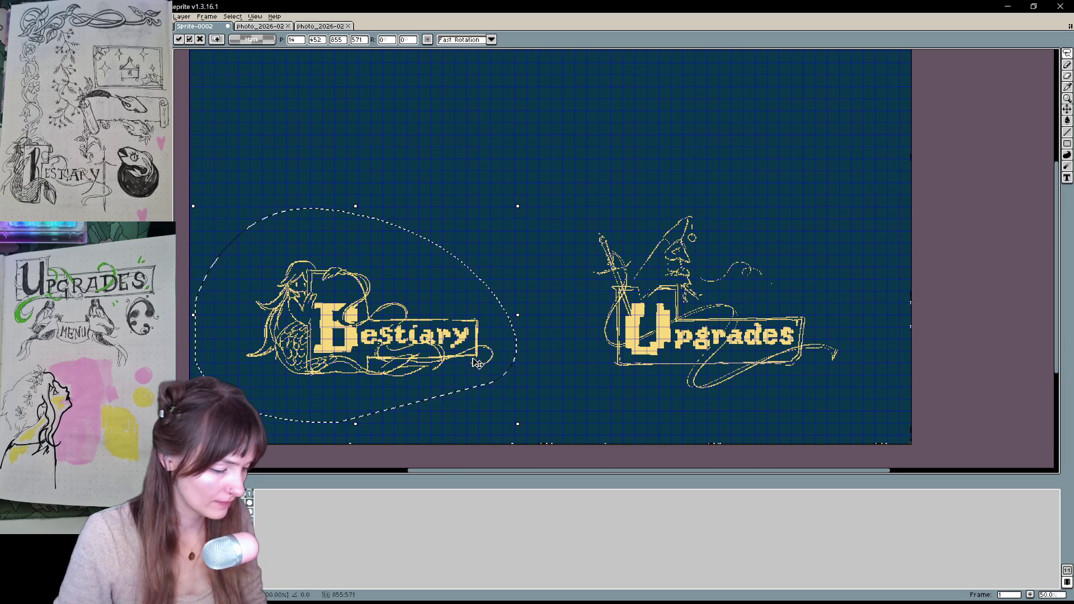
pyautogui.moveTo(480, 364); pyautogui.dragTo(474, 363)
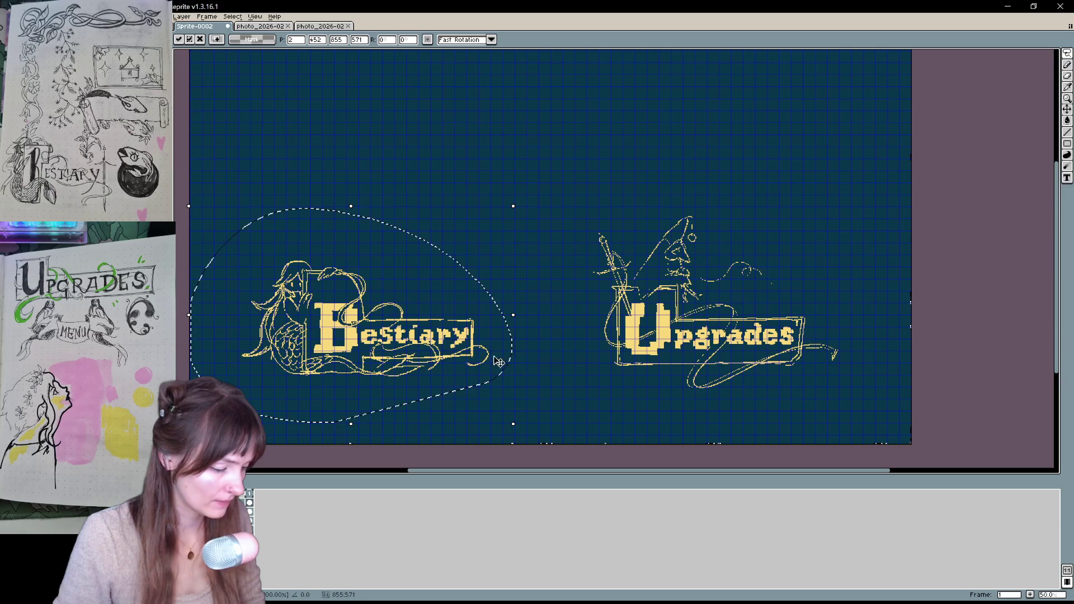
pyautogui.hotkey('ctrl', 'd')
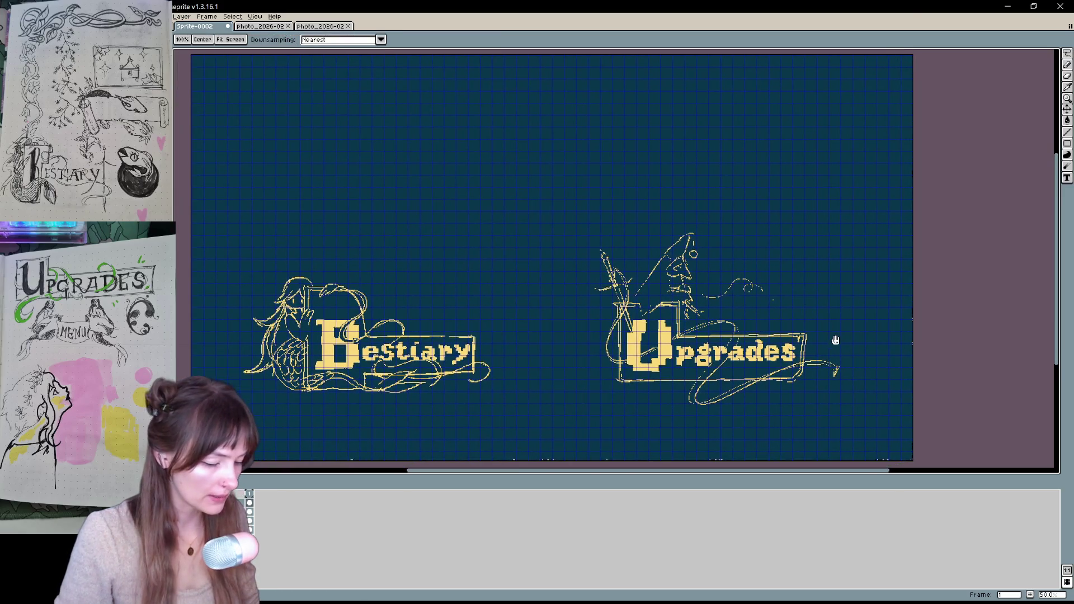
pyautogui.doubleClick(224, 7)
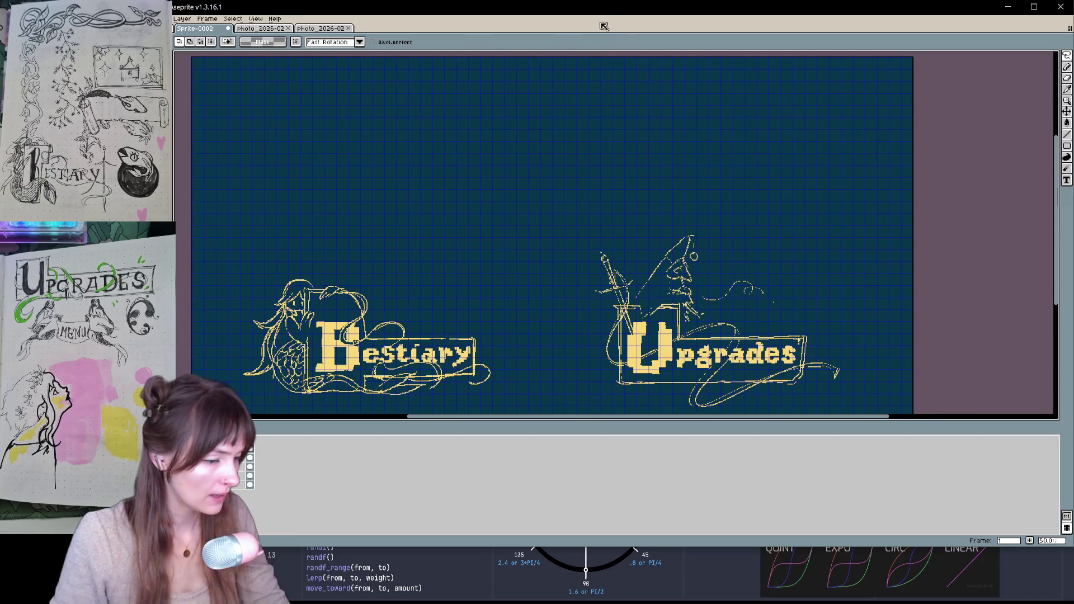
# Maximize the window and review Grid Settings, dismissing it without changes
pyautogui.click(1034, 7)
pyautogui.click(256, 16)
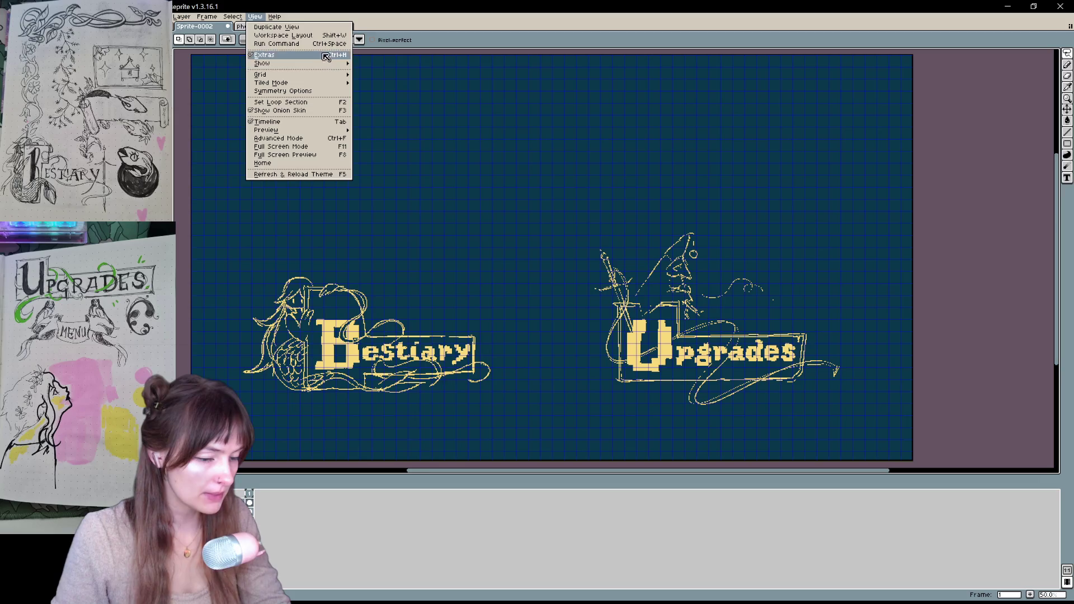
pyautogui.moveTo(331, 77)
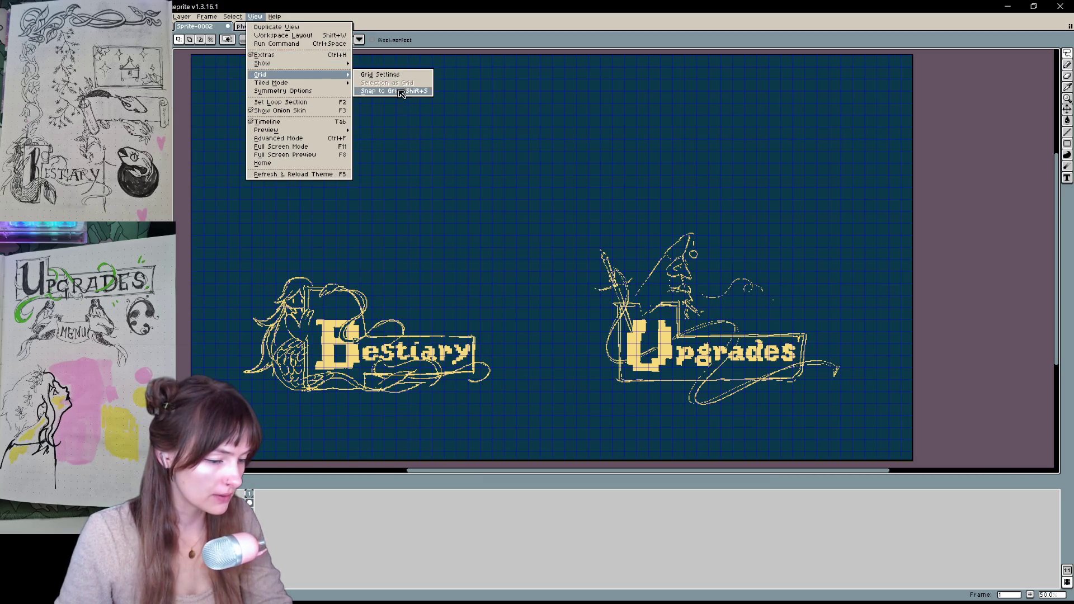
pyautogui.click(407, 79)
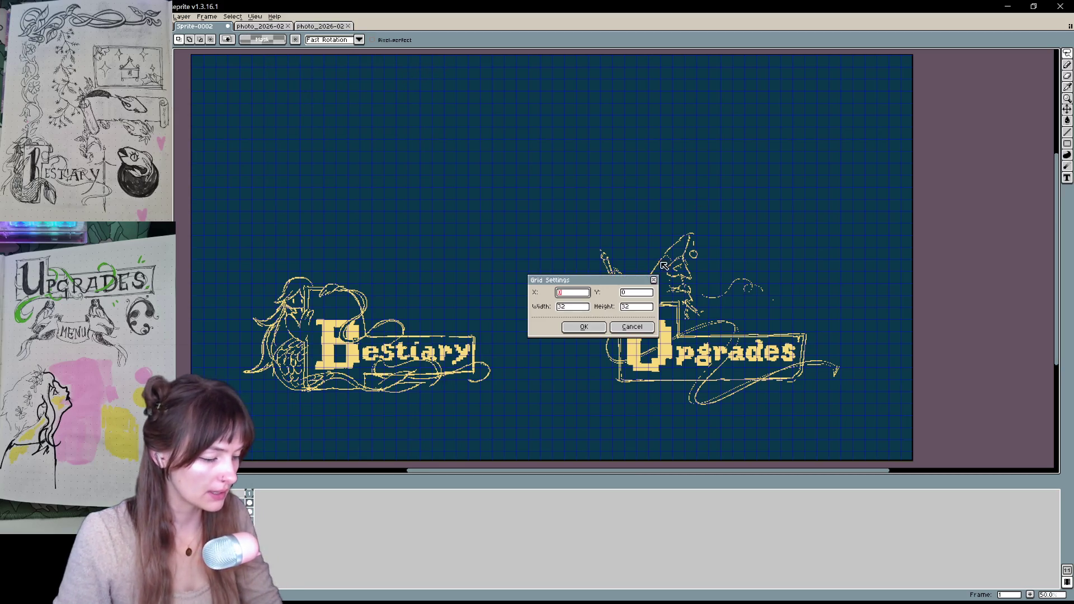
pyautogui.press('Return')
# Toggle the Pixel Grid display off and back on from View > Show
pyautogui.click(232, 16)
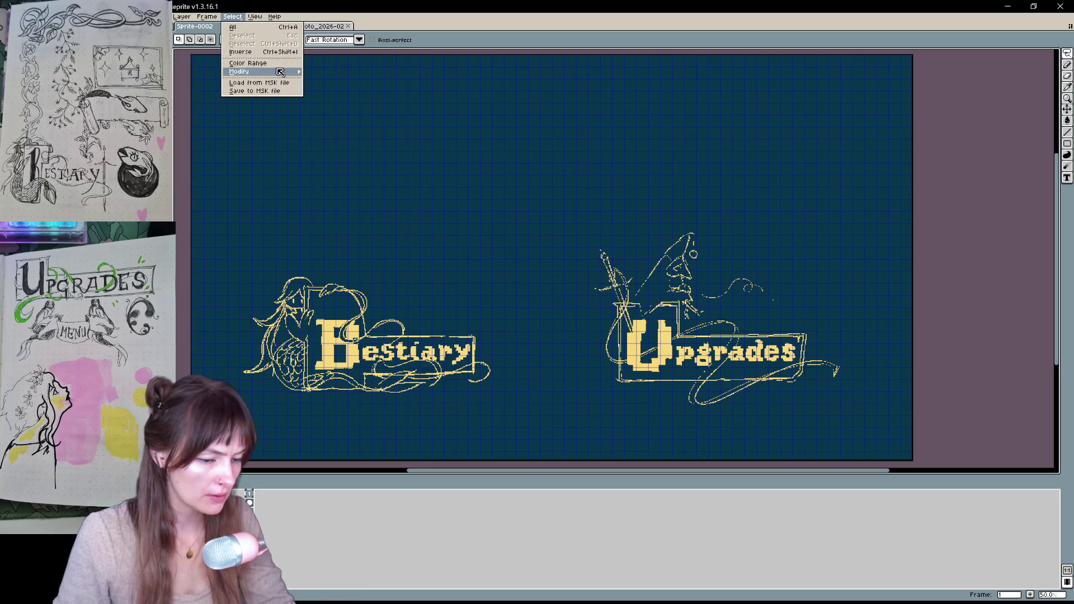
pyautogui.moveTo(286, 76)
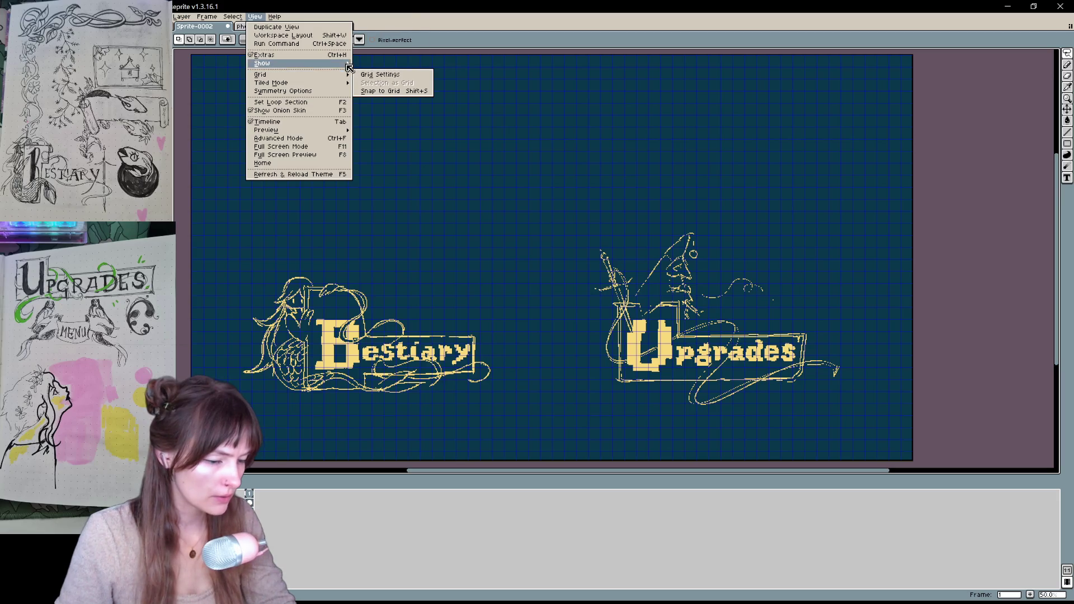
pyautogui.moveTo(351, 65)
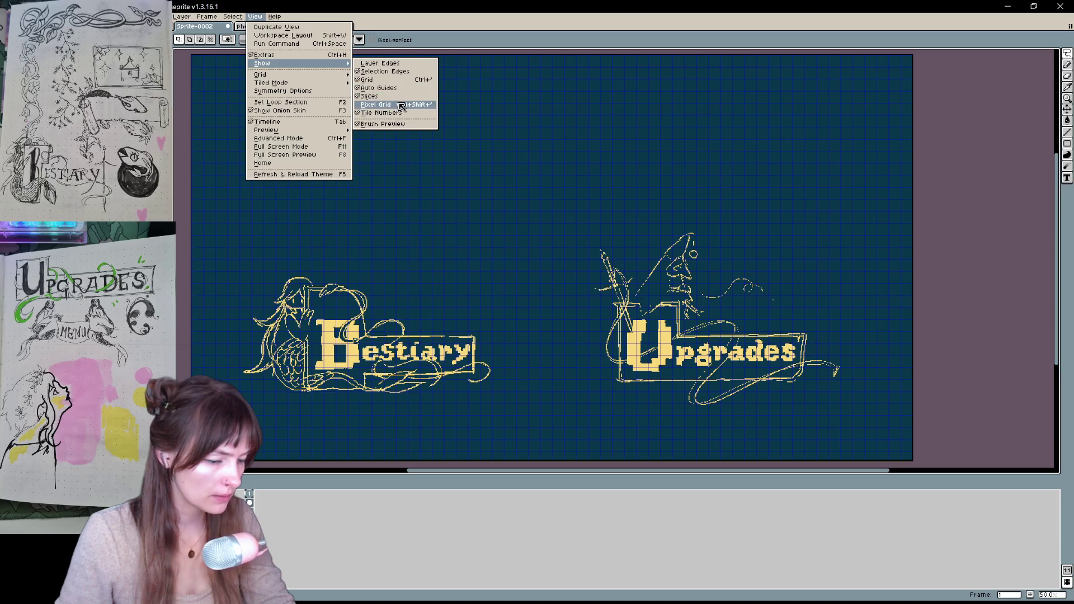
pyautogui.click(363, 104)
pyautogui.click(232, 16)
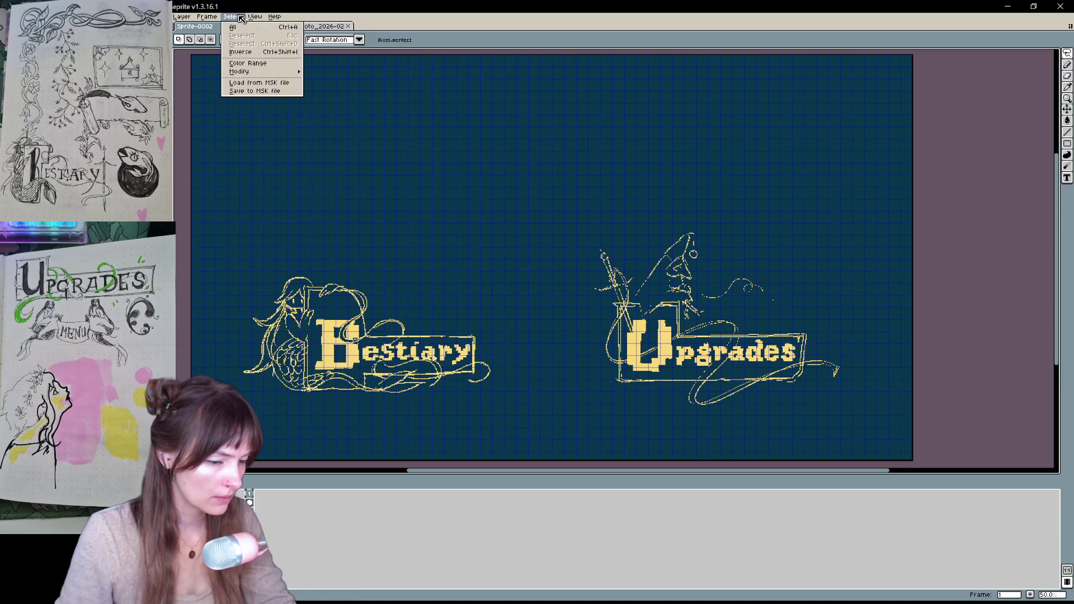
pyautogui.click(255, 17)
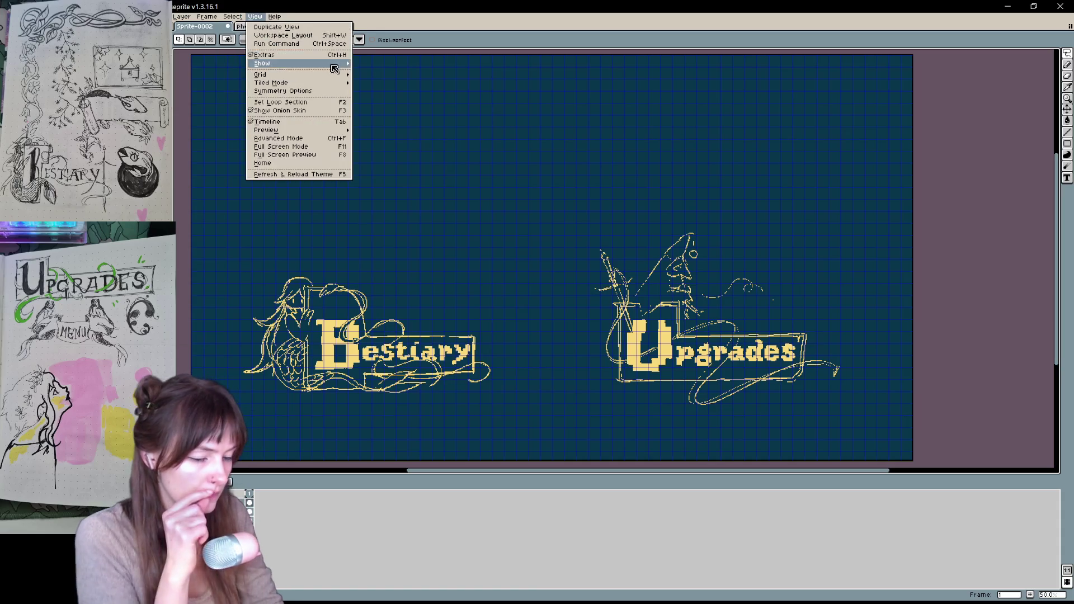
pyautogui.moveTo(330, 63)
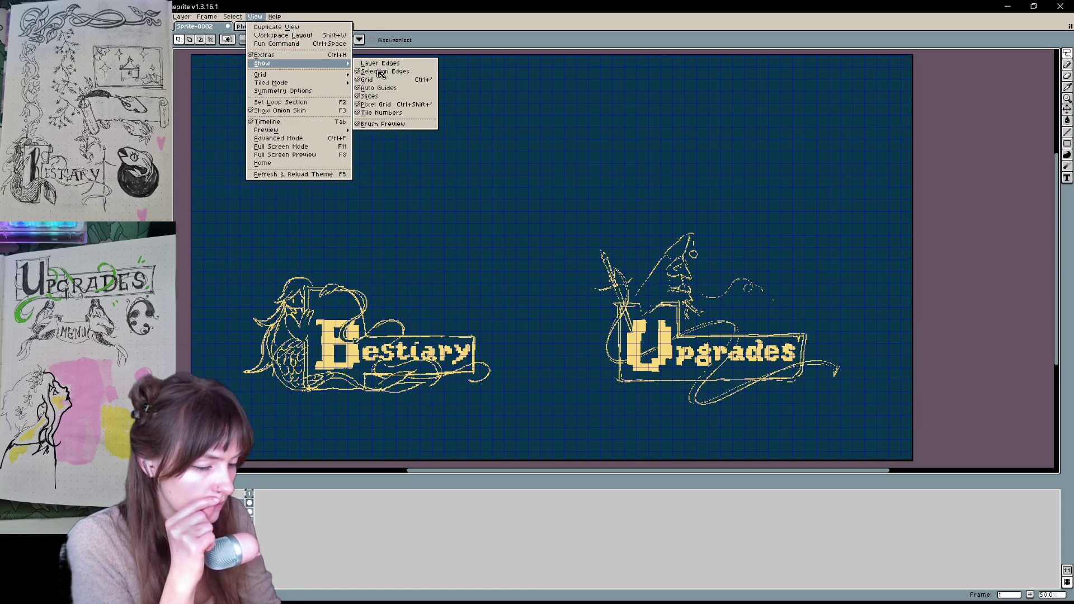
pyautogui.click(360, 104)
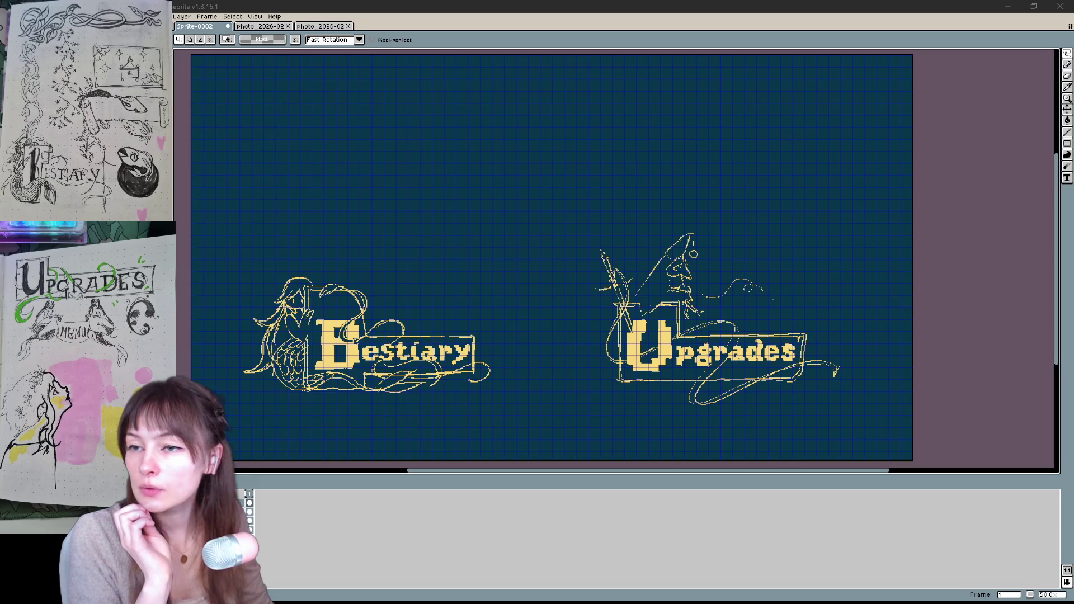
# Hide the grid from the canvas via View > Show
pyautogui.click(254, 16)
pyautogui.moveTo(284, 65)
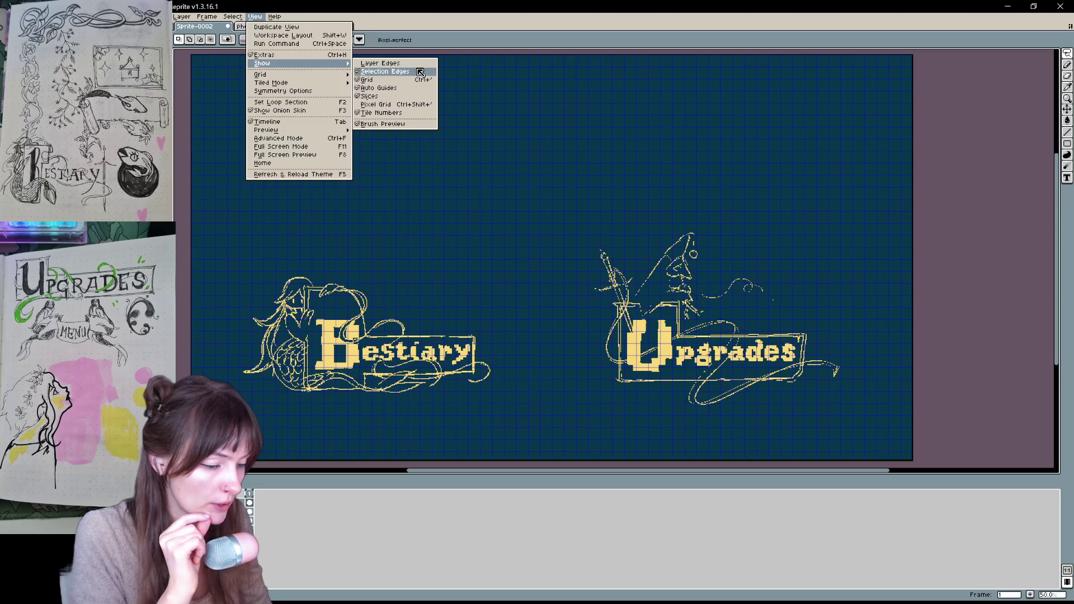
pyautogui.click(357, 82)
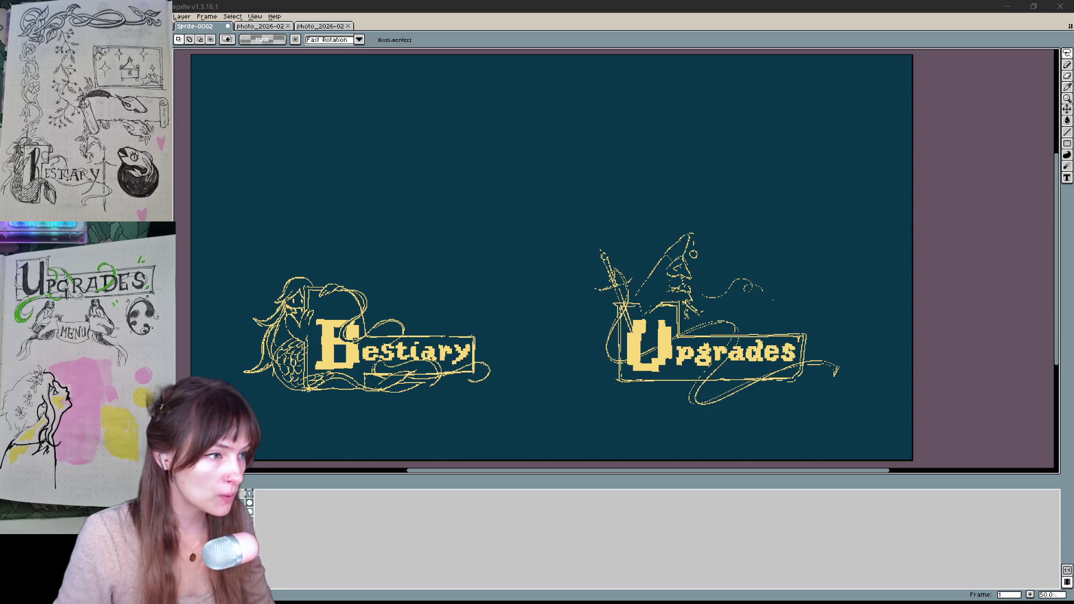
pyautogui.click(531, 252)
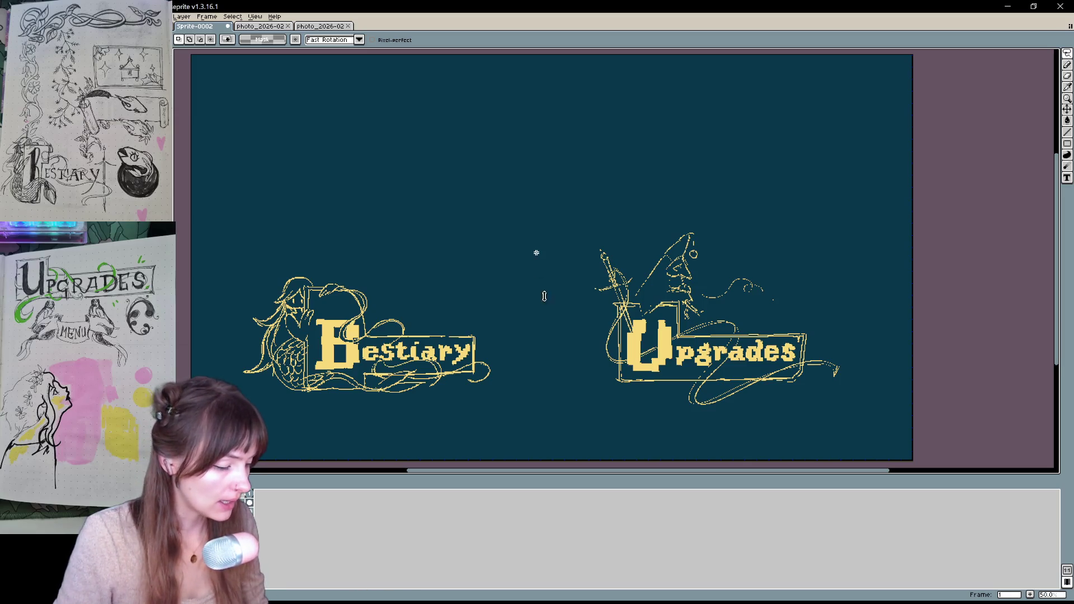
pyautogui.press('h')
pyautogui.moveTo(592, 285); pyautogui.dragTo(562, 331)
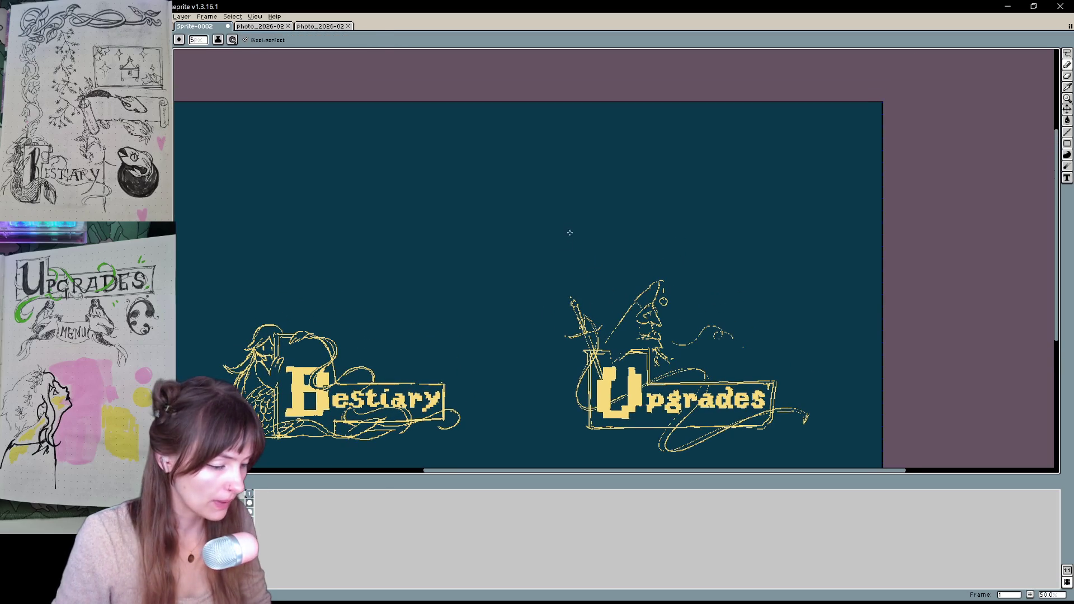
pyautogui.moveTo(569, 232); pyautogui.dragTo(556, 220)
pyautogui.moveTo(500, 129); pyautogui.dragTo(503, 130)
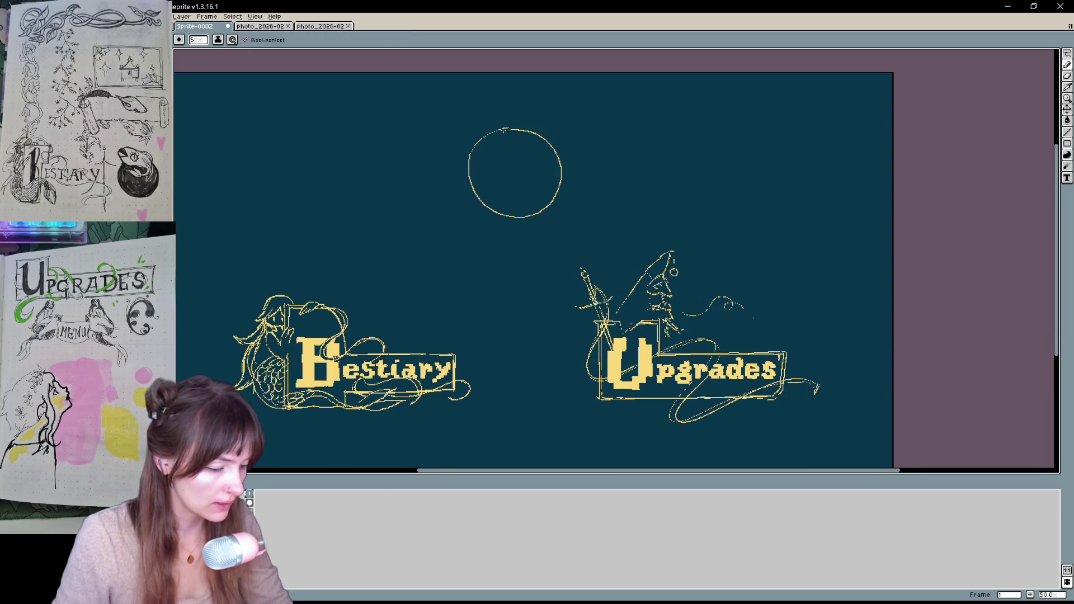
pyautogui.hotkey('ctrl', 'z')
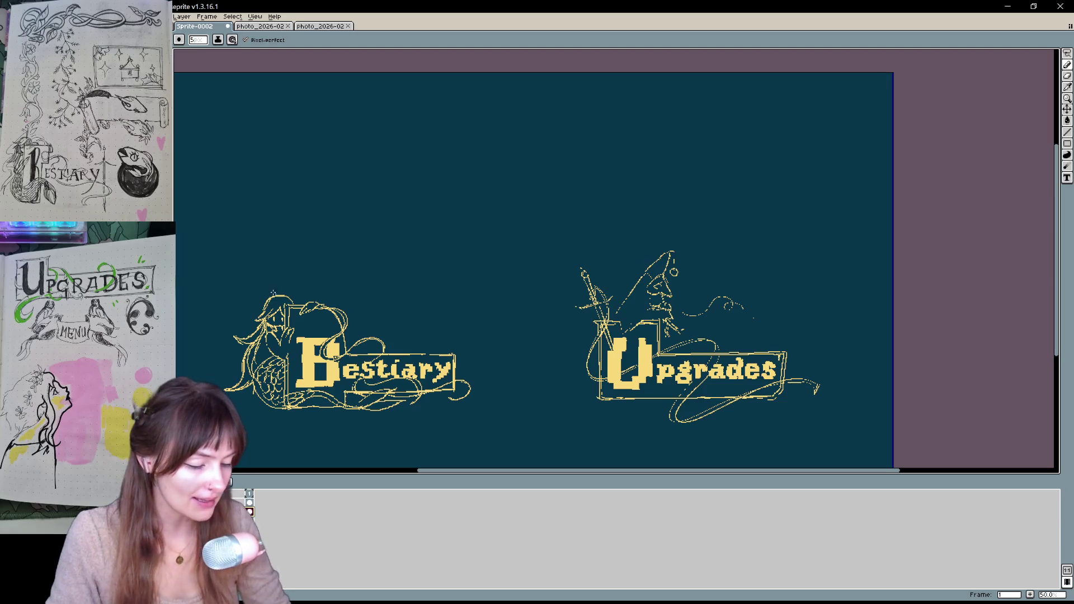
pyautogui.hotkey('ctrl', 'z')
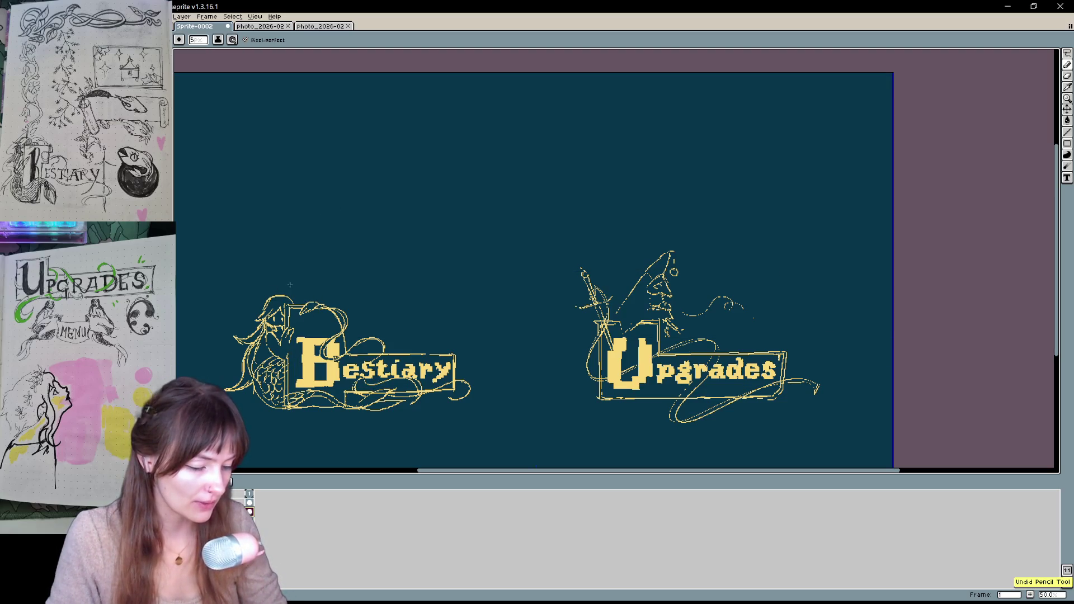
pyautogui.moveTo(328, 242); pyautogui.dragTo(340, 264)
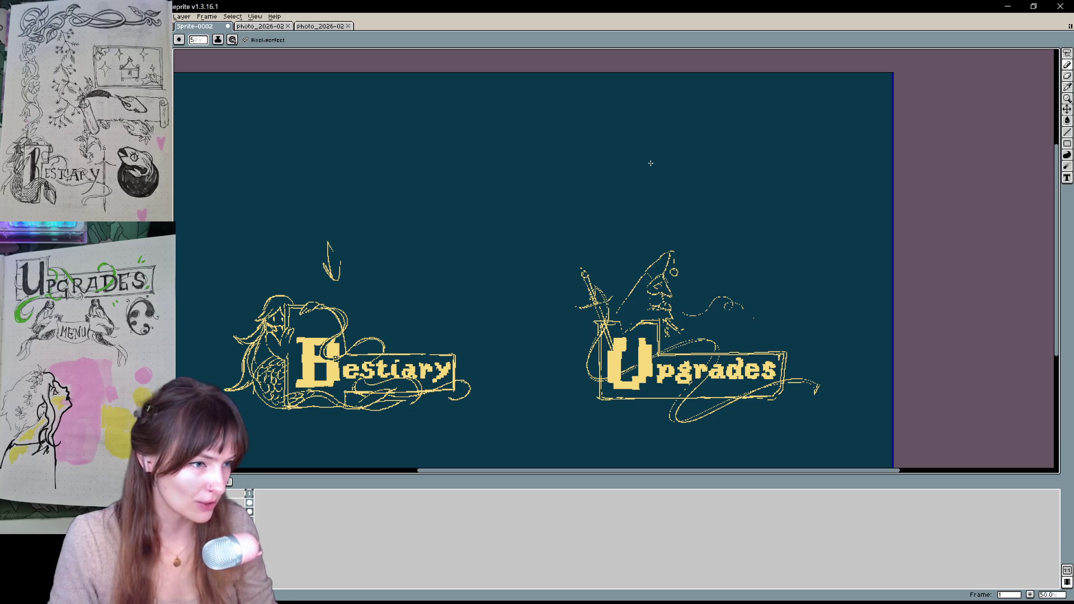
pyautogui.hotkey('ctrl', 'z')
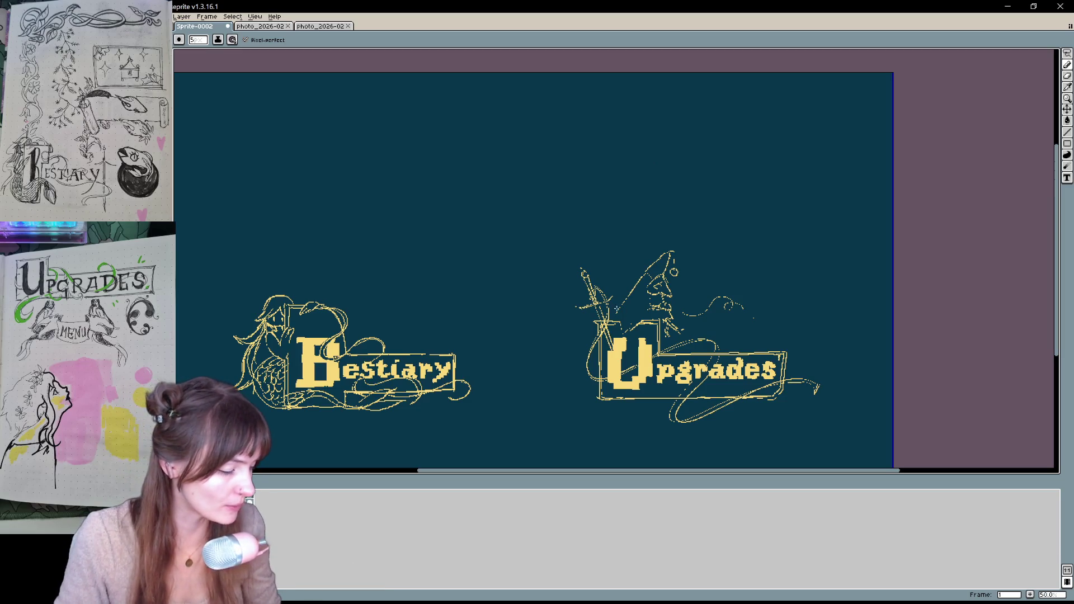
pyautogui.press('ctrl')
pyautogui.press('space')
pyautogui.moveTo(779, 197); pyautogui.dragTo(767, 183)
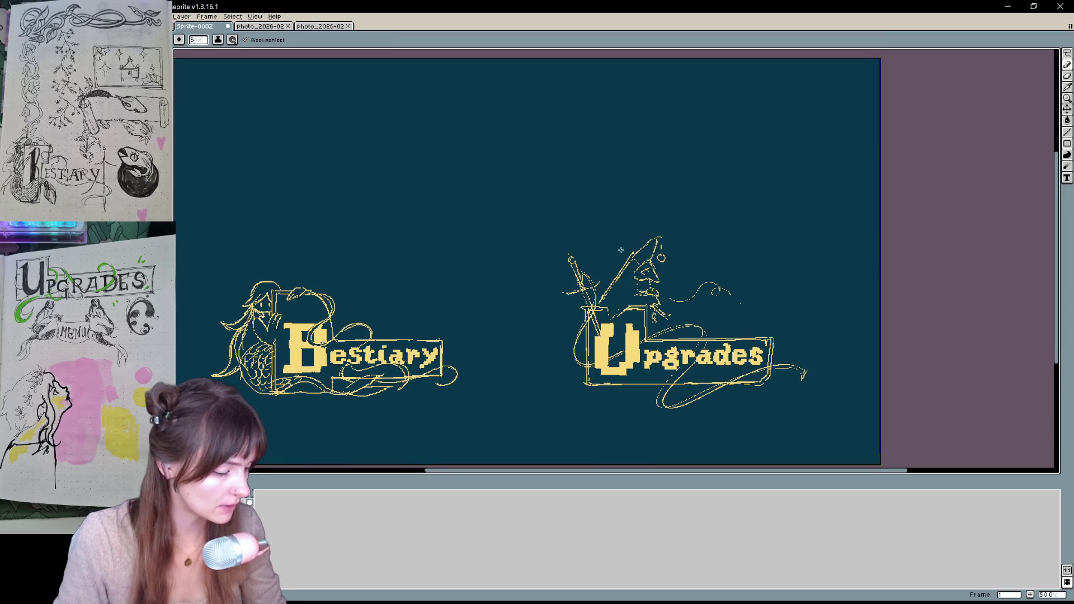
# Sketch the planet's circle above the banners, undoing two failed arc attempts
pyautogui.press('ctrl')
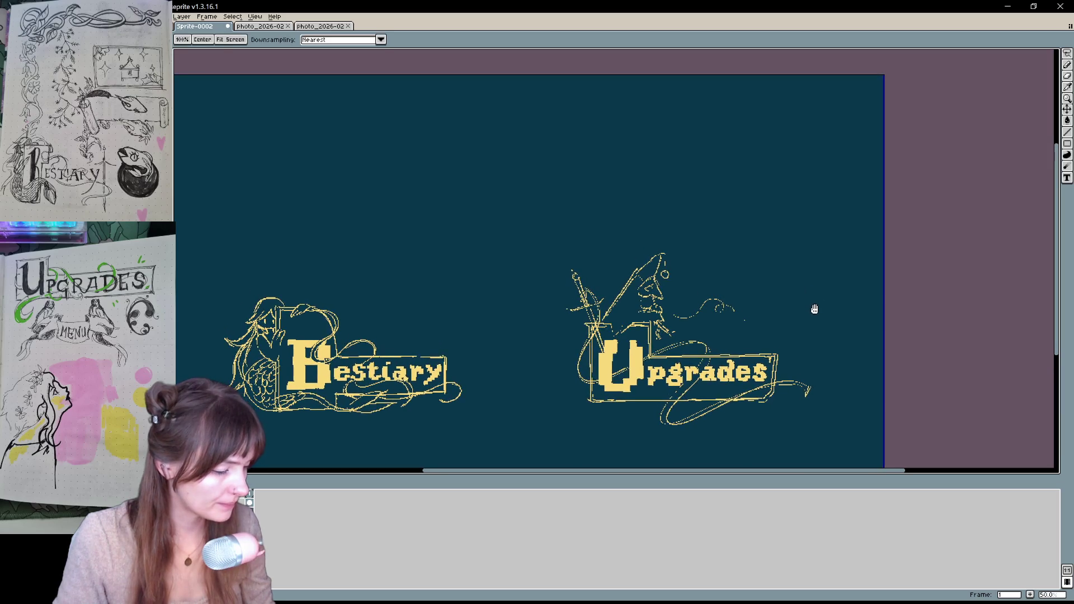
pyautogui.press('space')
pyautogui.moveTo(649, 401)
pyautogui.mouseDown()
pyautogui.moveTo(677, 361)
pyautogui.moveTo(671, 397)
pyautogui.mouseUp()
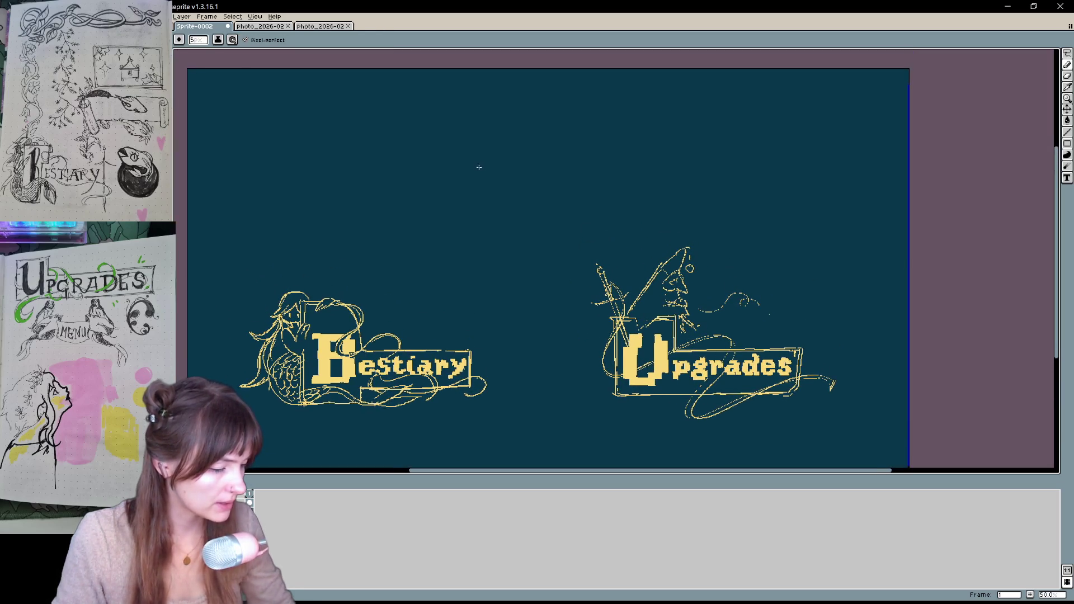
pyautogui.moveTo(475, 197); pyautogui.dragTo(576, 154)
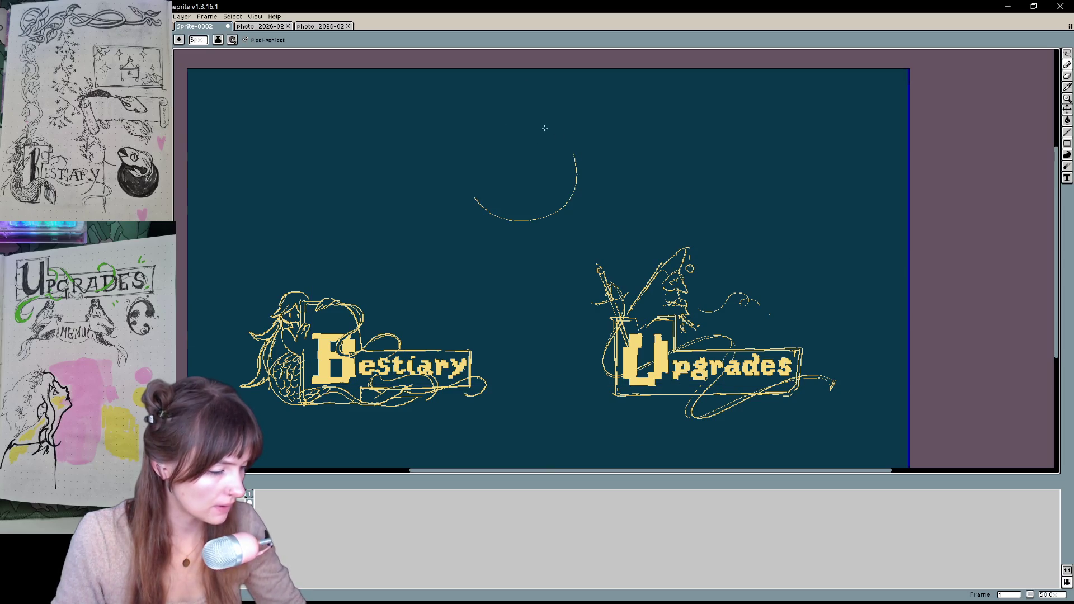
pyautogui.hotkey('ctrl', 'z')
pyautogui.moveTo(489, 134)
pyautogui.mouseDown()
pyautogui.moveTo(526, 215)
pyautogui.moveTo(504, 146)
pyautogui.moveTo(557, 133)
pyautogui.moveTo(574, 181)
pyautogui.mouseUp()
pyautogui.hotkey('ctrl', 'z')
pyautogui.moveTo(488, 162); pyautogui.dragTo(513, 199)
# Draw a ring across the planet with a looping tail and a tail curving down-left
pyautogui.press('h')
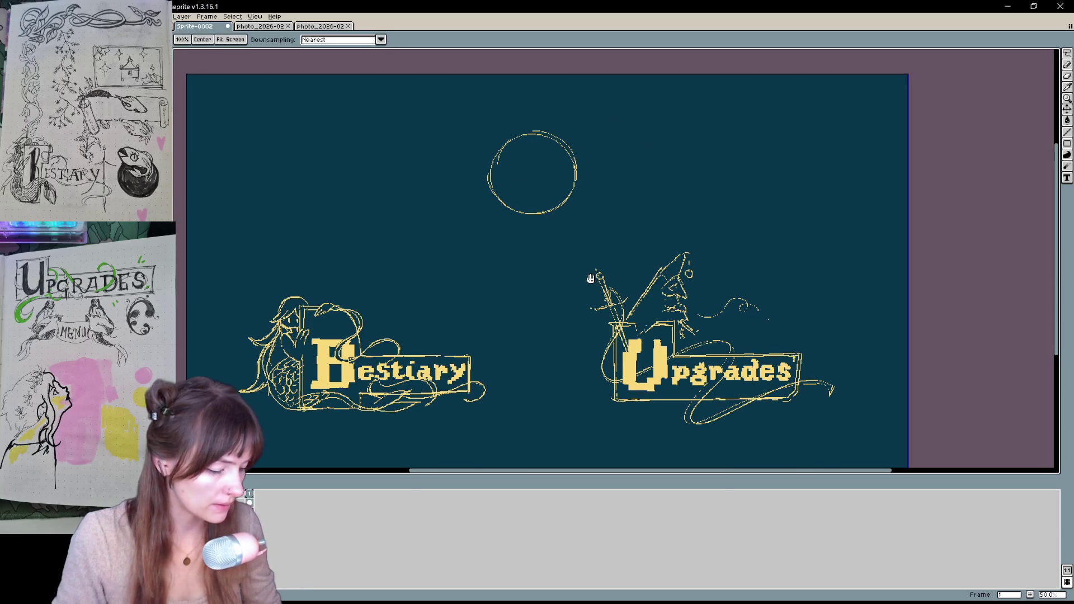
pyautogui.moveTo(489, 326); pyautogui.dragTo(482, 352)
pyautogui.press('b')
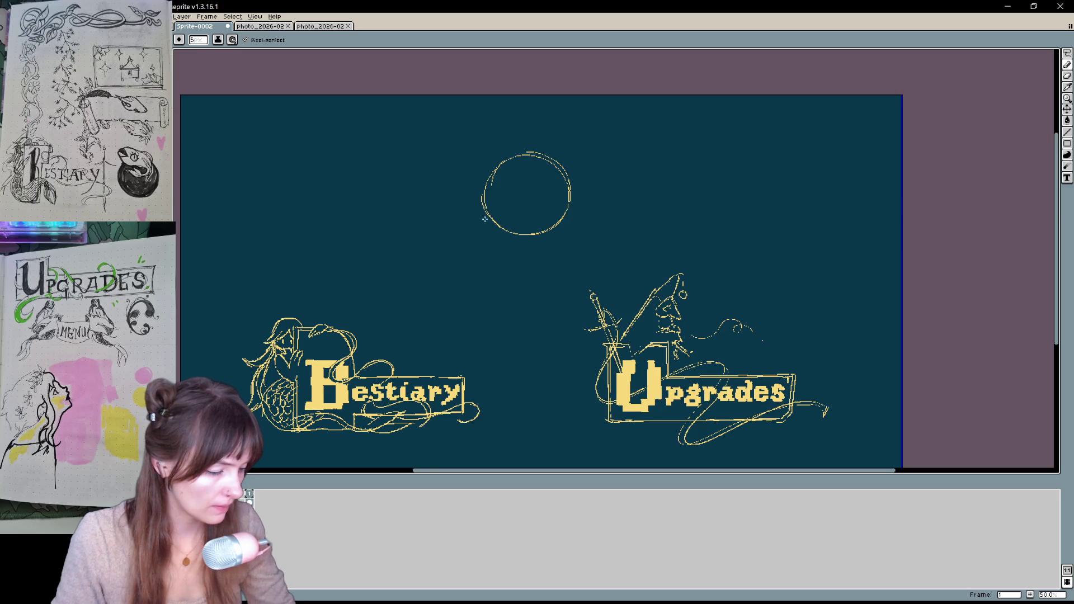
pyautogui.moveTo(484, 219)
pyautogui.mouseDown()
pyautogui.moveTo(495, 191)
pyautogui.moveTo(567, 184)
pyautogui.moveTo(685, 140)
pyautogui.mouseUp()
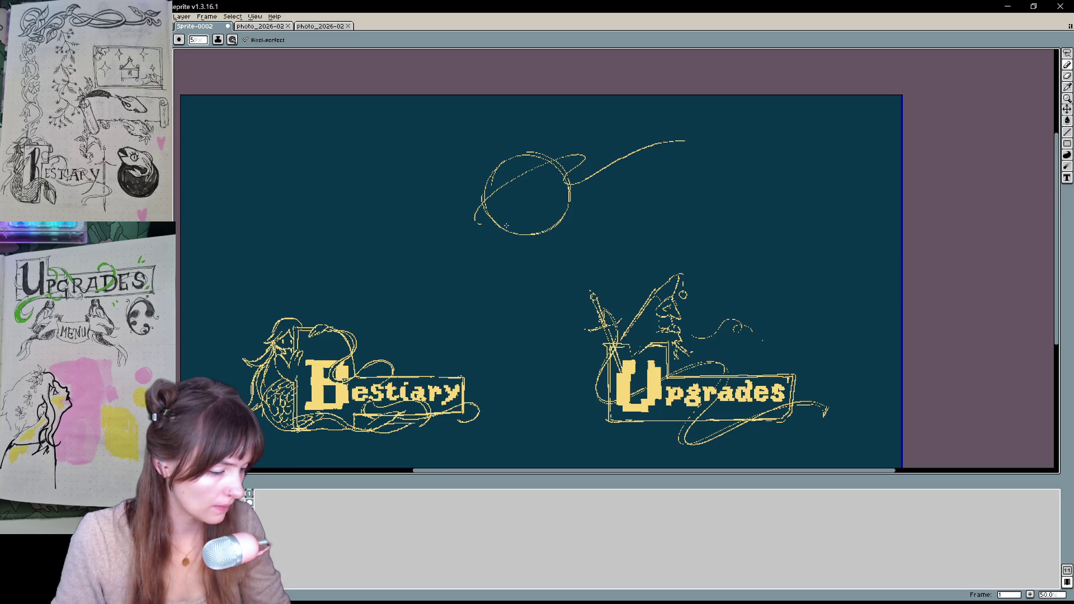
pyautogui.hotkey('ctrl', 'z')
pyautogui.moveTo(481, 222)
pyautogui.mouseDown()
pyautogui.moveTo(562, 165)
pyautogui.moveTo(597, 173)
pyautogui.mouseUp()
pyautogui.hotkey('ctrl', 'z')
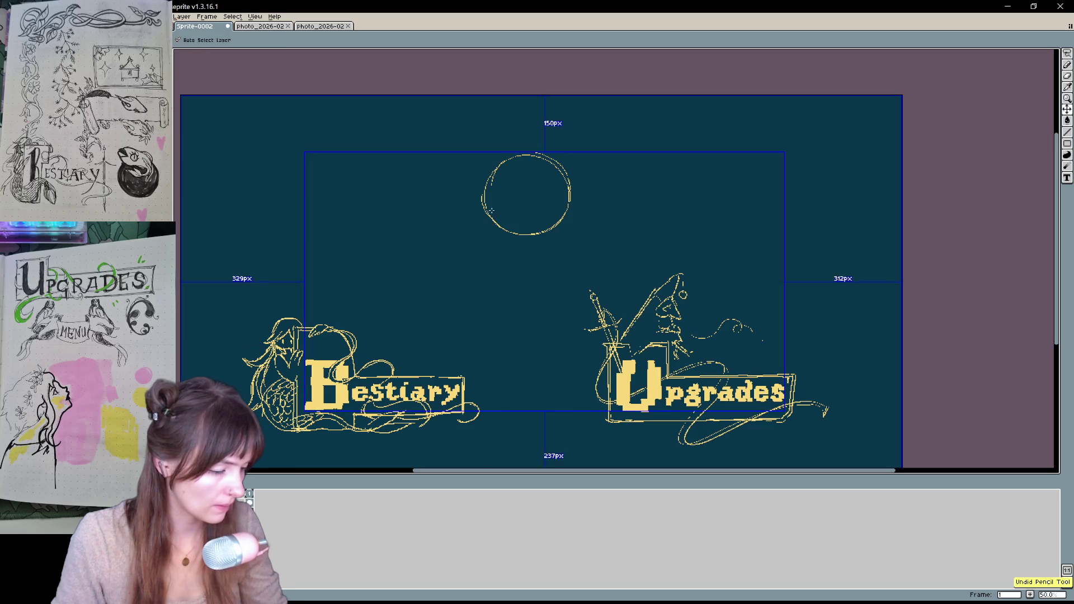
pyautogui.moveTo(485, 222)
pyautogui.mouseDown()
pyautogui.moveTo(588, 165)
pyautogui.moveTo(663, 173)
pyautogui.mouseUp()
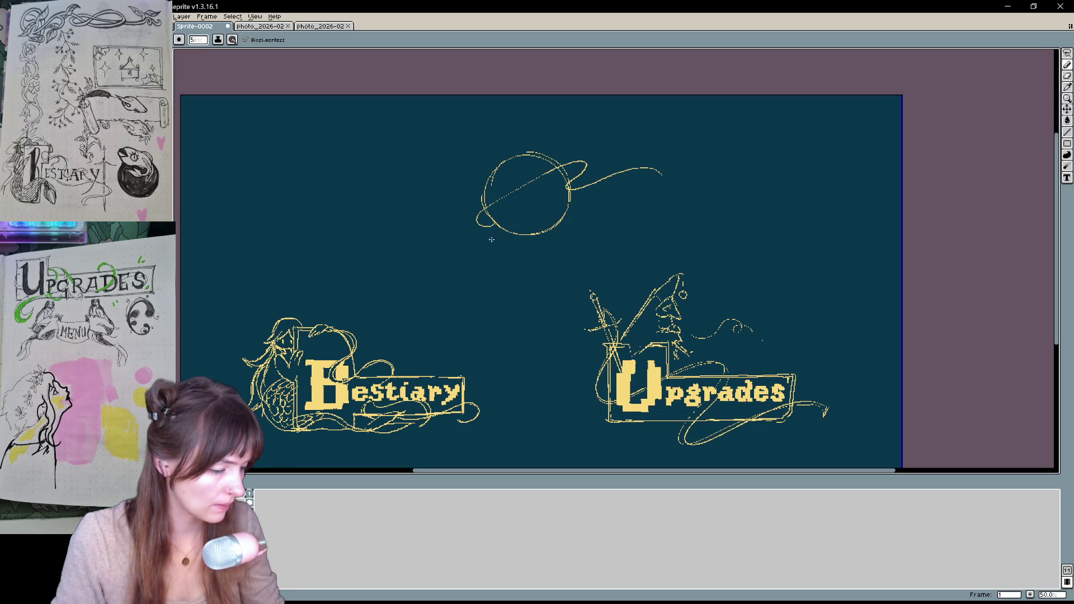
pyautogui.moveTo(495, 225); pyautogui.dragTo(462, 274)
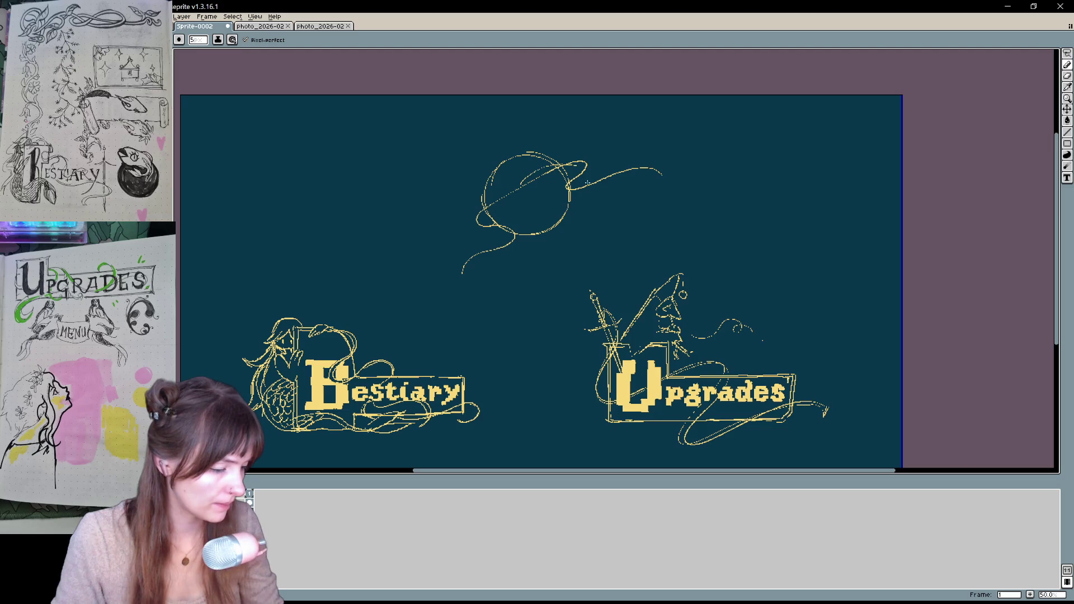
pyautogui.press('ctrl')
pyautogui.scroll(1, 569, 167)
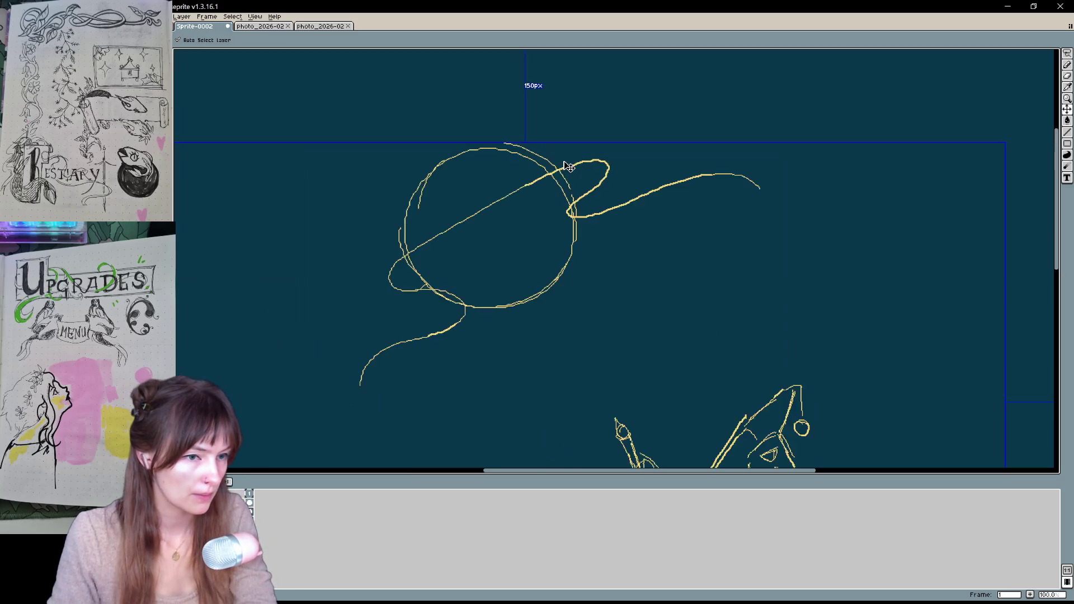
# Redraw the planet's ring with a ribbon trailing down-left and a doubled, hooked ribbon up-right
pyautogui.moveTo(444, 271)
pyautogui.mouseDown()
pyautogui.moveTo(450, 246)
pyautogui.moveTo(616, 160)
pyautogui.mouseUp()
pyautogui.hotkey('ctrl', 'z')
pyautogui.moveTo(435, 276); pyautogui.dragTo(645, 162)
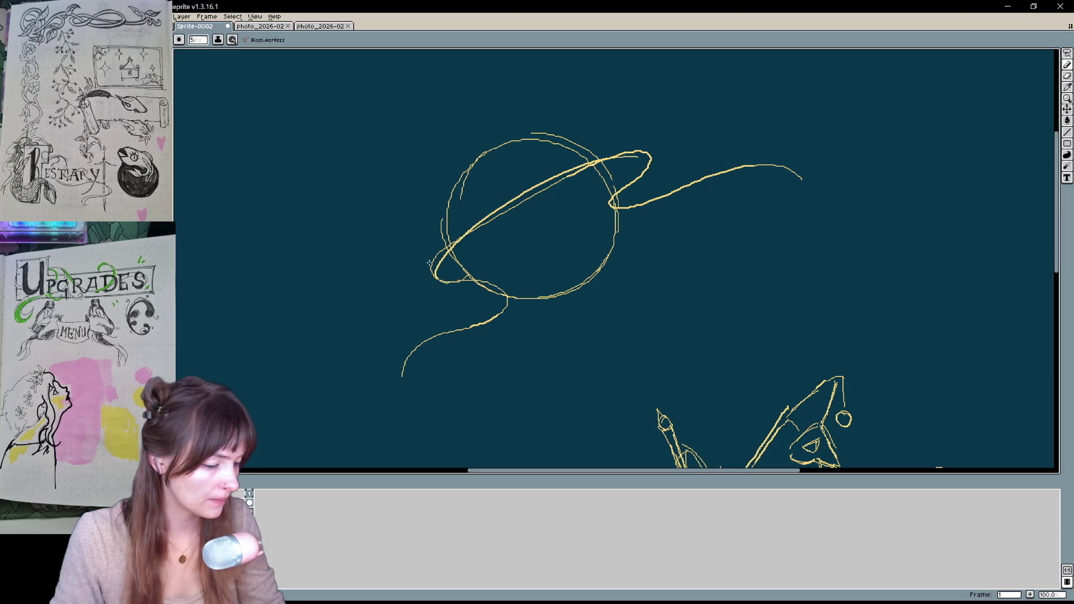
pyautogui.moveTo(429, 263)
pyautogui.mouseDown()
pyautogui.moveTo(510, 292)
pyautogui.moveTo(380, 379)
pyautogui.moveTo(400, 383)
pyautogui.mouseUp()
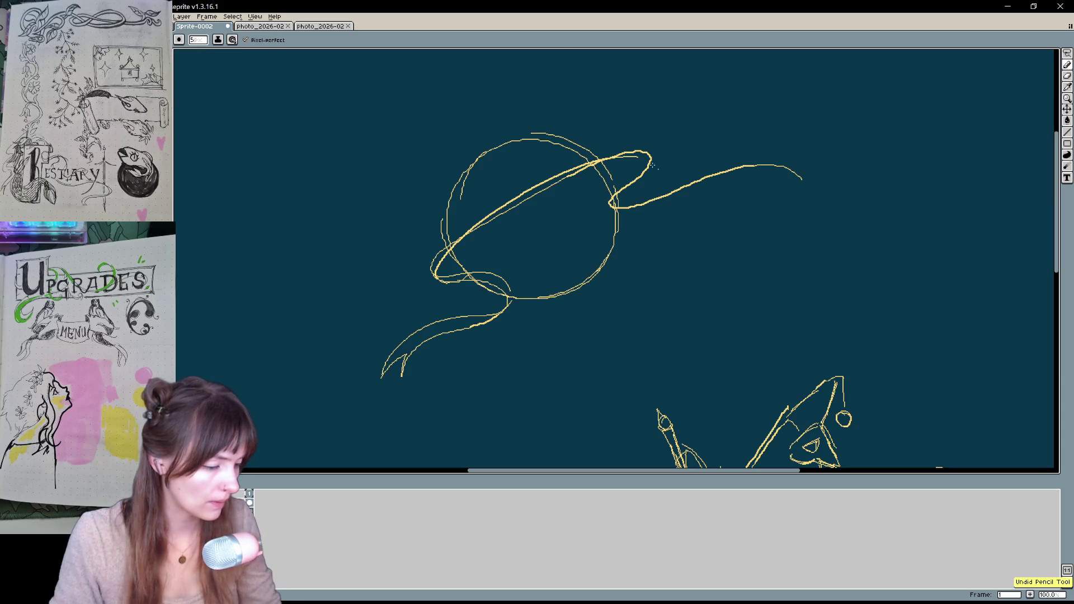
pyautogui.moveTo(649, 164)
pyautogui.mouseDown()
pyautogui.moveTo(791, 154)
pyautogui.moveTo(821, 172)
pyautogui.mouseUp()
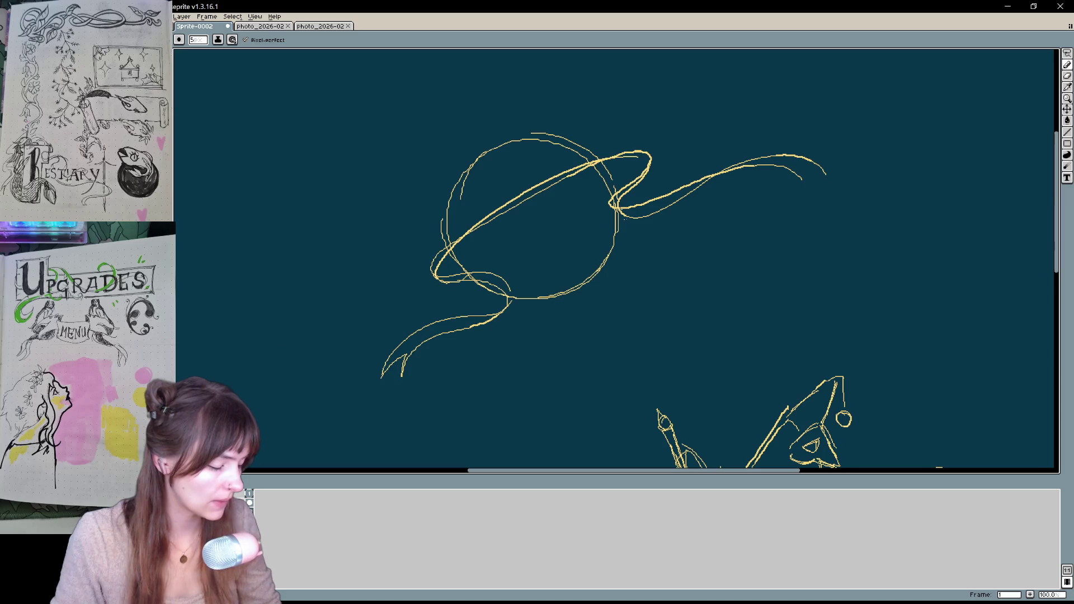
pyautogui.moveTo(627, 215)
pyautogui.mouseDown()
pyautogui.moveTo(677, 193)
pyautogui.moveTo(826, 174)
pyautogui.moveTo(799, 188)
pyautogui.mouseUp()
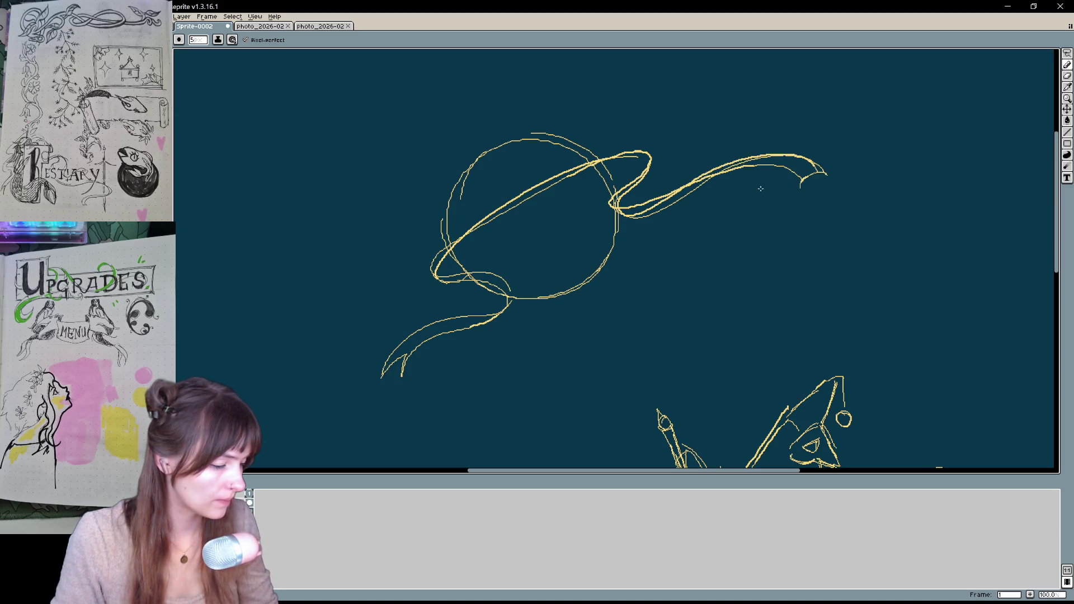
# Scatter small teardrop shapes above, beside and around the planet
pyautogui.moveTo(512, 96); pyautogui.dragTo(513, 95)
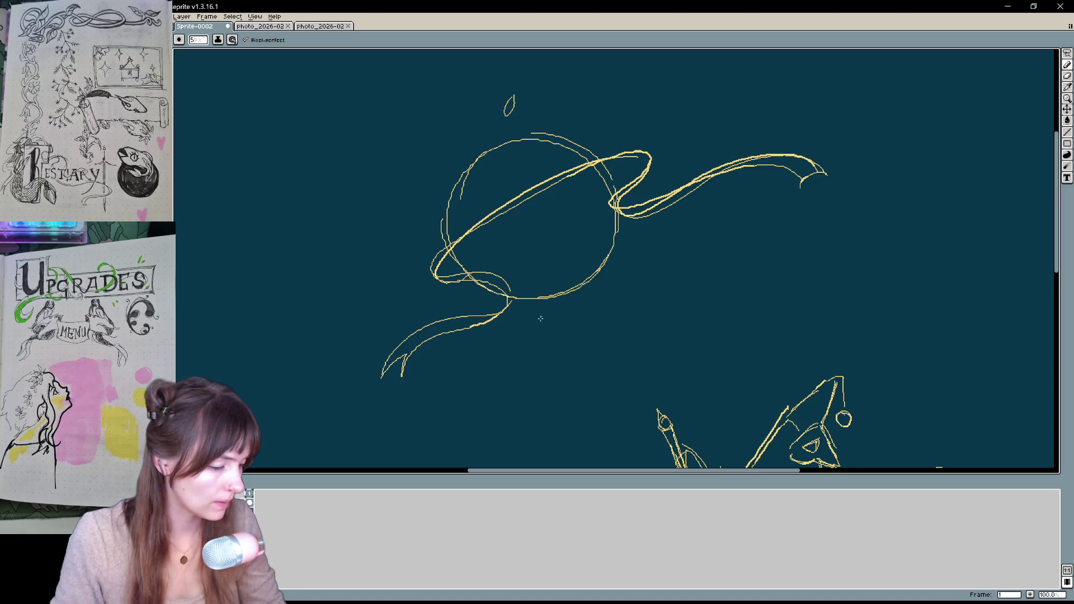
pyautogui.moveTo(540, 310); pyautogui.dragTo(538, 331)
pyautogui.moveTo(450, 283)
pyautogui.mouseDown()
pyautogui.moveTo(443, 297)
pyautogui.moveTo(450, 286)
pyautogui.mouseUp()
pyautogui.moveTo(515, 370); pyautogui.dragTo(518, 400)
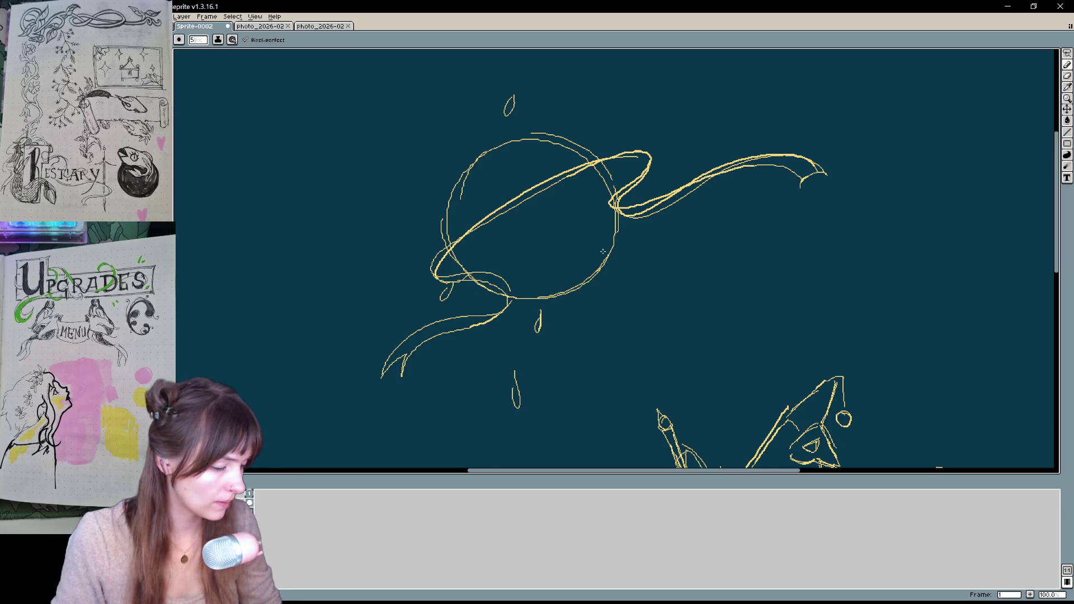
pyautogui.moveTo(618, 237); pyautogui.dragTo(613, 223)
pyautogui.moveTo(474, 119); pyautogui.dragTo(476, 99)
pyautogui.moveTo(570, 59); pyautogui.dragTo(573, 77)
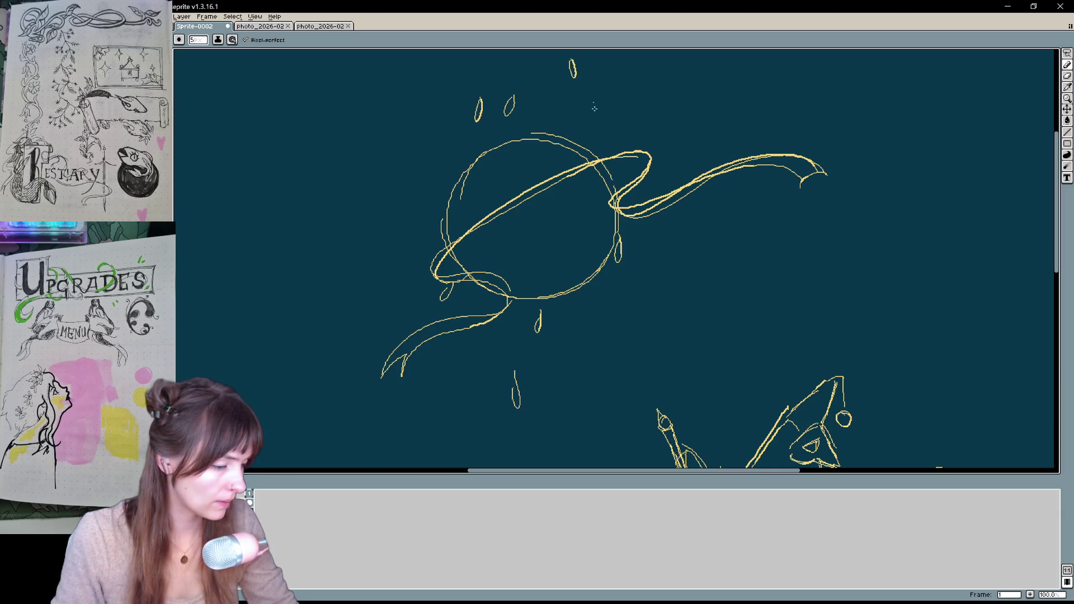
# Add a drop below the planet, undo a stray stroke inside it, and lasso-select the planet sketch
pyautogui.moveTo(569, 145)
pyautogui.mouseDown()
pyautogui.moveTo(569, 277)
pyautogui.moveTo(576, 144)
pyautogui.mouseUp()
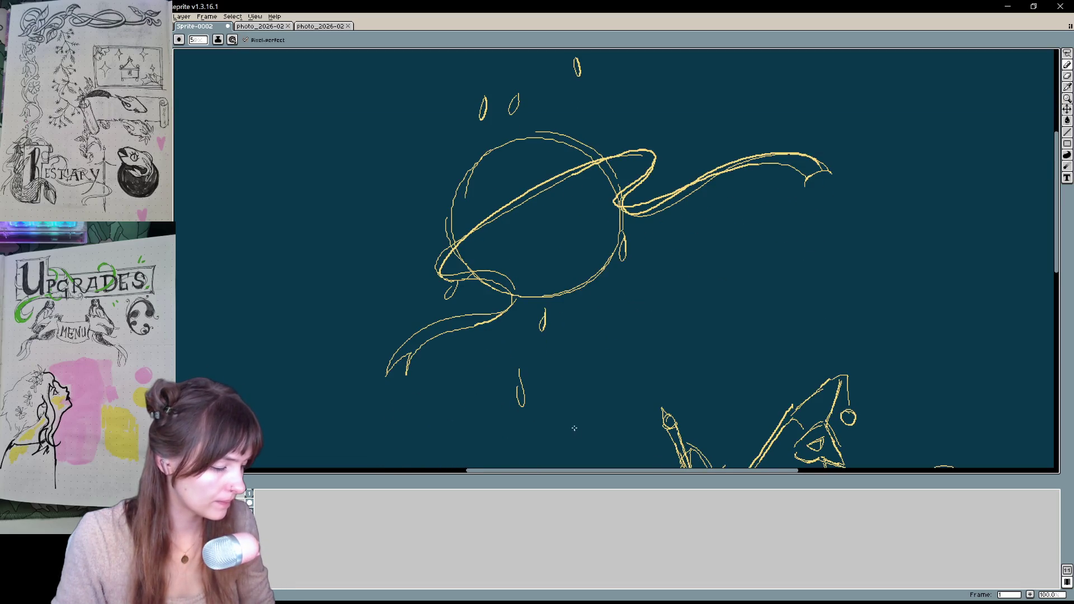
pyautogui.moveTo(574, 428); pyautogui.dragTo(573, 439)
pyautogui.moveTo(544, 221); pyautogui.dragTo(541, 252)
pyautogui.hotkey('ctrl', 'z')
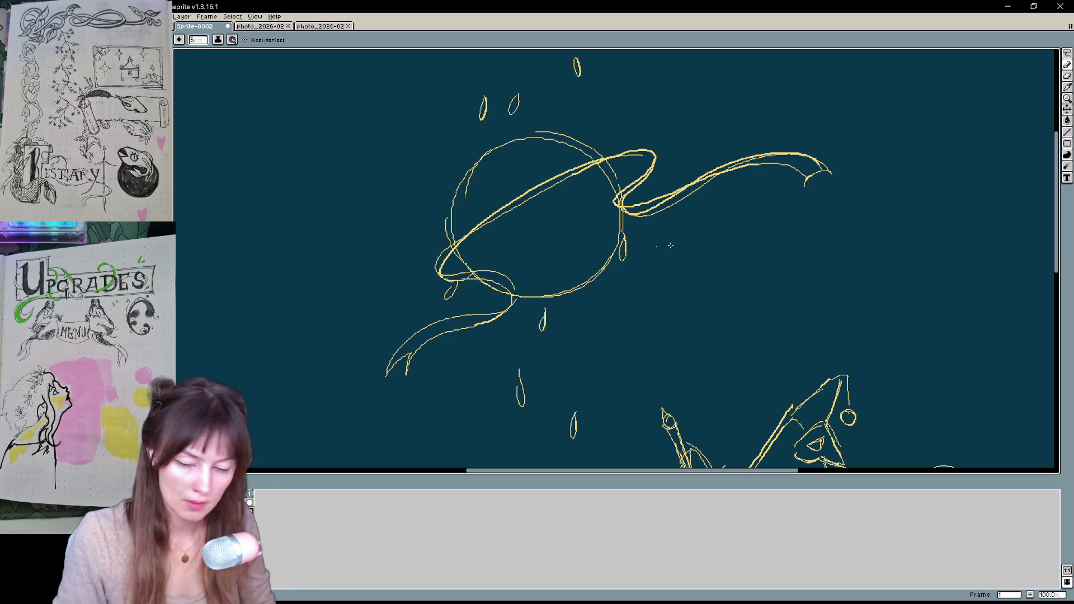
pyautogui.scroll(-1, 740, 275)
pyautogui.press('q')
pyautogui.moveTo(668, 372)
pyautogui.mouseDown()
pyautogui.moveTo(781, 264)
pyautogui.moveTo(540, 380)
pyautogui.moveTo(654, 399)
pyautogui.mouseUp()
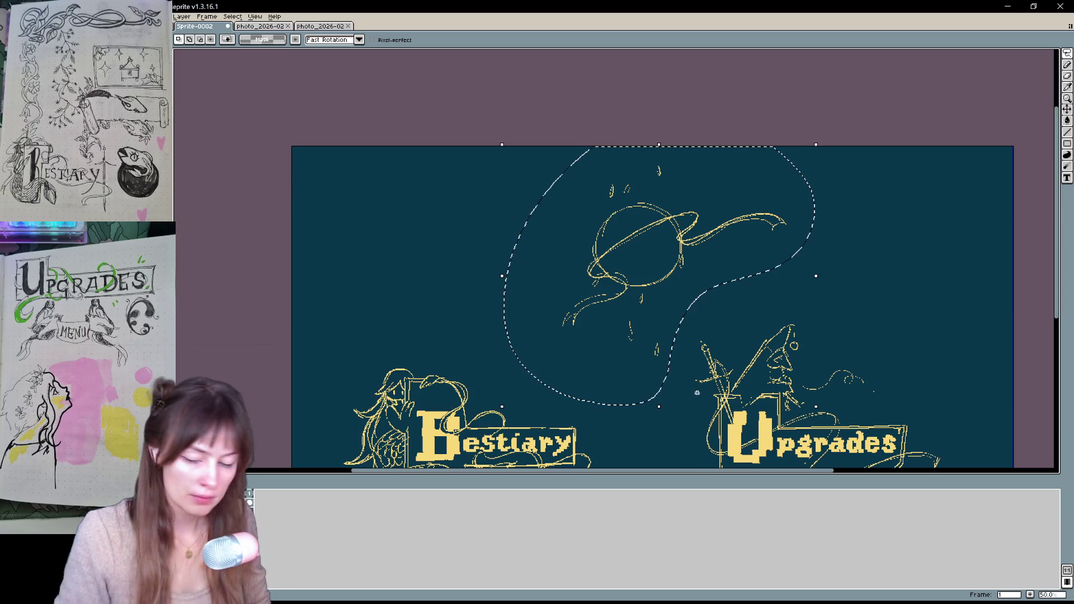
pyautogui.press('Delete')
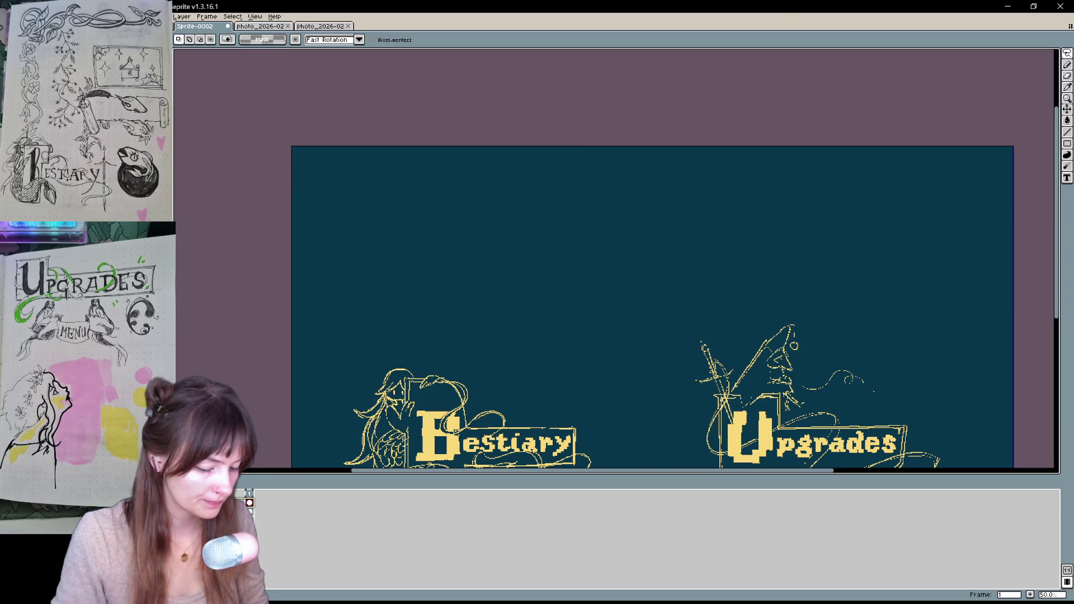
pyautogui.hotkey('ctrl', 'z')
pyautogui.moveTo(806, 464)
pyautogui.mouseDown()
pyautogui.moveTo(715, 390)
pyautogui.moveTo(677, 375)
pyautogui.moveTo(666, 335)
pyautogui.moveTo(685, 381)
pyautogui.mouseUp()
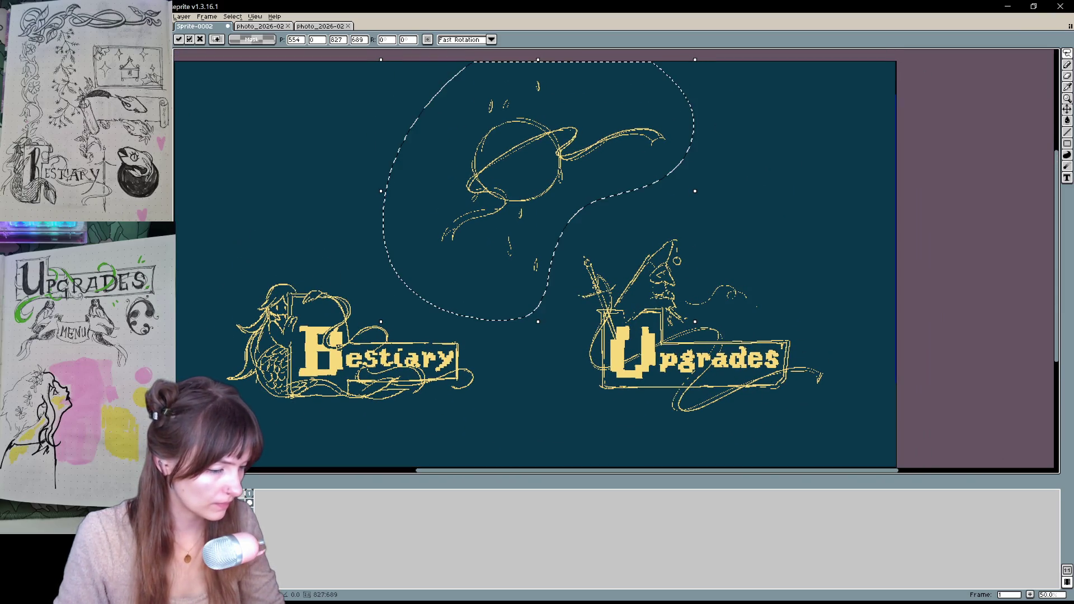
pyautogui.hotkey('ctrl', 'd')
pyautogui.press('b')
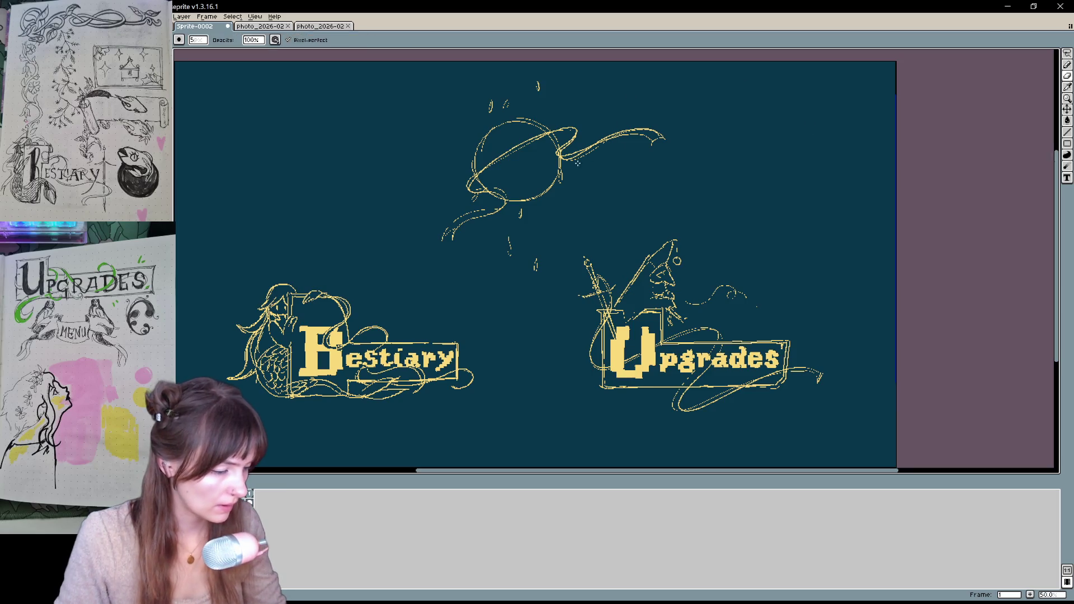